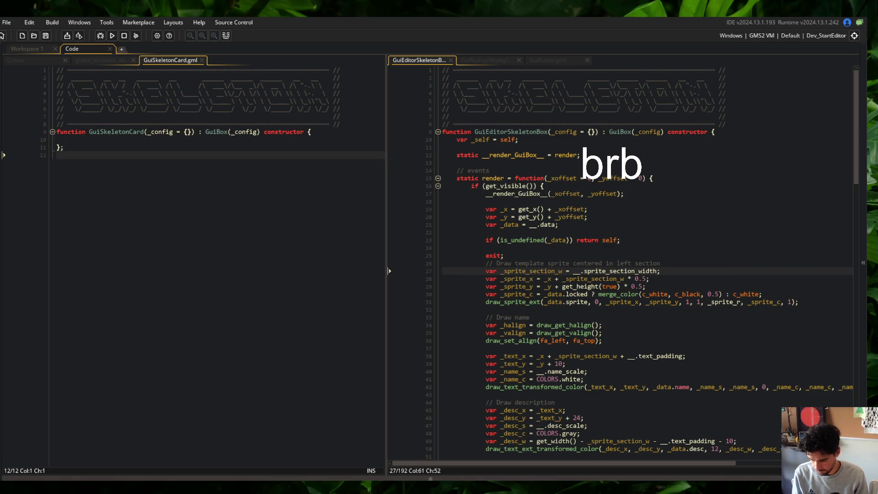
Hide the Text (GDI+) 'brb' source in Scene Cam Simple in Streamlabs Desktop, then return to GameMaker.
key(alt+Tab)
click(421, 310)
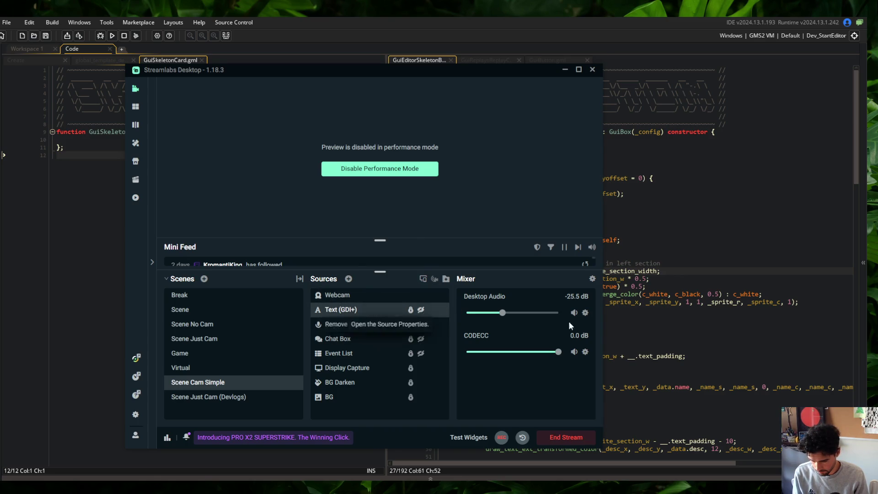
click(684, 248)
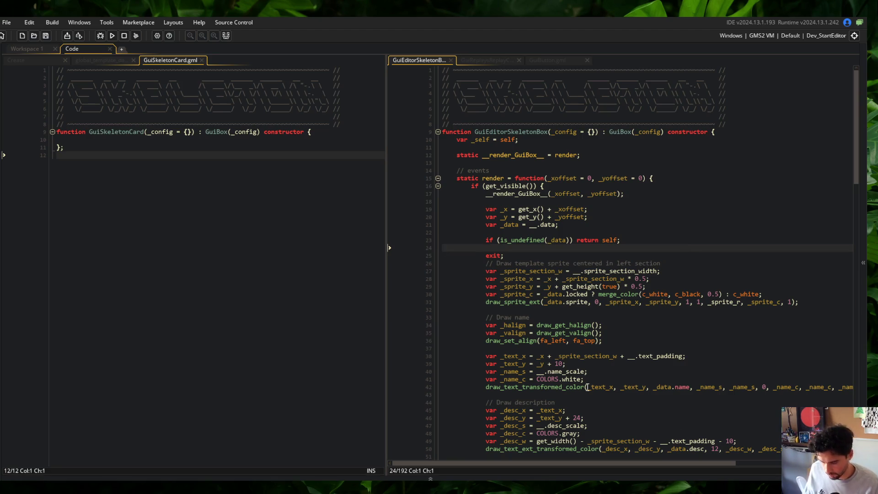
Open the Twitch bookmark in a new Opera tab and view the live stream.
click(196, 478)
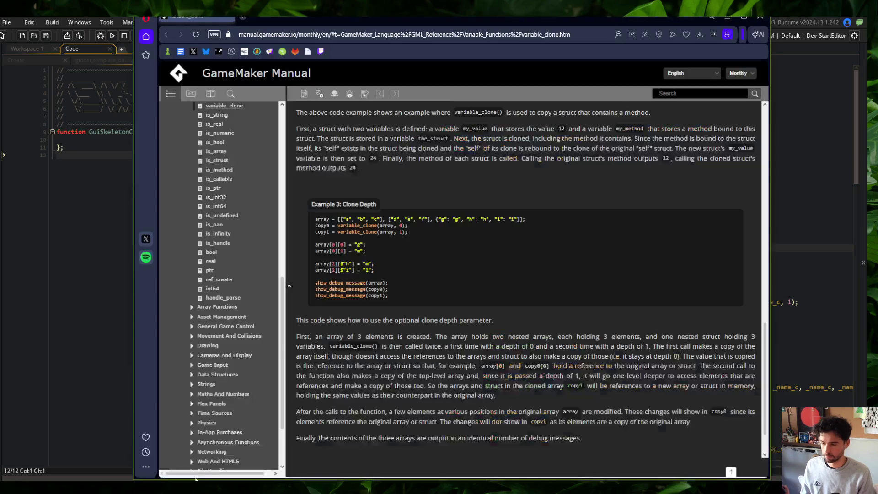
middle_click(320, 52)
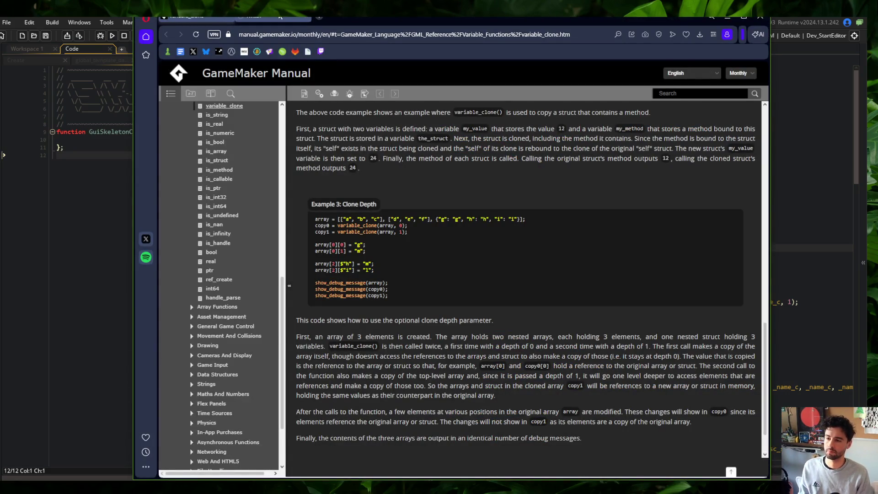
click(278, 17)
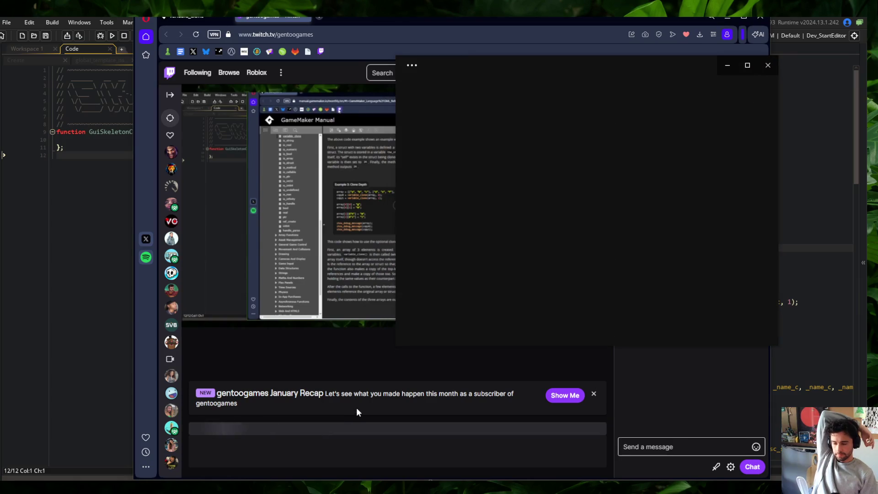
click(663, 387)
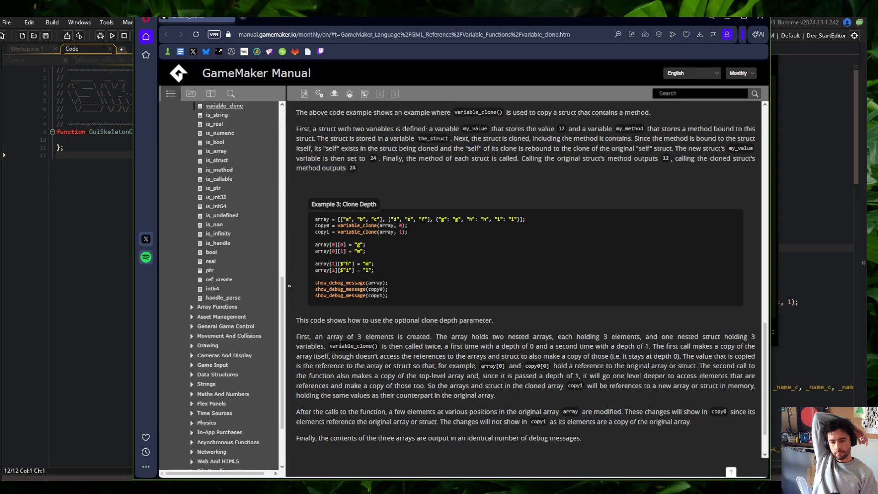
Close the Twitch tab and minimize Opera to reveal Spotify.
click(318, 18)
click(723, 19)
scroll(537, 201, up, 5)
scroll(537, 201, up, 15)
Play 'Main Theme' from the ideogames playlist and scroll down through the tracks.
scroll(536, 200, down, 1)
double_click(569, 130)
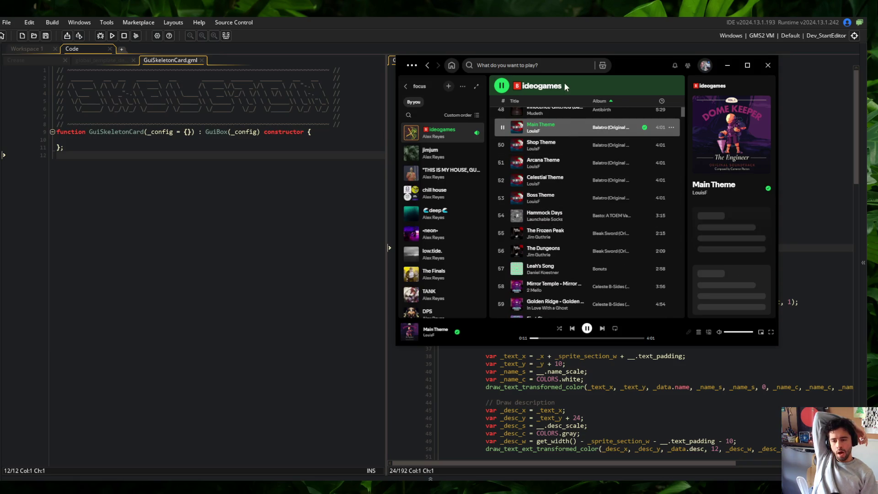
scroll(573, 134, up, 15)
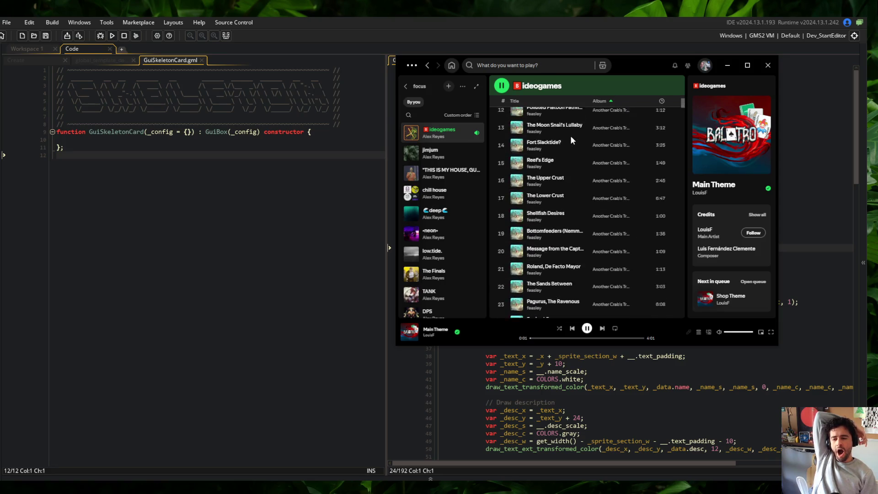
scroll(571, 138, down, 20)
scroll(571, 140, down, 8)
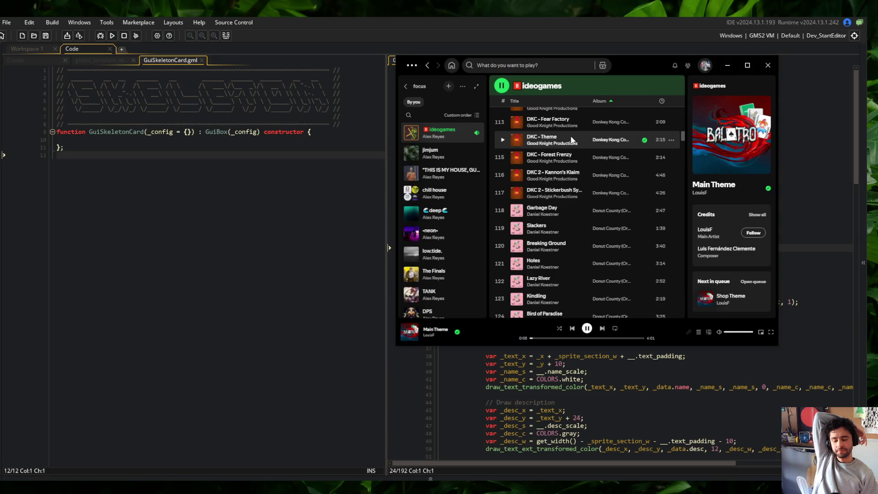
scroll(571, 139, down, 10)
scroll(569, 135, down, 8)
scroll(570, 135, down, 8)
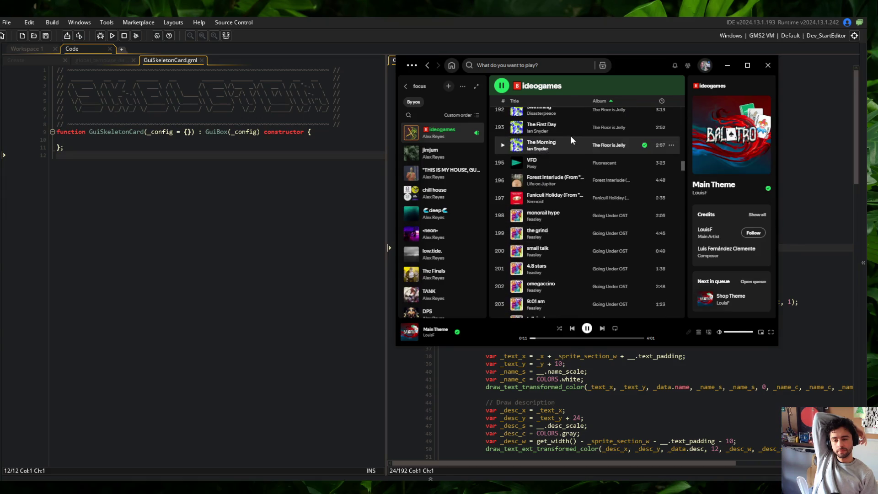
Play 'monorail hype', move Spotify further left, and switch back to GameMaker.
double_click(566, 220)
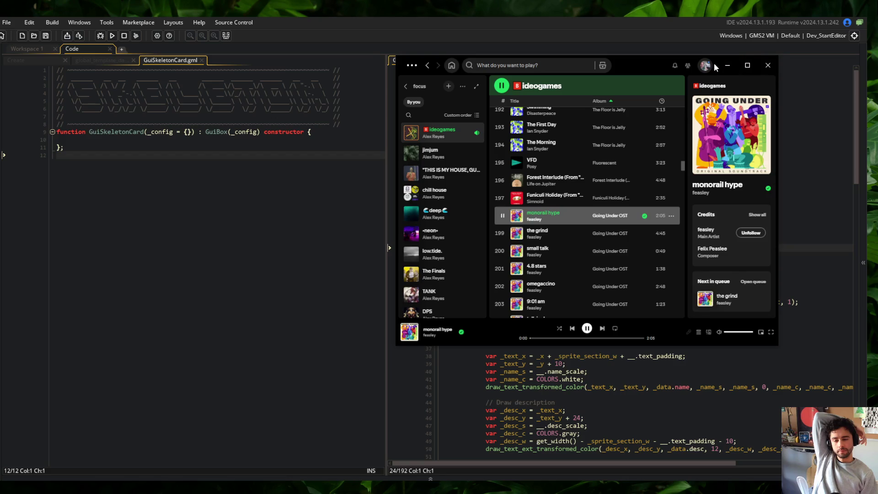
mouse_move(638, 69)
mouse_down()
mouse_move(580, 81)
mouse_move(572, 73)
mouse_up()
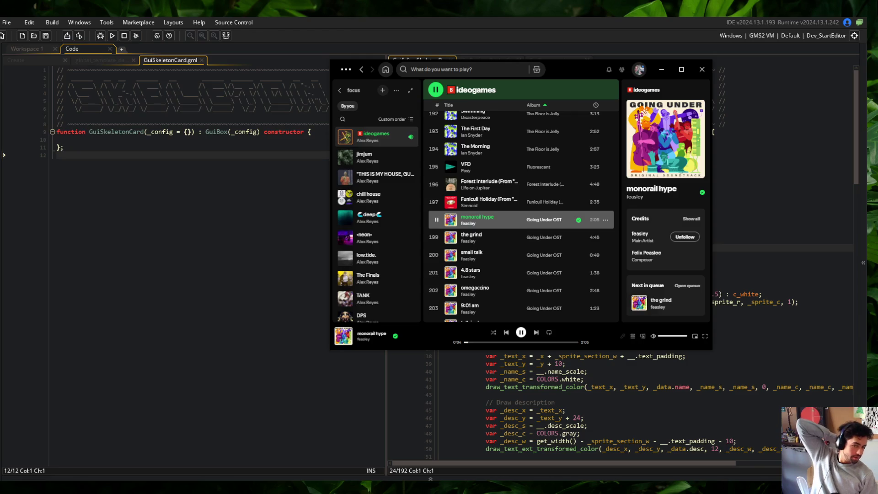
key(alt+Tab)
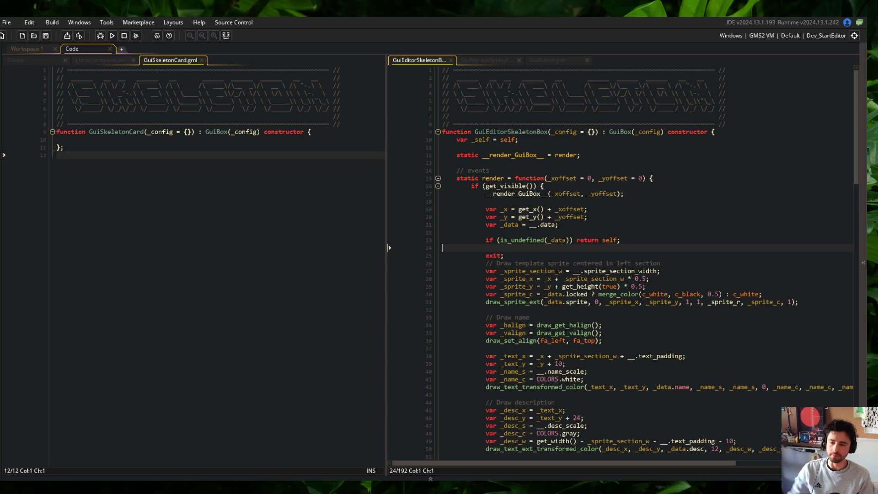
Add 'var _self = self;' at the top of the GuiSkeletonCard constructor.
click(658, 184)
scroll(659, 186, down, 7)
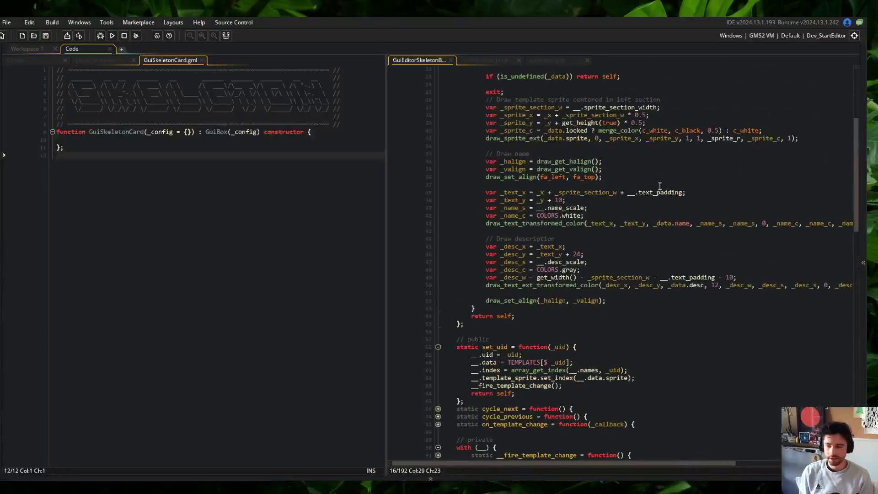
scroll(660, 186, up, 7)
click(83, 141)
key(Return)
key(Return)
key(Up)
key(Up)
key(Tab)
text(var _sle)
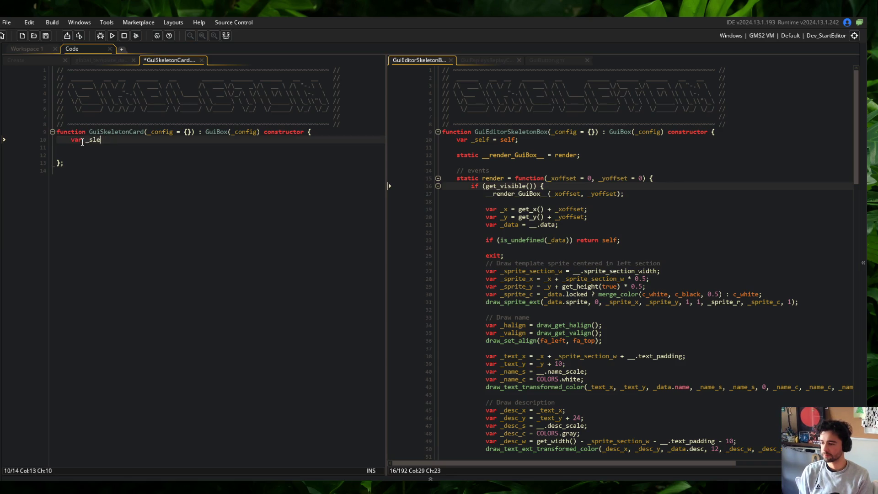
key(BackSpace)
key(BackSpace)
text(elf = self;)
key(Return)
Store the parent render as 'static __render_GuiBox__ = render;'.
key(Return)
text(static __render_GuiB)
key(Return)
text(= render;)
key(Return)
key(Return)
Define 'static render = function(_xoffset = 0, _yoffset = 0)' with a get_visible() check, returning self.
text(stati)
key(ctrl+BackSpace)
text(static render = function(_xoffset)
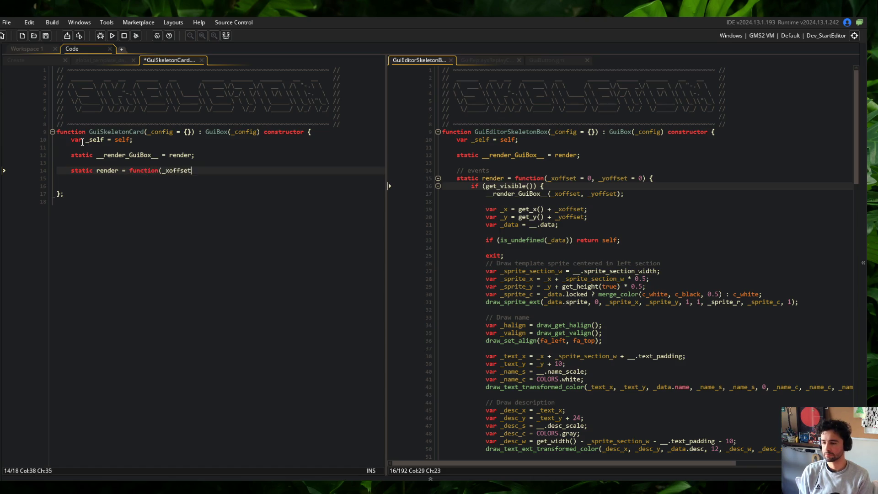
text( = 0)
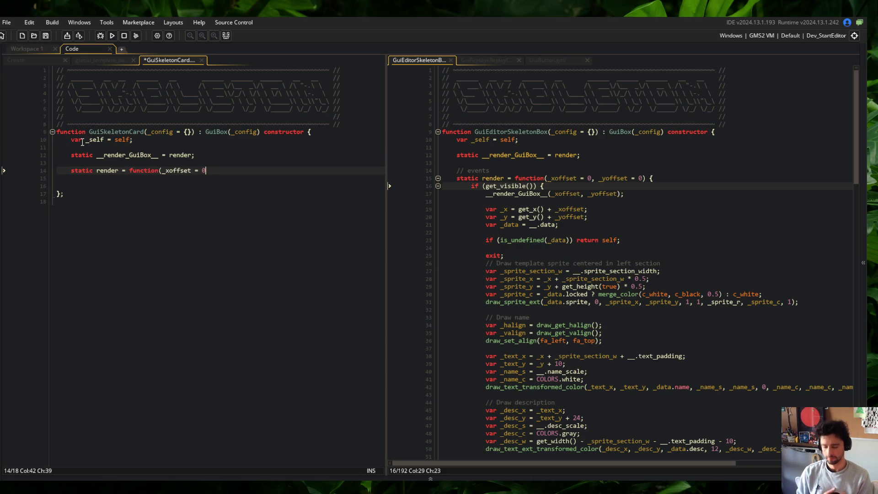
text(, _yoff)
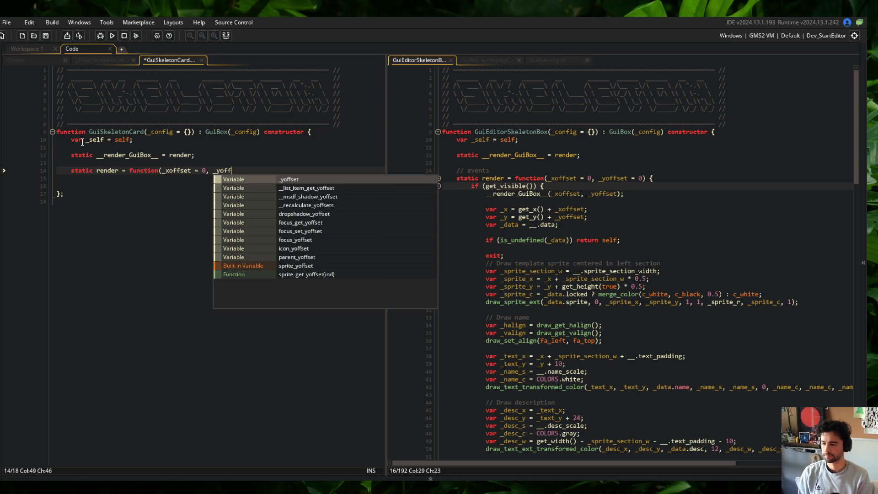
text(set = 0) {)
key(Return)
text(if (get_visible()) {)
key(Return)
key(Return)
text(})
key(Return)
text(return sel.f)
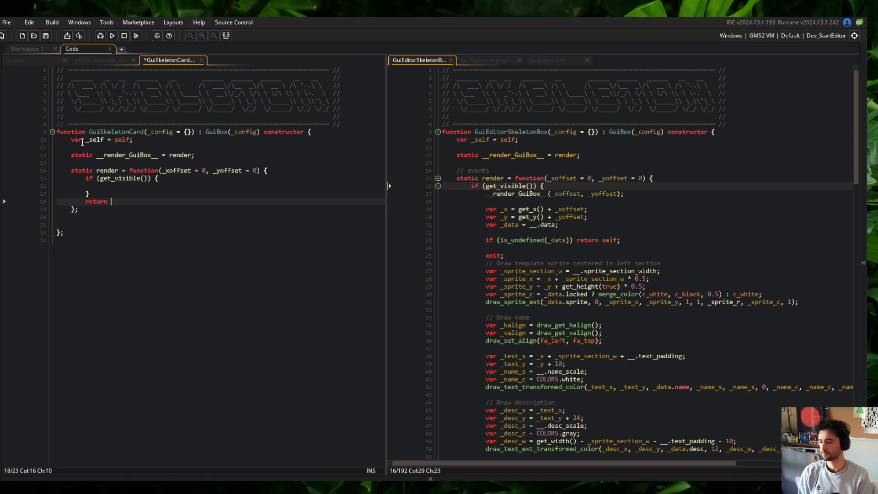
key(BackSpace)
key(BackSpace)
text(f;)
Call __render_GuiBox__(_xoffset, _yoffset) inside the visibility check and save.
key(Up)
key(Up)
text(_)
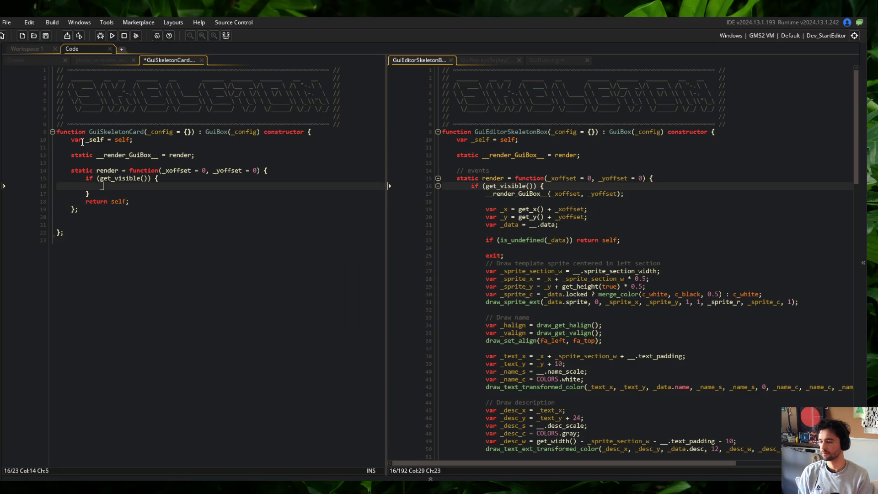
text(_render_GuiBox__(x)
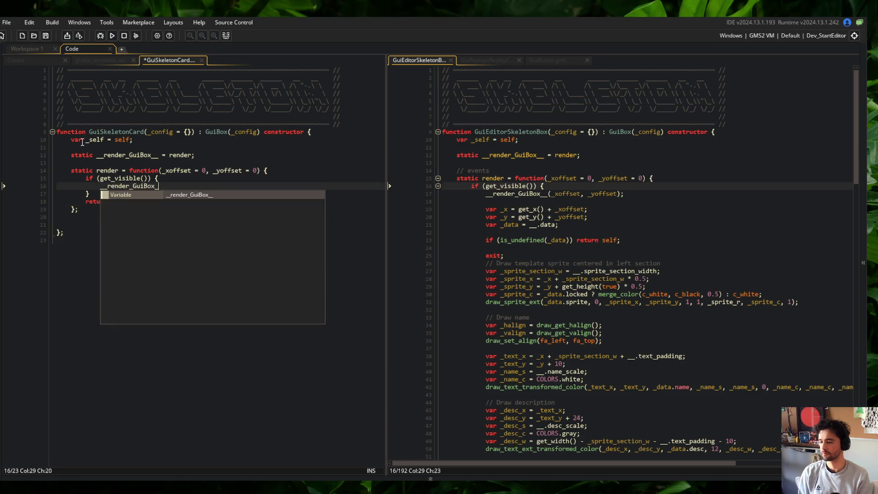
key(BackSpace)
text(_xoffset, )
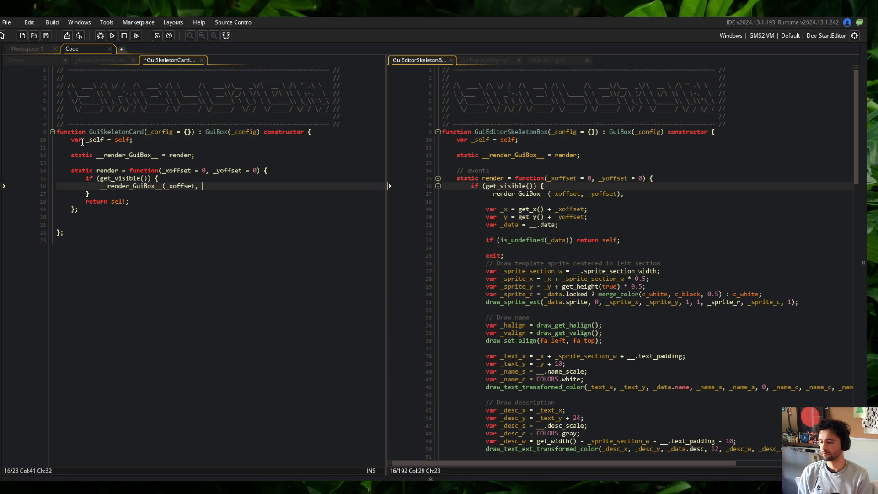
text(_yoffset);)
key(Return)
key(Return)
key(ctrl+s)
Add a '// private' section with 'with (__) { uid = undefined; }' and save.
key(Down)
key(Down)
key(Down)
key(Return)
key(Return)
text(// )
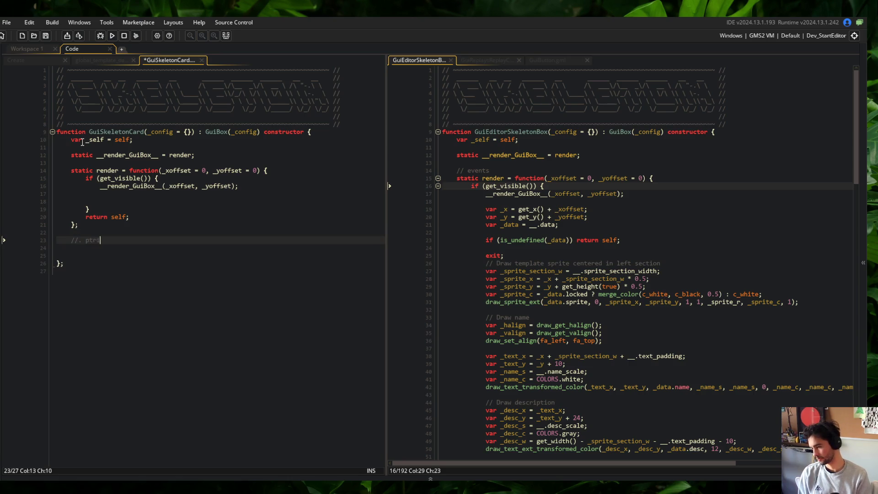
text(private)
key(Return)
text(__ =)
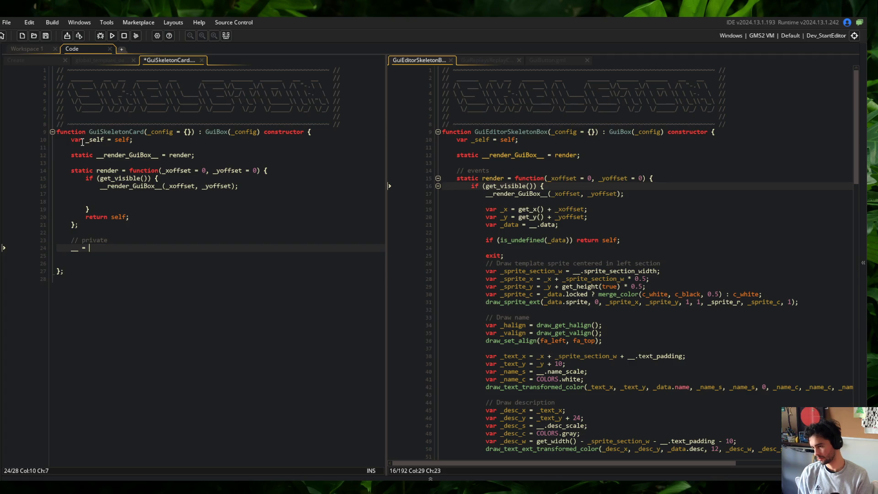
key(BackSpace)
key(BackSpace)
key(BackSpace)
text(with (__)
text() {)
key(Return)
key(Down)
text(};)
key(Up)
text(uid)
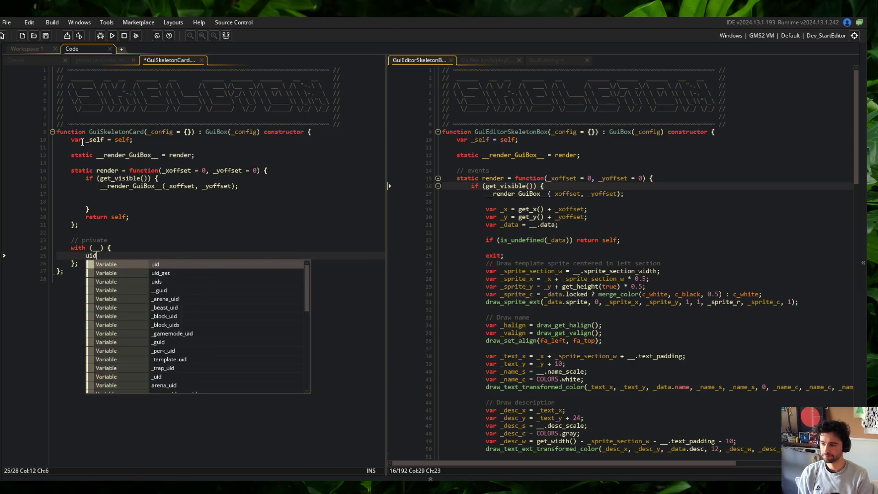
text( = undefined;)
key(ctrl+s)
key(Up)
key(Up)
key(Up)
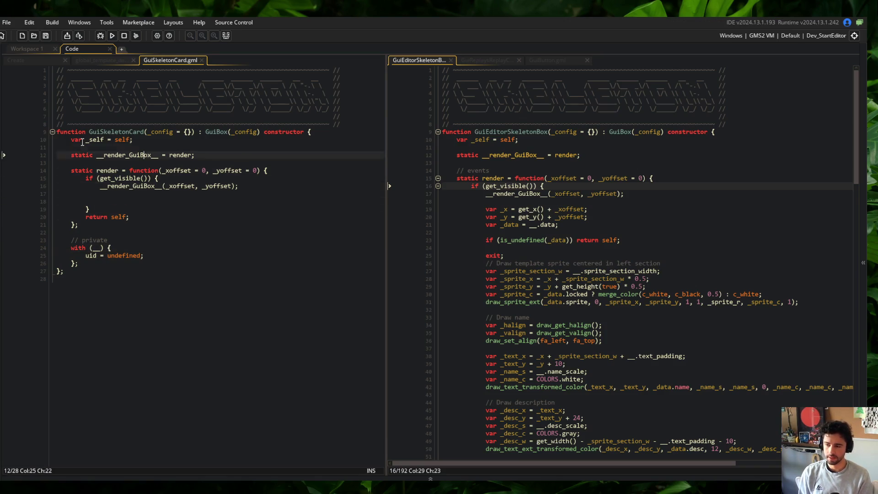
Rename the constructor from GuiSkeletonCard to GuiTemplateCard and save.
key(BackSpace)
key(BackSpace)
key(BackSpace)
text(Template)
key(ctrl+s)
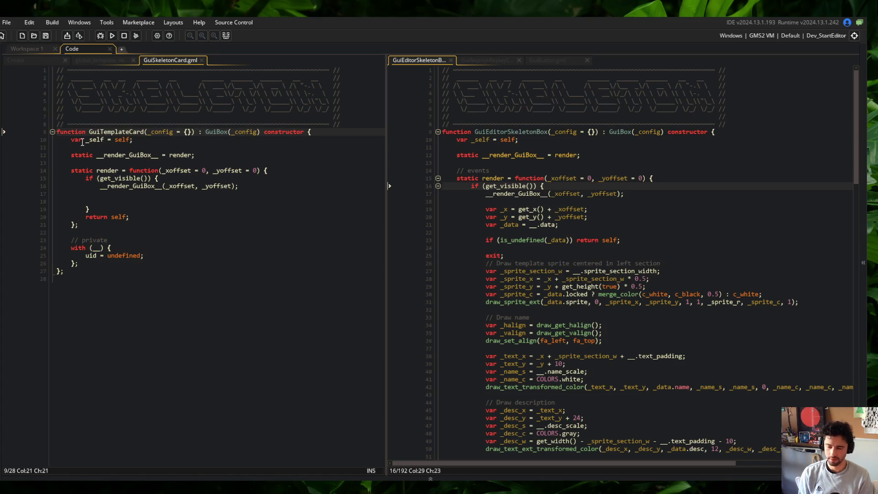
Open global_template_data through the asset search, select its header, then close it.
key(alt+Tab)
key(ctrl+t)
text(_data)
key(Return)
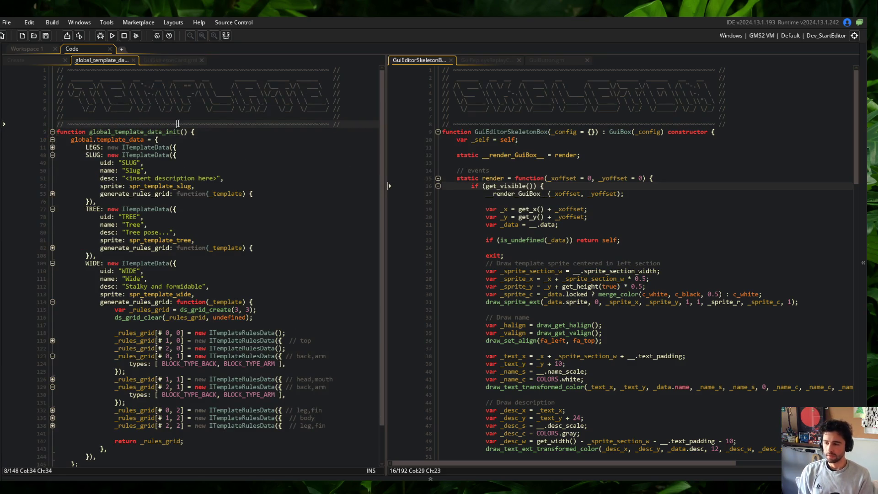
key(ctrl+shift+Home)
key(ctrl+w)
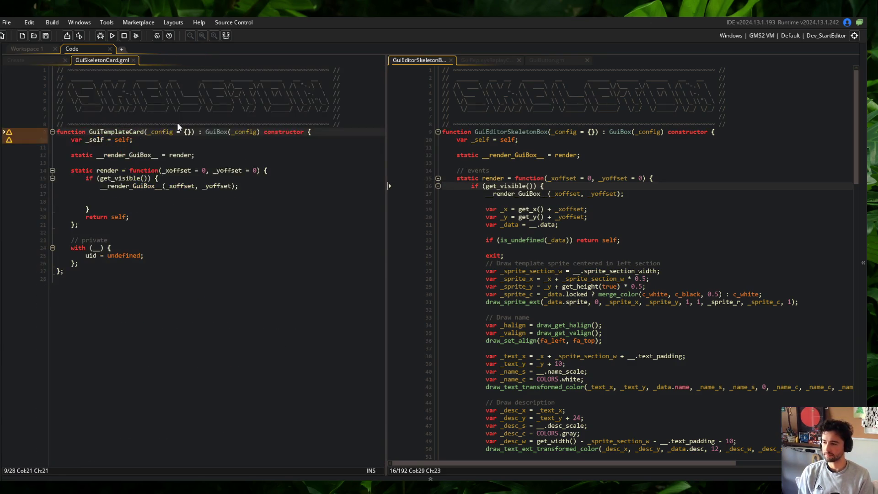
Replace the card script's header with the pasted TEMPLATE ASCII-art banner and save.
key(Up)
key(ctrl+shift+Home)
key(ctrl+v)
key(ctrl+s)
key(Down)
key(Down)
key(Down)
key(Up)
key(Up)
key(Up)
key(Up)
key(Up)
Rename the script asset to GuiTemplateCard in the asset browser.
key(ctrl+Right)
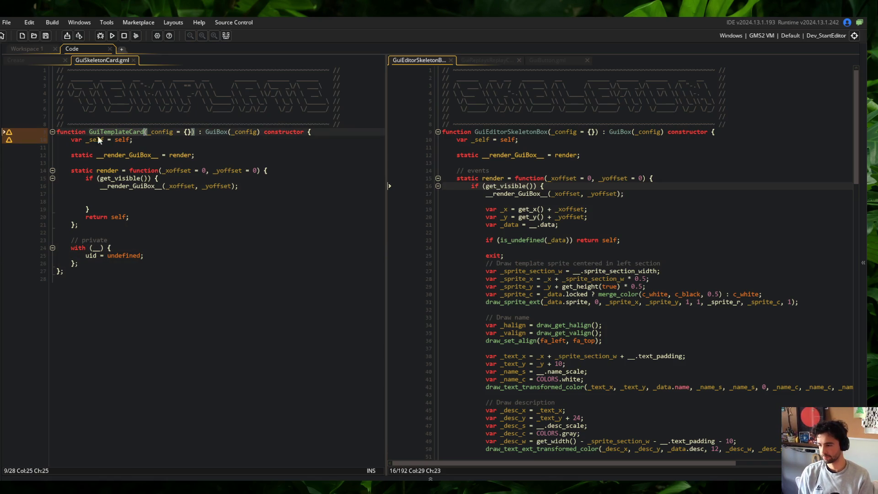
key(ctrl+alt+a)
right_click(58, 369)
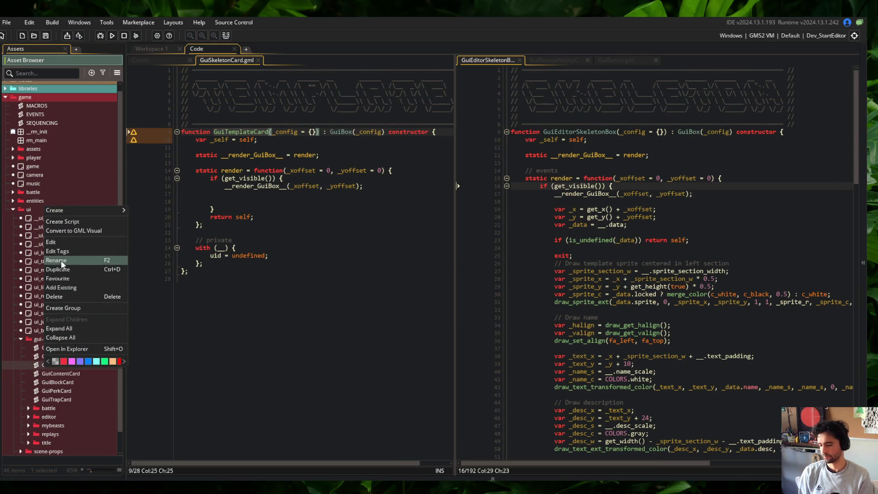
click(59, 279)
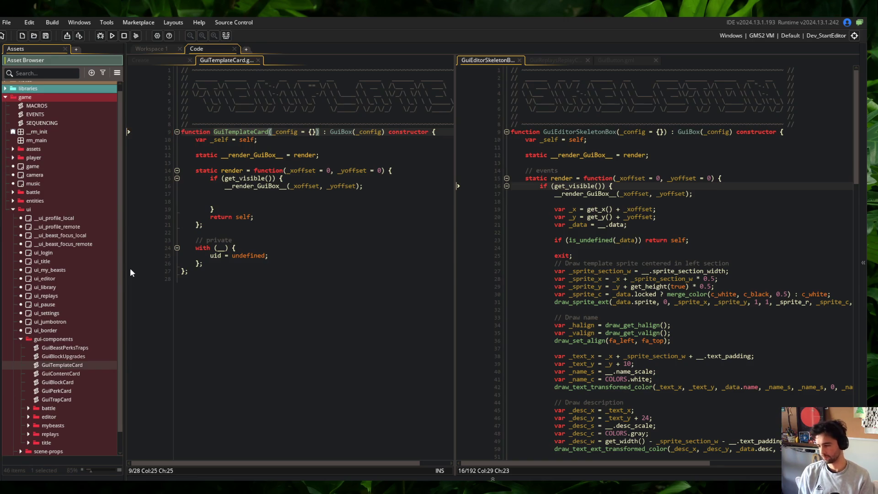
key(ctrl+alt+a)
click(183, 197)
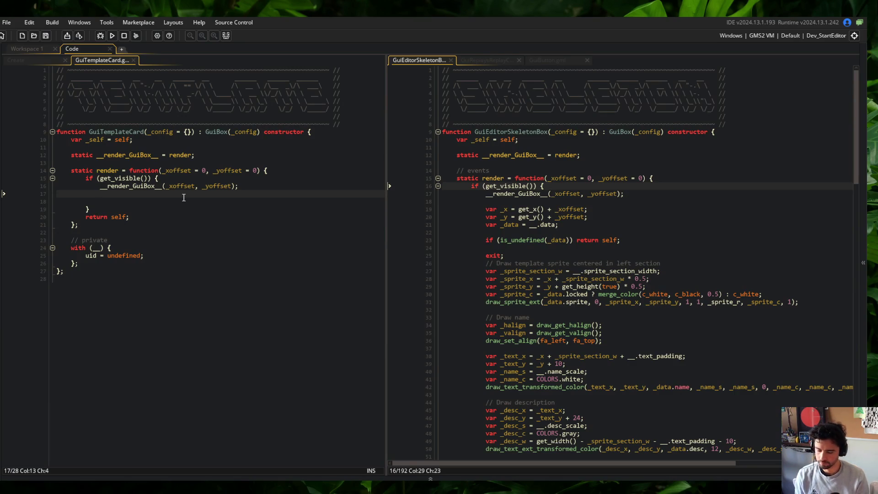
Change the uid assignment from undefined to _config[$ "uid"].
key(Down)
key(Down)
key(Down)
key(End)
key(Left)
key(ctrl+BackSpace)
text(_c)
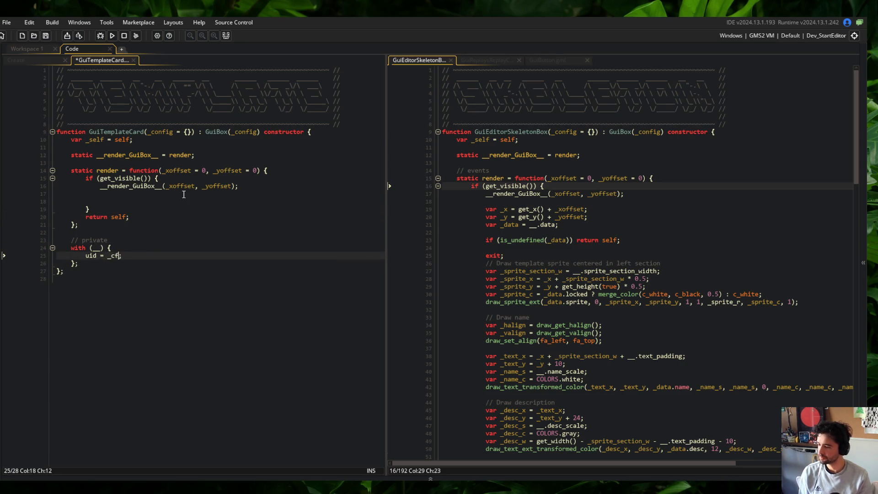
key(Return)
text([$ "uid)
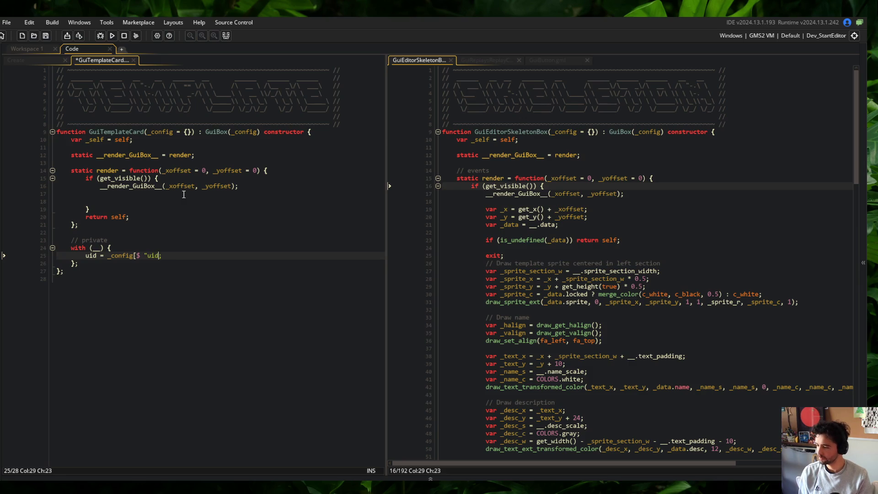
Remove the unfinished 'data' line, save, and move into the skeleton box code.
key(End)
key(Return)
text(data )
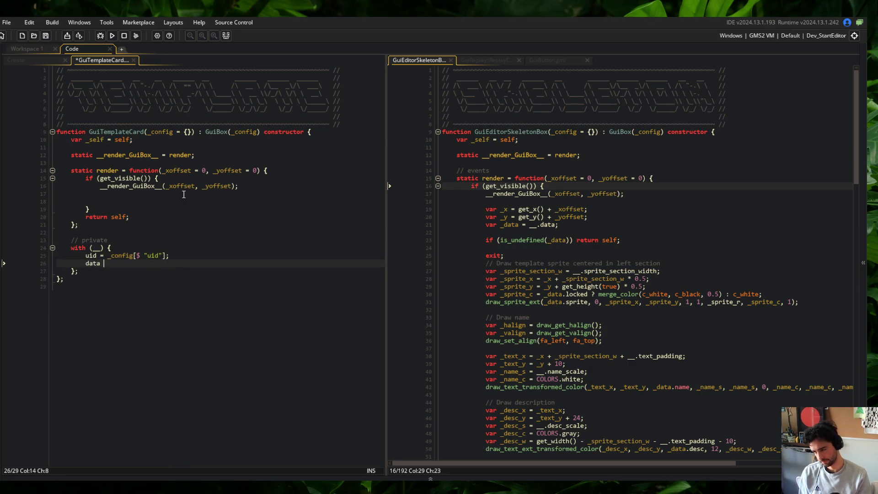
text(P)
key(ctrl+BackSpace)
key(ctrl+BackSpace)
key(ctrl+BackSpace)
key(ctrl+s)
key(BackSpace)
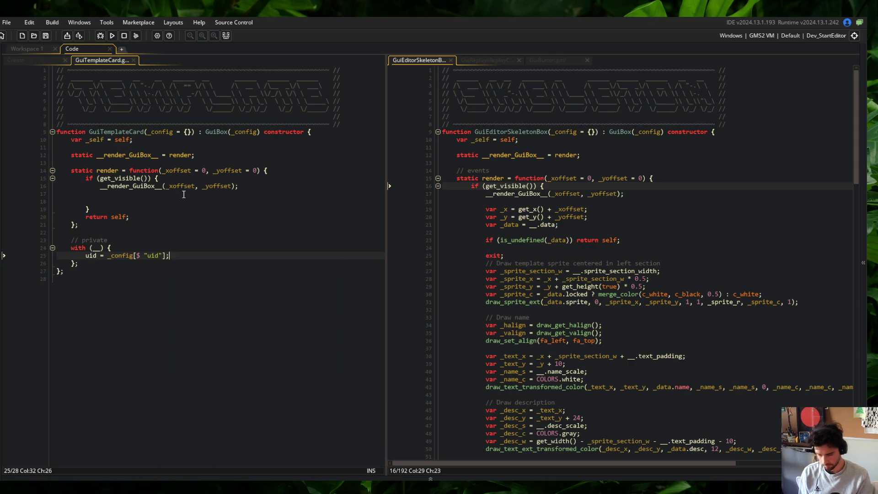
click(536, 225)
scroll(595, 224, down, 10)
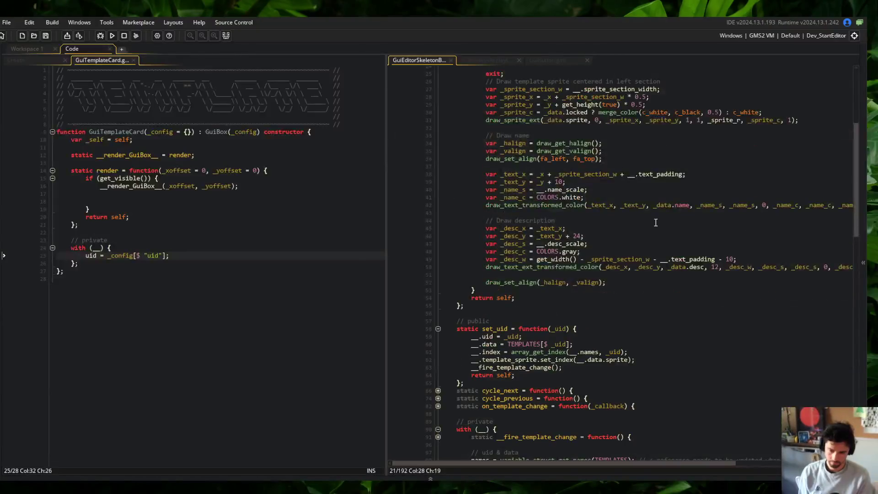
scroll(655, 223, up, 2)
scroll(655, 223, down, 4)
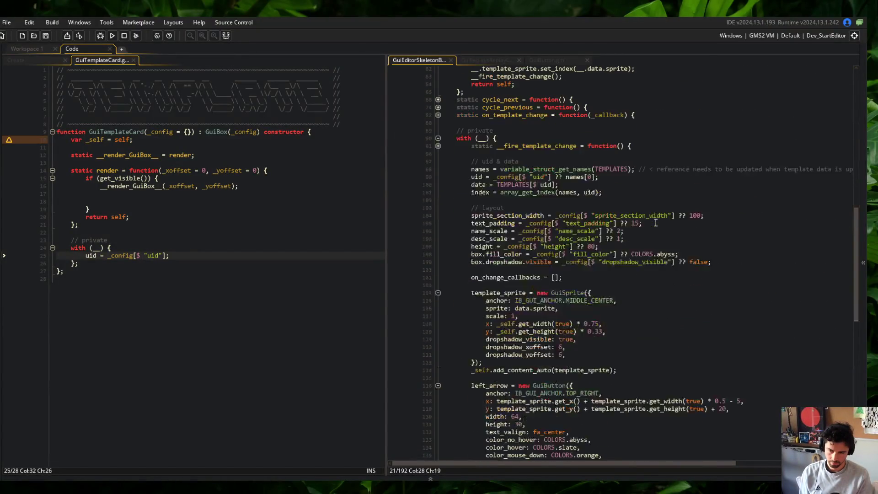
scroll(567, 236, up, 5)
click(438, 235)
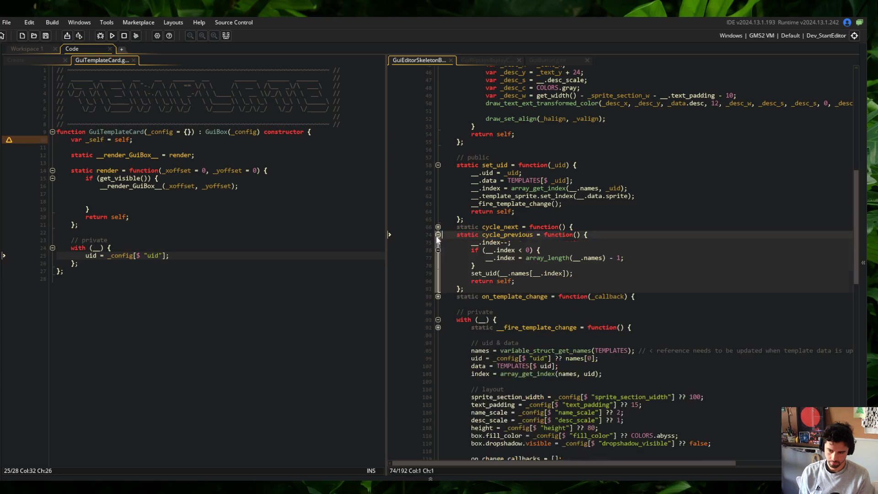
click(438, 235)
scroll(649, 223, down, 10)
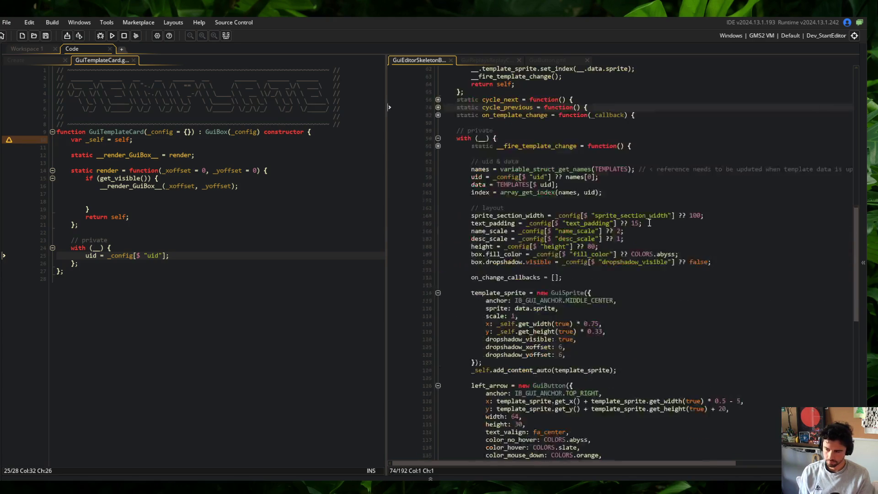
scroll(650, 223, down, 14)
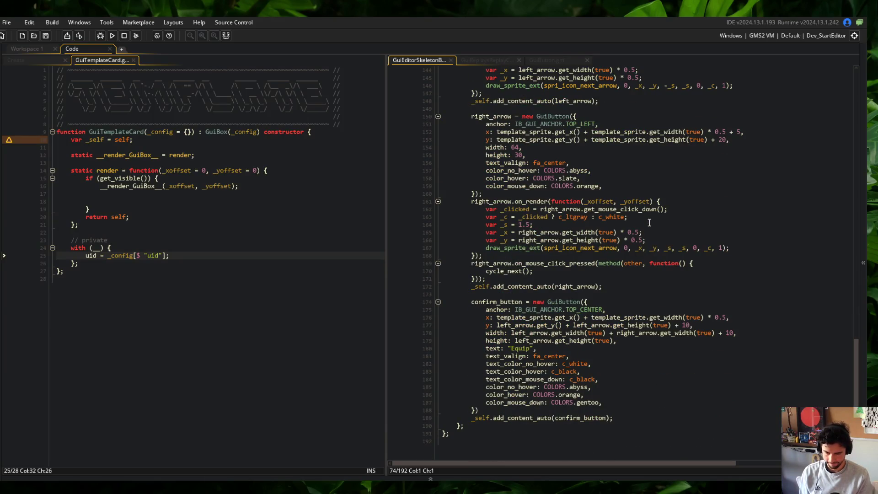
scroll(650, 222, up, 8)
scroll(651, 223, up, 5)
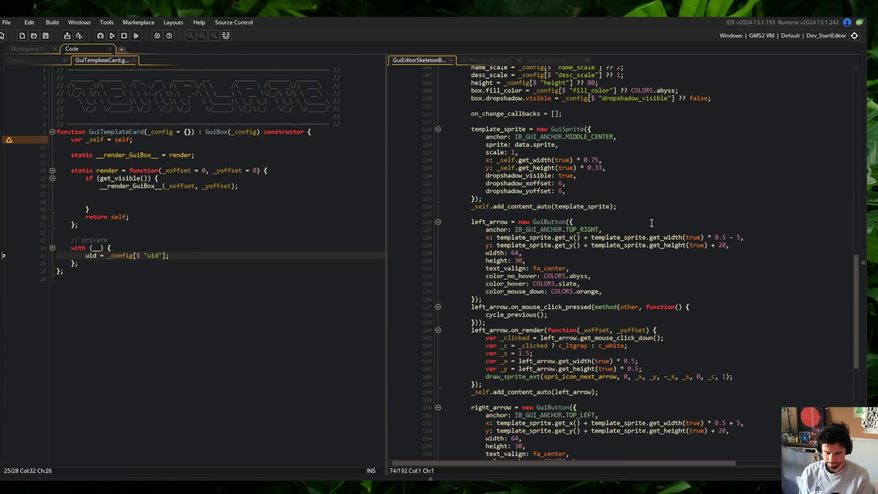
scroll(652, 223, down, 6)
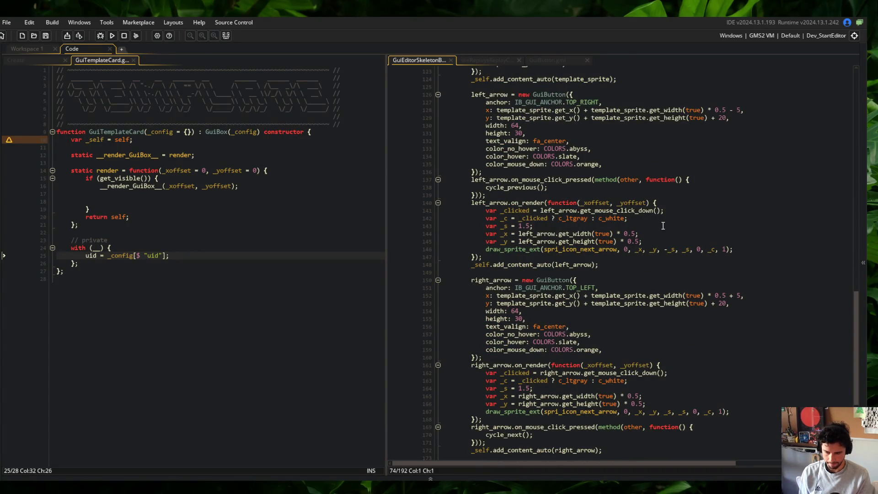
scroll(663, 225, down, 4)
scroll(663, 225, up, 20)
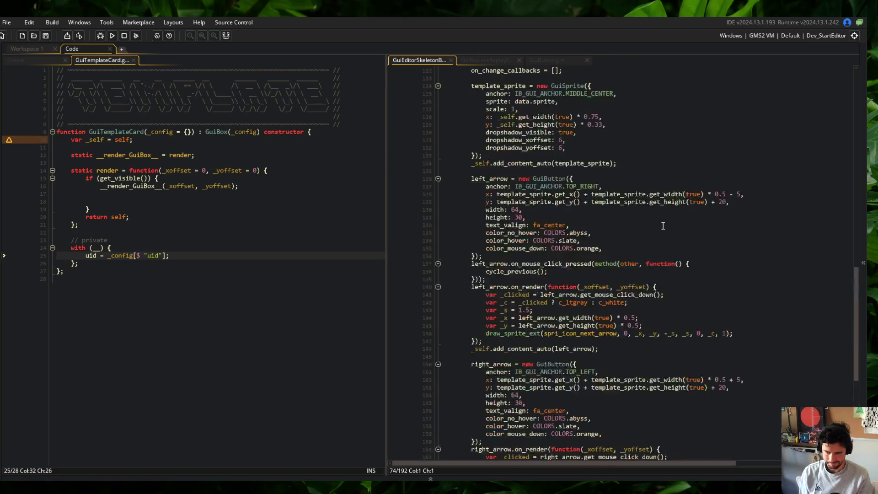
scroll(662, 226, down, 20)
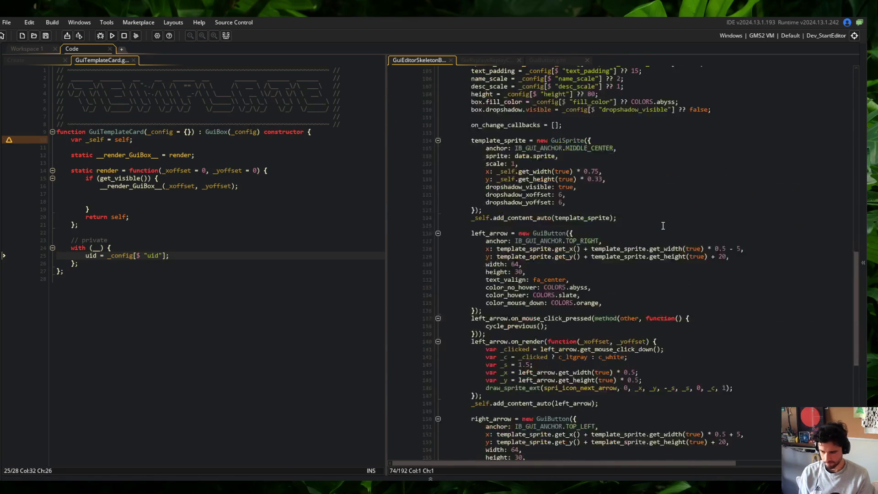
scroll(647, 239, down, 7)
scroll(647, 239, up, 20)
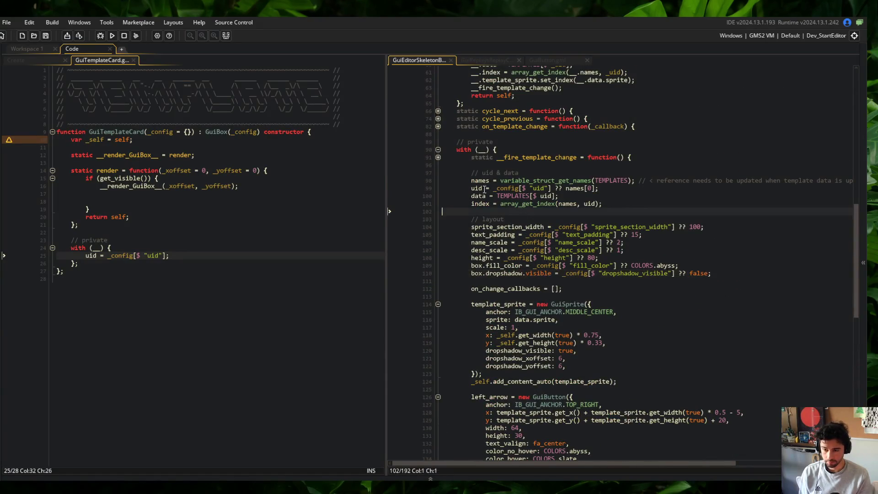
Copy the template_sprite block from GuiEditorSkeletonBox and paste it below GuiTemplateCard's uid line.
click(486, 227)
double_click(486, 227)
click(471, 304)
shift+click(544, 350)
shift+click(617, 381)
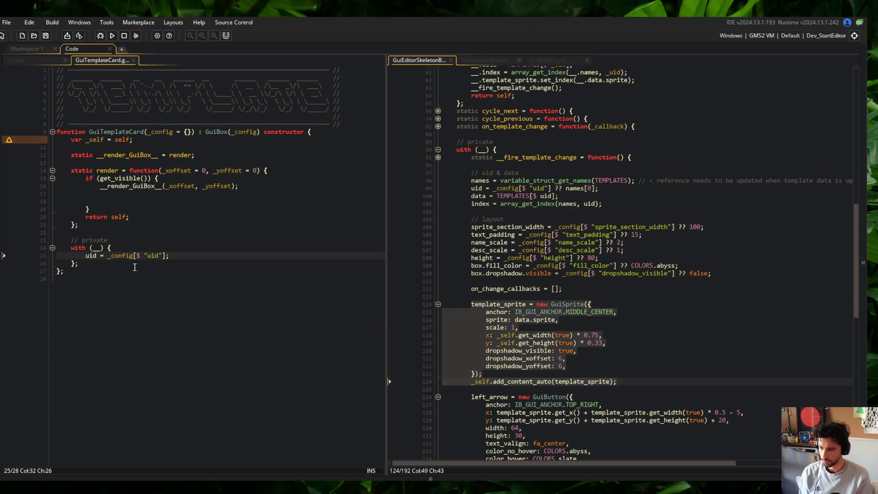
key(Return)
key(Return)
text(template_sprite = new GuiSprite({ 			anchor: IB_GUI_ANCHOR.MIDDLE_CENTER, 			sprite: data.sprite, 			scale: 1, 			x: _self.get_width(true) * 0.75, 			y: _self.get_height(true) * 0.33, 			dropshadow_visible: true, 			dropshadow_xoffset: 6, 			dropshadow_yoffset: 6, 		}); 		_self.add_content_auto(template_sprite);)
key(Up)
key(Up)
key(Up)
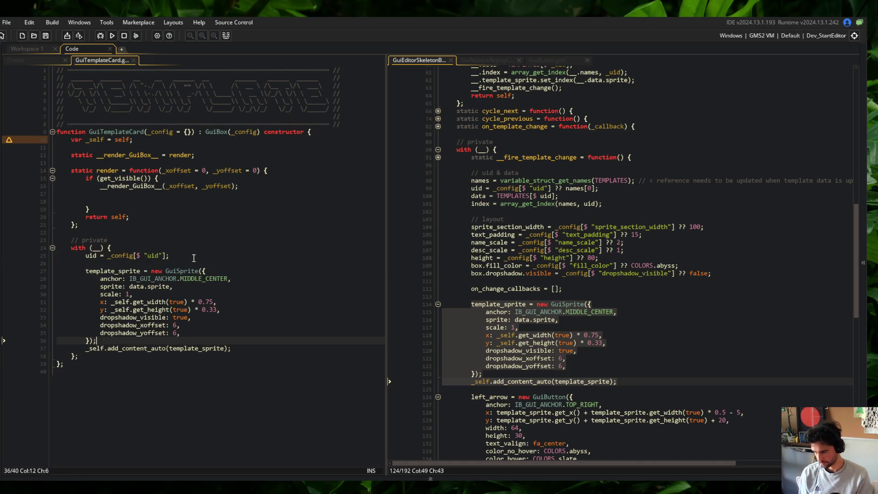
Rename template_sprite to sprite in the declaration and add_content_auto call, then save.
key(Up)
key(Up)
key(Up)
key(Home)
key(Delete)
key(Delete)
key(Delete)
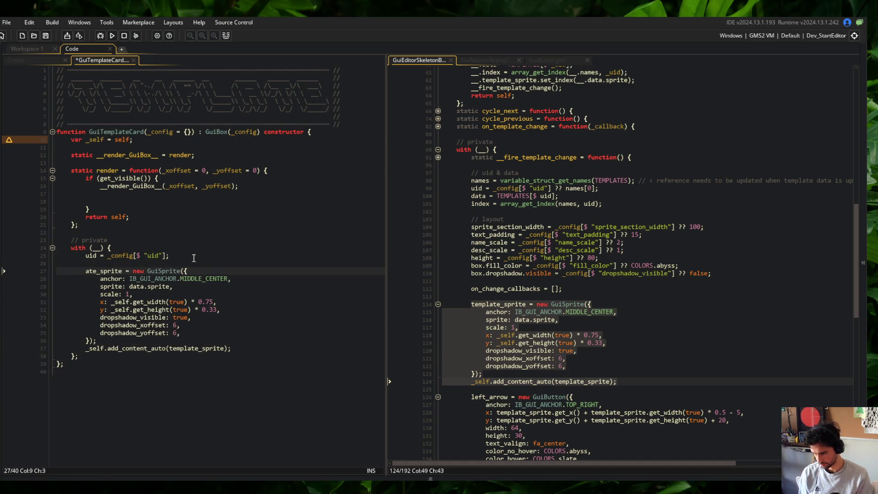
key(Delete)
key(ctrl+s)
key(ctrl+Right)
drag(165, 348, 198, 348)
key(BackSpace)
key(ctrl+s)
Make the sprite read from TEMPLATES[$ uid].sprite and save.
click(181, 271)
click(134, 286)
key(ctrl+BackSpace)
text(TEMPLATES[$ uid])
key(ctrl+s)
click(216, 257)
Find and open todo.txt with the project asset search.
key(alt+Tab)
click(34, 49)
key(ctrl+t)
text(todo)
key(Return)
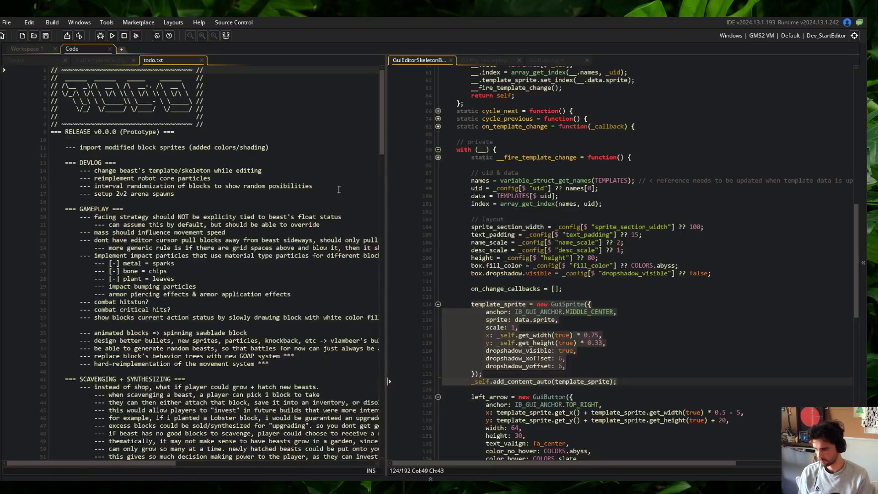
Add a BUGS entry to todo.txt: track uid and read global data directly (for UI components).
click(220, 179)
scroll(221, 180, down, 20)
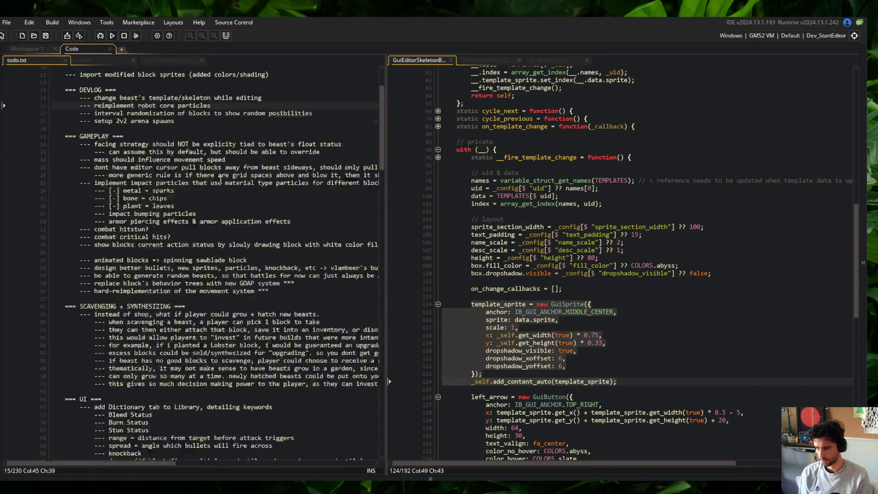
click(165, 185)
key(Return)
key(Tab)
text(-)
text(- can)
text(fe a lot easier, if)
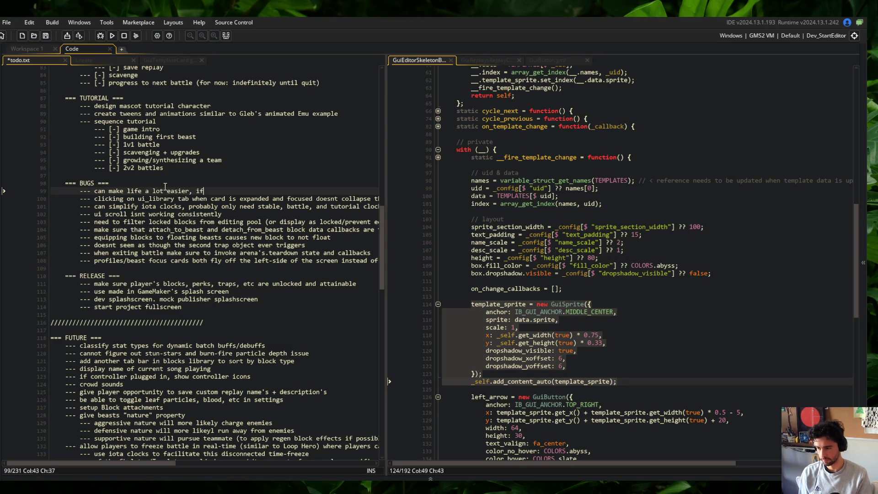
text(capt)
key(BackSpace)
key(BackSpace)
key(BackSpace)
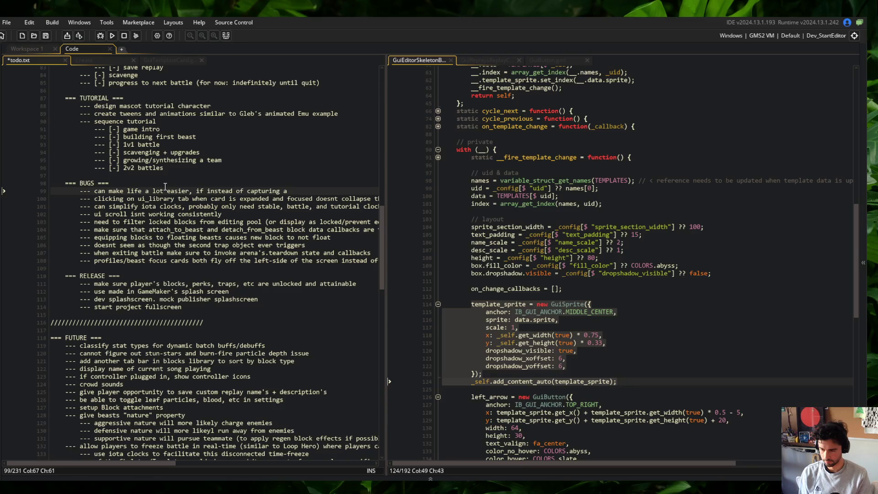
text(o gl)
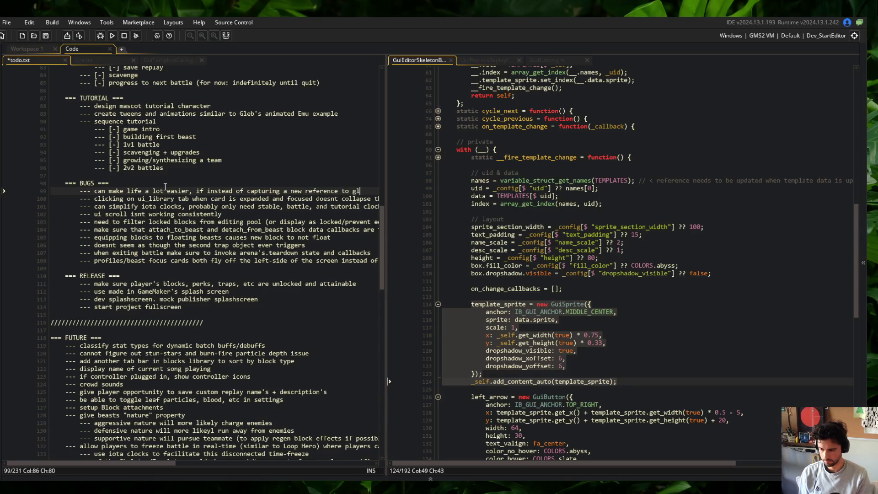
text(obal data, we just)
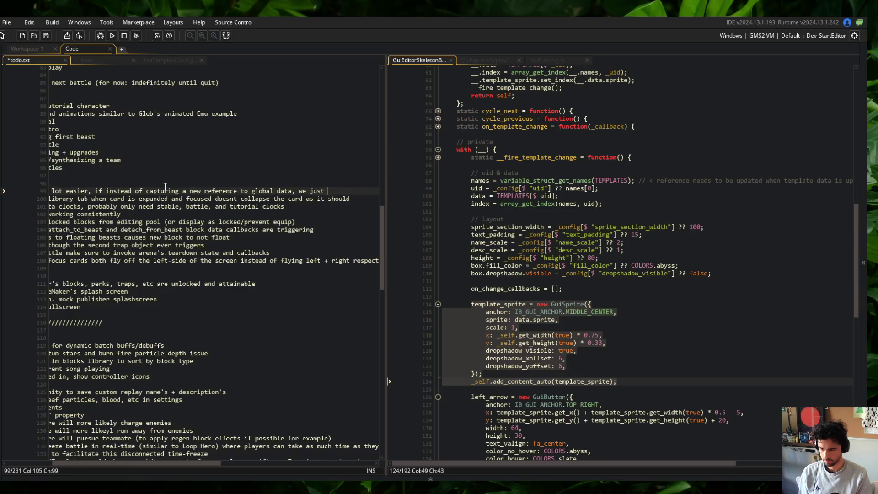
key(BackSpace)
key(BackSpace)
key(BackSpace)
text(i)
text(d and a)
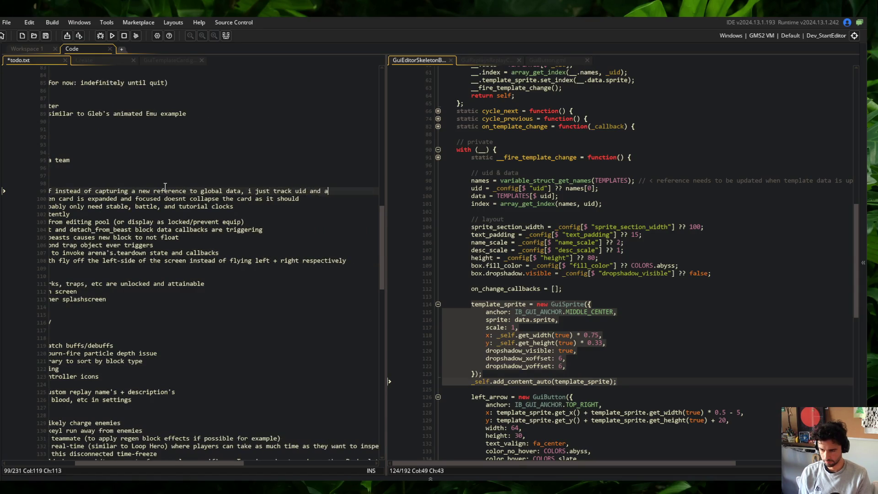
text(ccess the global data )
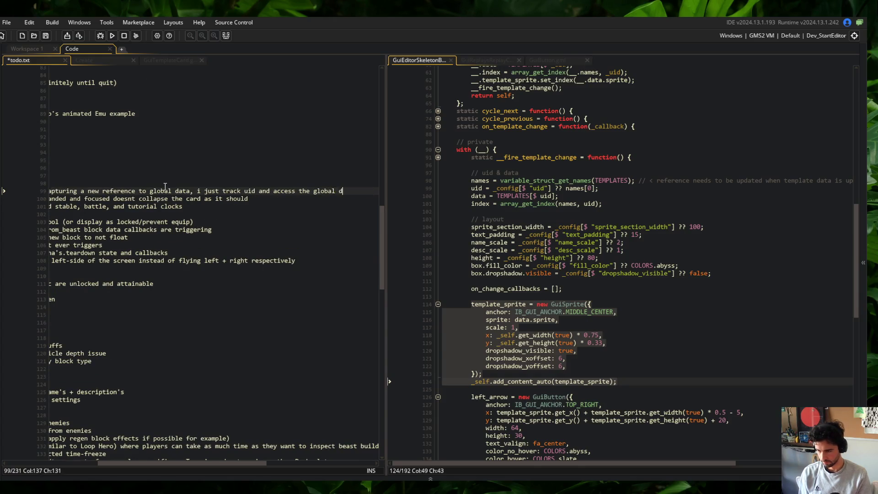
text(directly)
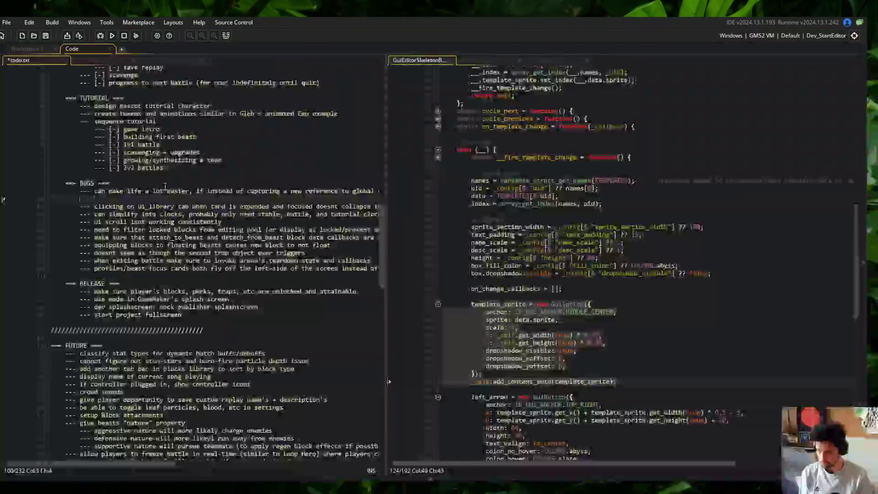
text( everytime (specif)
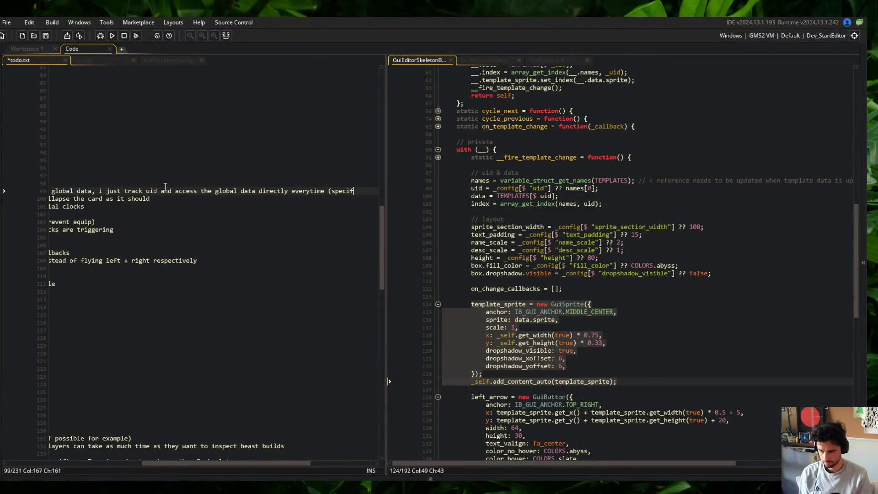
text(ically for)
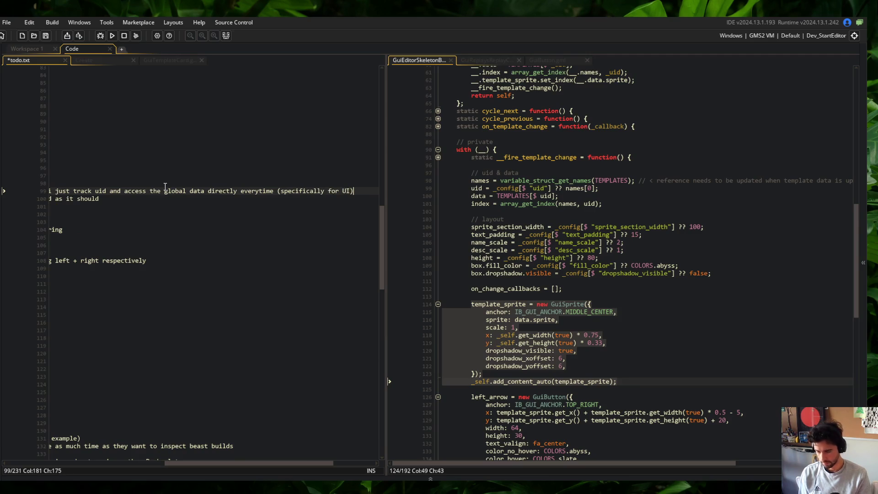
text( UI components)
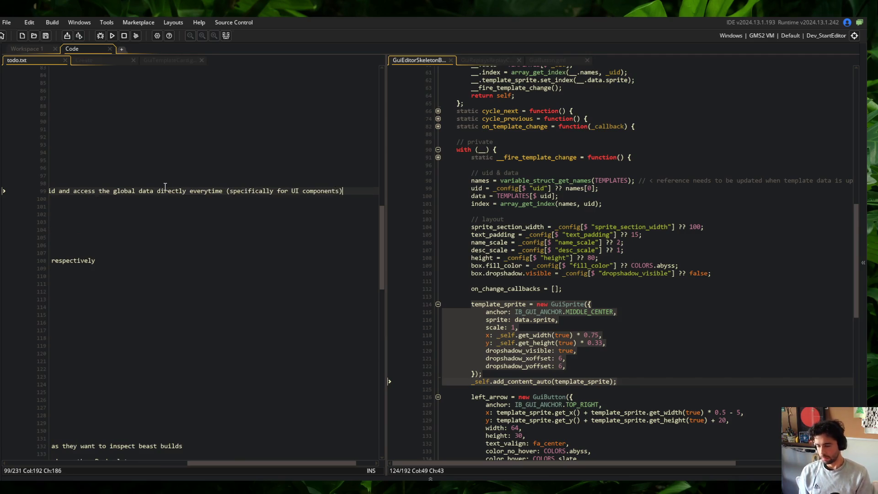
Go back to the top of todo.txt and close it so GuiTemplateCard shows again.
key(ctrl+Home)
key(ctrl+w)
key(ctrl+Tab)
key(ctrl+Tab)
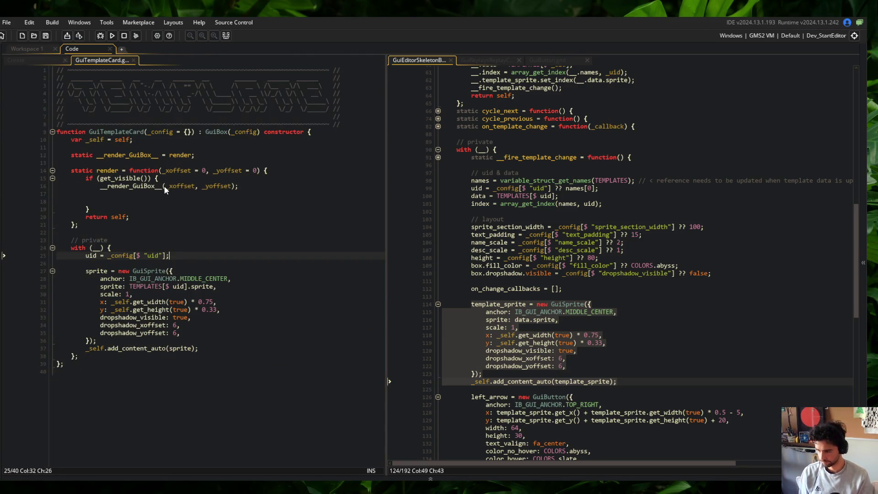
Check the sprite scale, lookup and shadow lines, then delete render's empty lines after __render_GuiBox__.
click(205, 294)
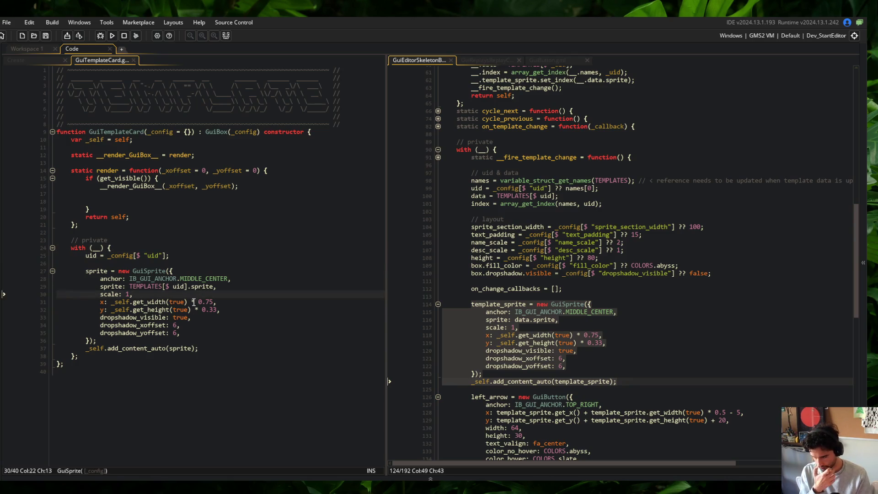
click(152, 288)
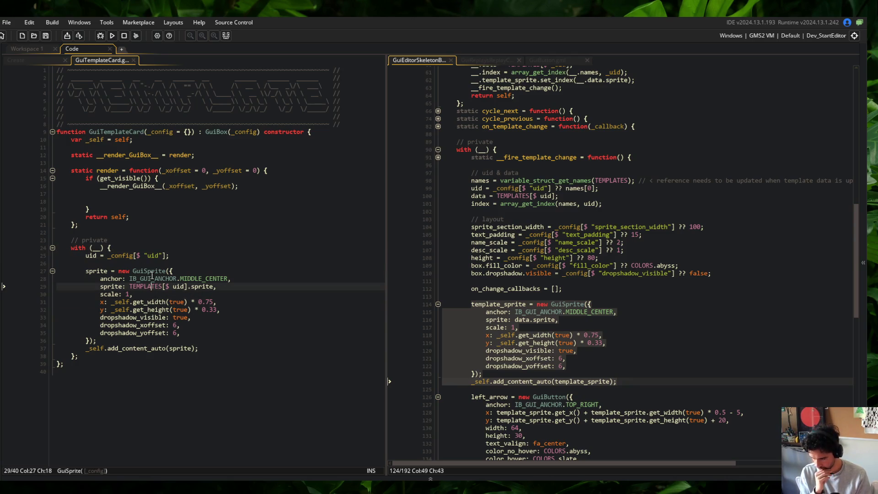
click(185, 335)
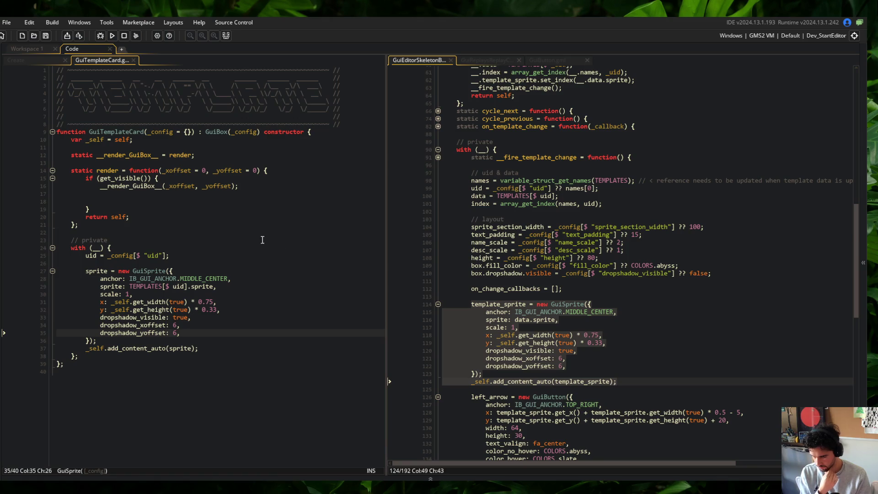
click(147, 194)
key(Delete)
key(Delete)
click(281, 192)
click(530, 243)
scroll(484, 206, up, 20)
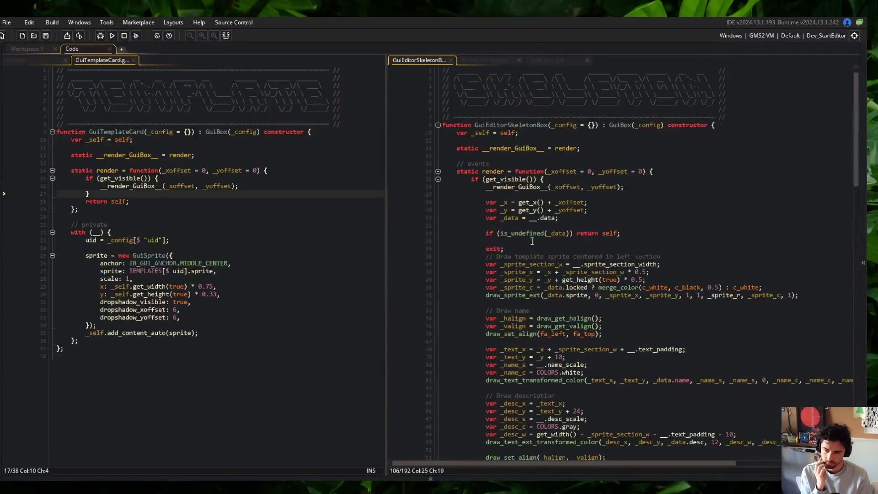
Delete the _data undefined check and old sprite/text drawing code from GuiEditorSkeletonBox render, then save.
click(438, 179)
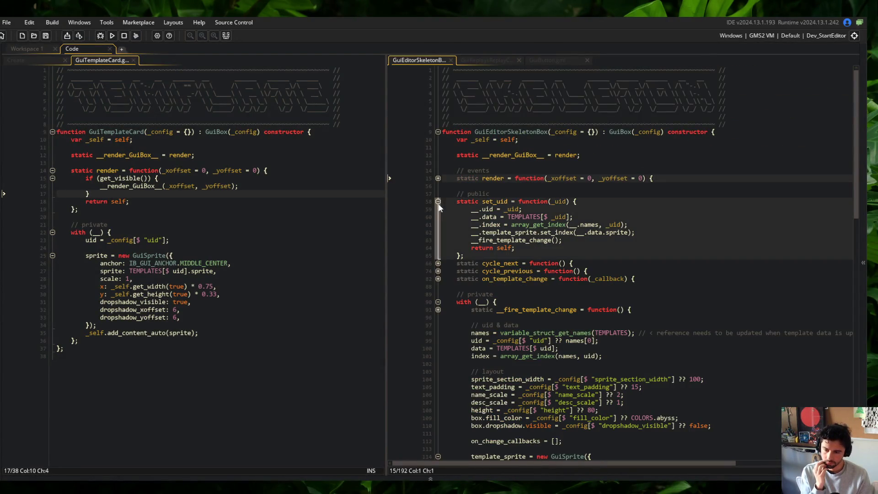
scroll(544, 253, down, 5)
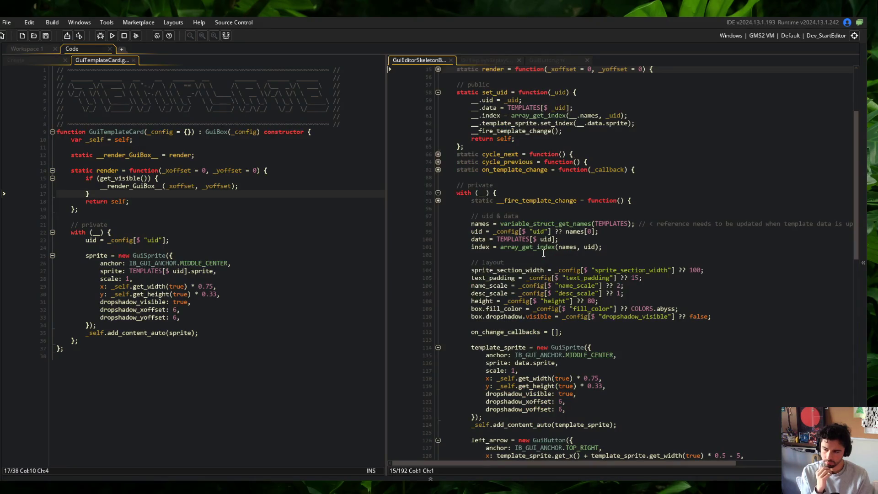
scroll(543, 253, down, 4)
scroll(543, 253, up, 8)
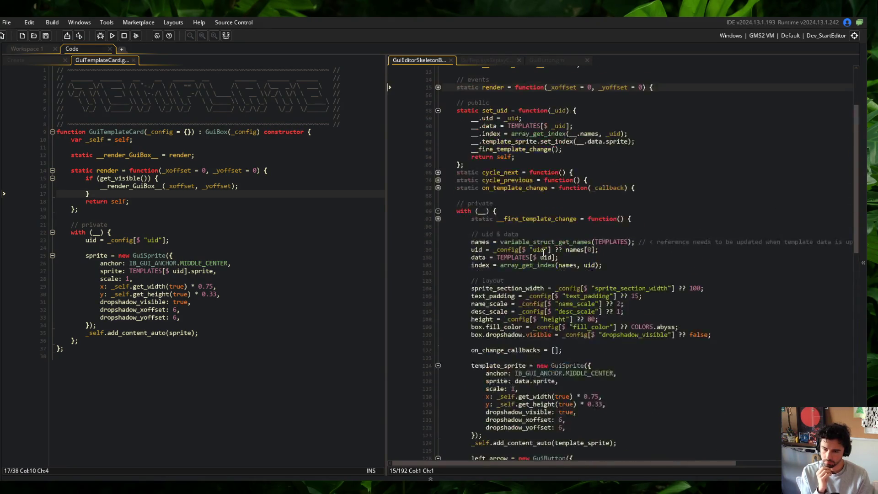
click(438, 253)
click(438, 245)
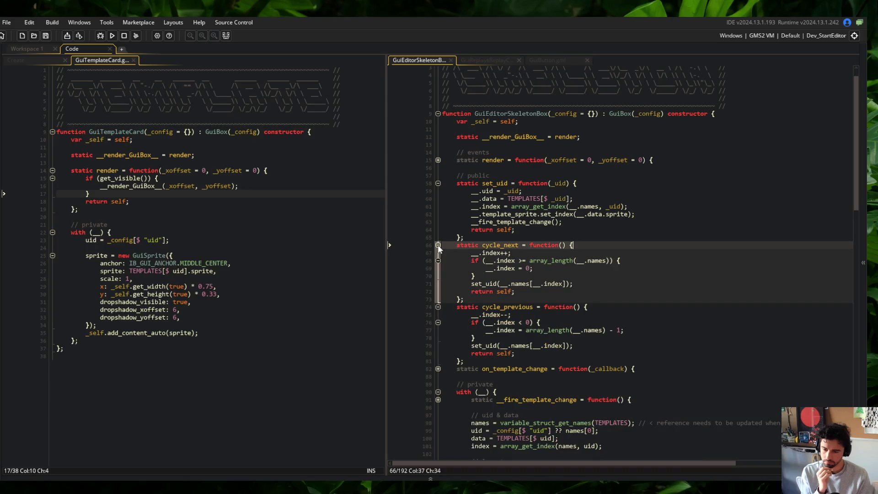
click(438, 161)
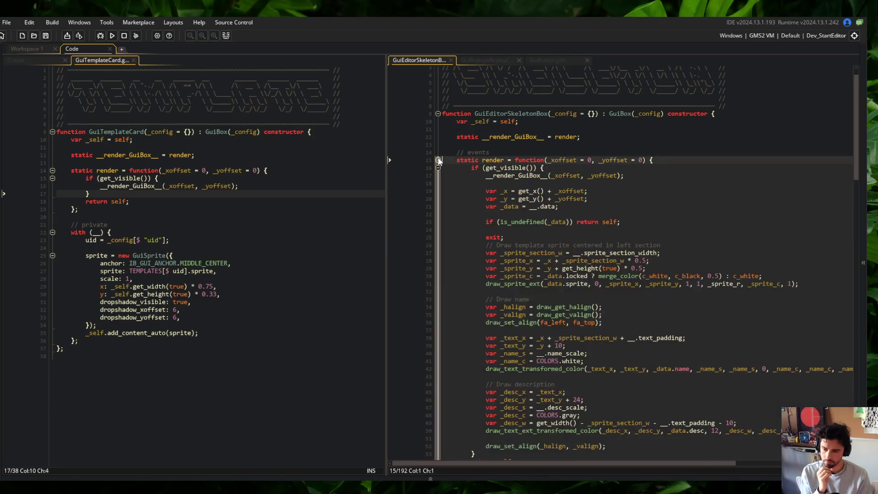
click(523, 226)
click(514, 221)
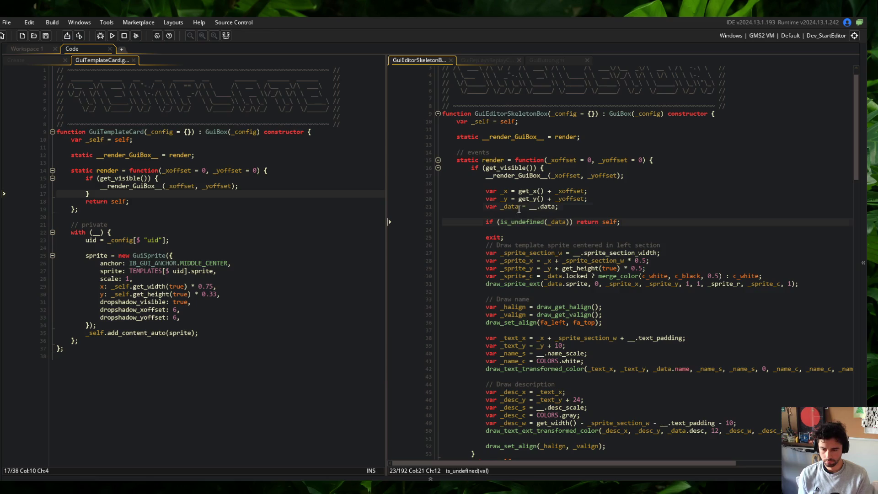
key(ctrl+d)
key(ctrl+d)
key(ctrl+d)
click(506, 214)
key(ctrl+d)
key(ctrl+d)
key(ctrl+d)
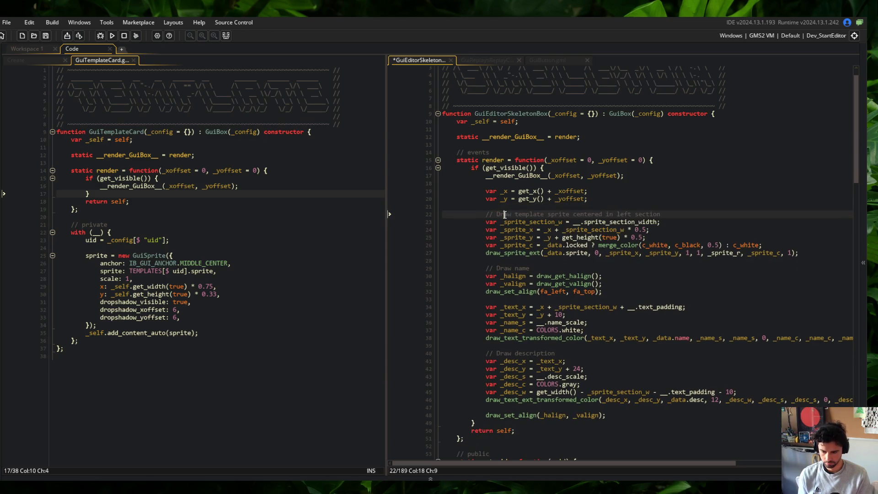
key(ctrl+s)
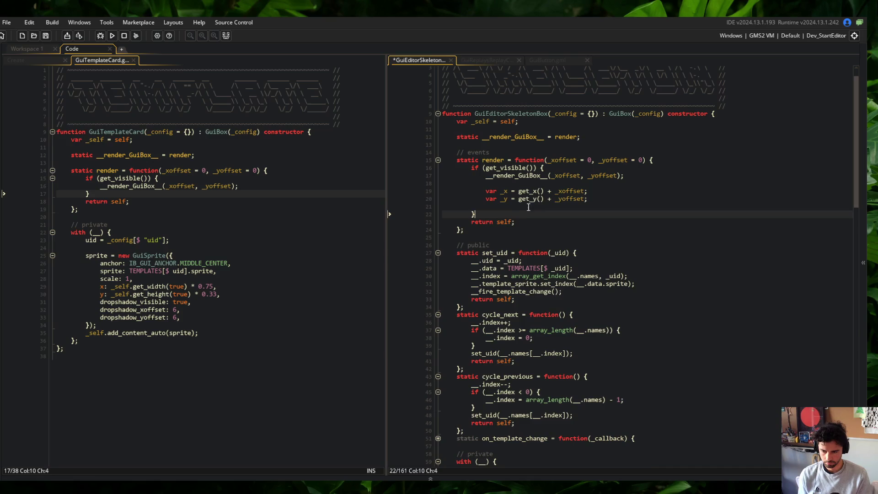
Delete the __fire_template_change function from GuiEditorSkeletonBox.
click(437, 160)
click(548, 190)
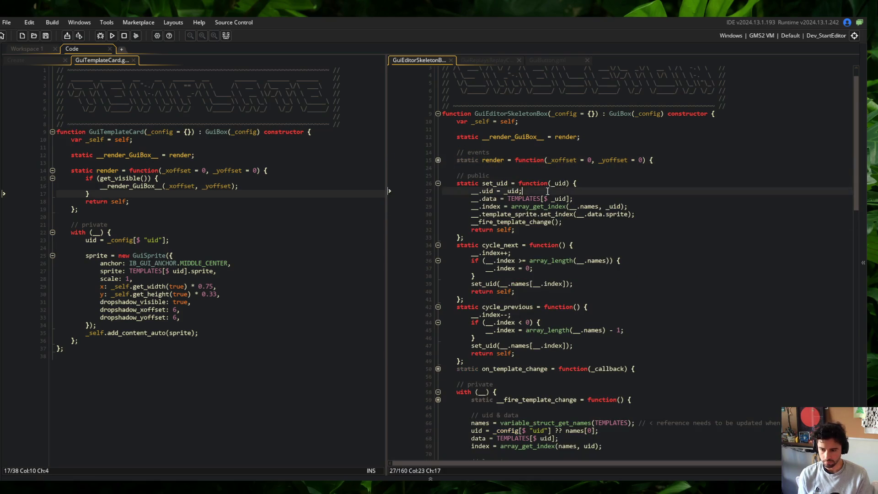
scroll(442, 193, down, 9)
click(438, 199)
key(ctrl+d)
key(ctrl+d)
key(ctrl+d)
Remove the two leftover lines in the layout section near the template sprite code.
scroll(493, 200, down, 6)
click(531, 263)
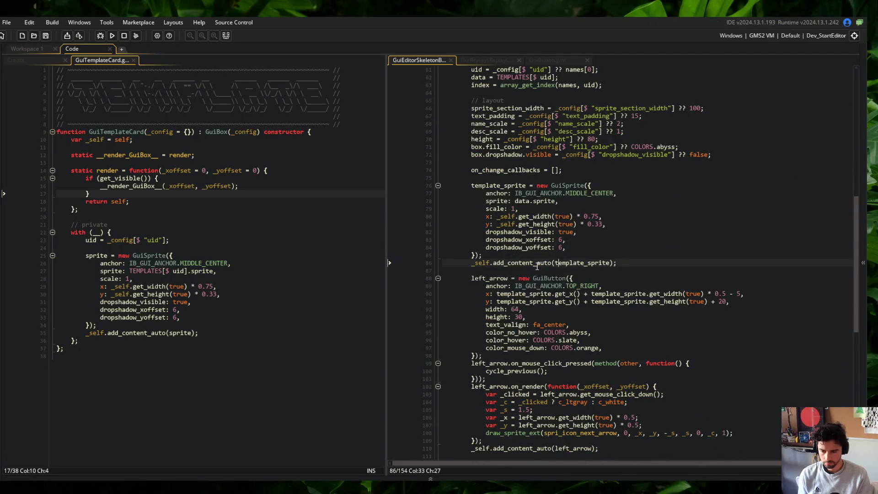
scroll(530, 263, down, 8)
scroll(534, 267, up, 20)
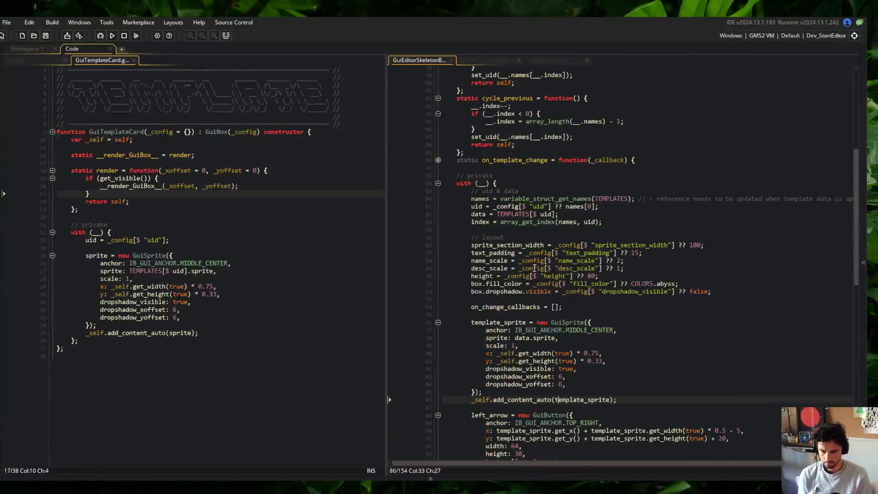
click(514, 320)
click(496, 397)
key(ctrl+d)
key(ctrl+d)
click(576, 352)
scroll(528, 286, up, 6)
click(456, 193)
click(459, 202)
Replace set_uid through on_template_change with a // ... placeholder and save.
mouse_move(455, 202)
mouse_down()
mouse_move(571, 256)
mouse_move(686, 357)
mouse_move(742, 391)
mouse_up()
key(Delete)
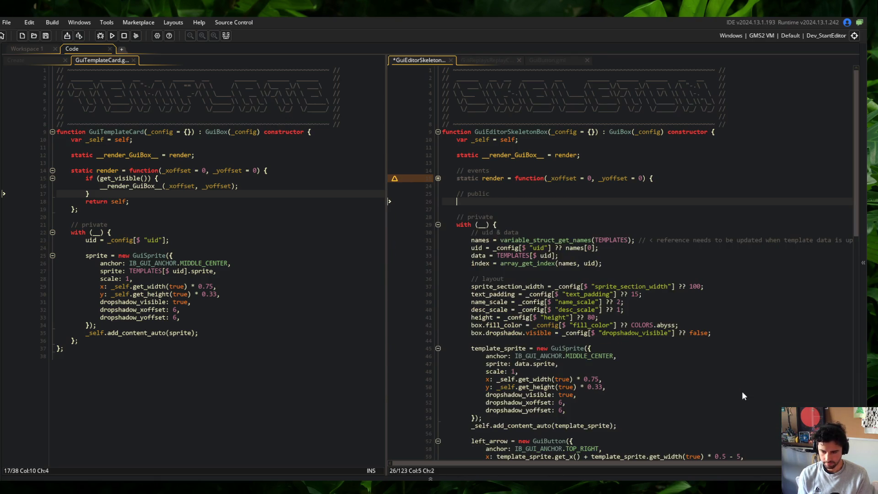
text(// ...)
key(ctrl+s)
Comment out the left/right arrow and confirm button code and add a blank private-section line.
click(538, 240)
key(Up)
key(Home)
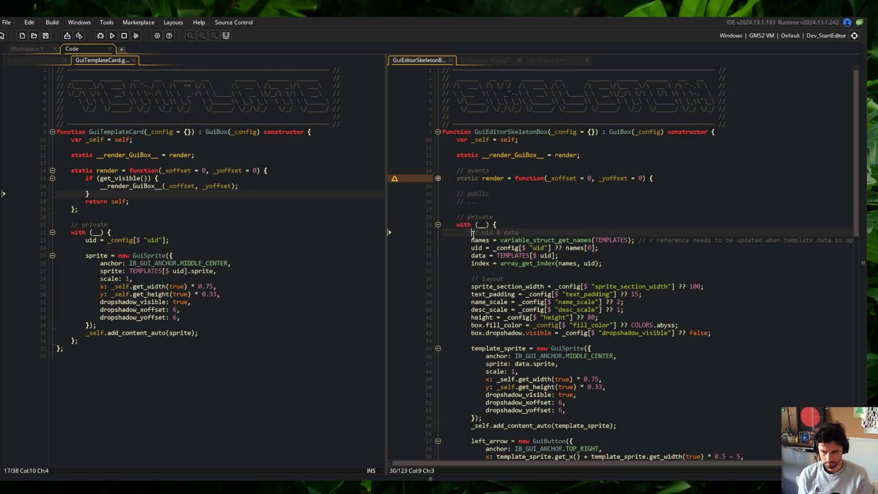
scroll(636, 209, down, 3)
scroll(636, 209, down, 4)
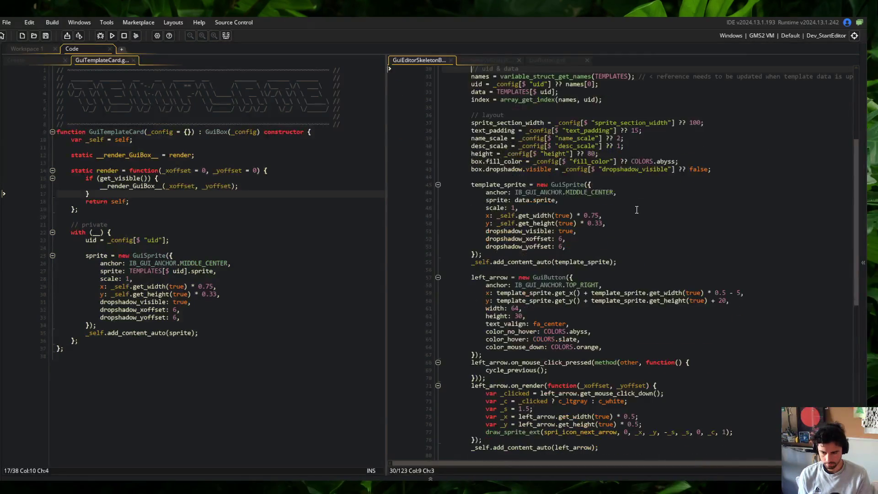
scroll(514, 206, down, 3)
click(456, 206)
key(Down)
key(Down)
key(Down)
key(Down)
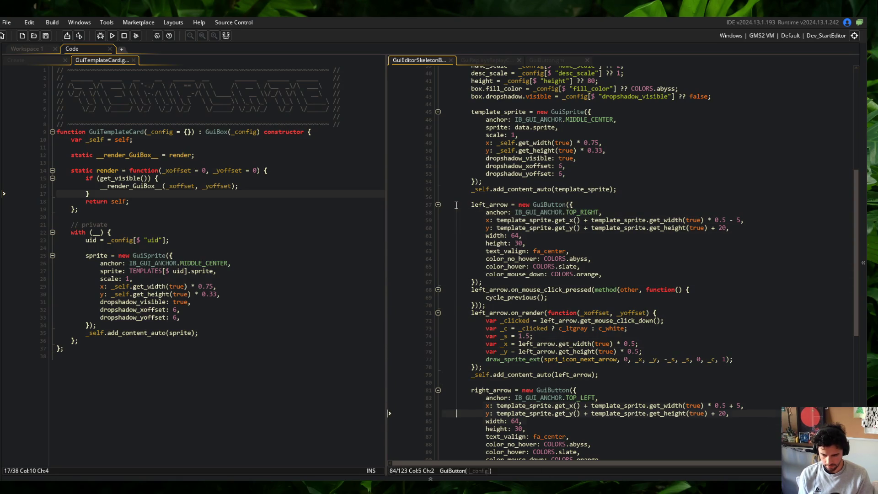
key(Down)
key(Down)
key(Down)
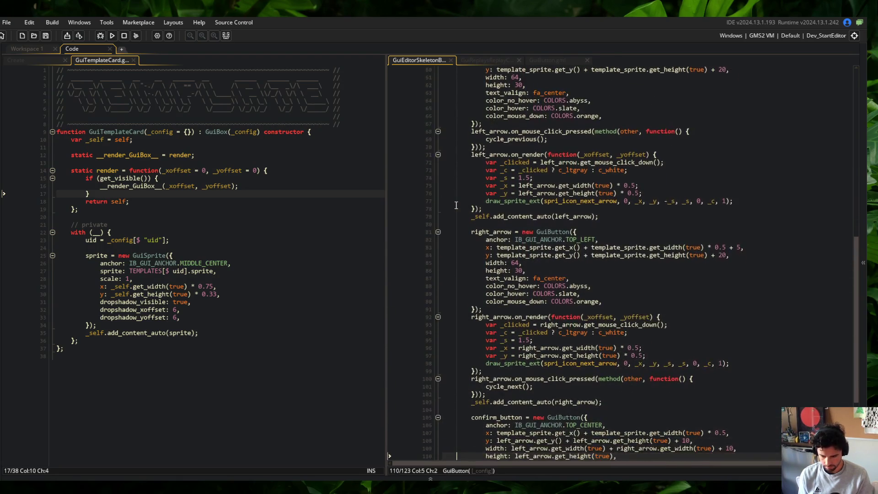
key(Down)
key(Down)
key(Down)
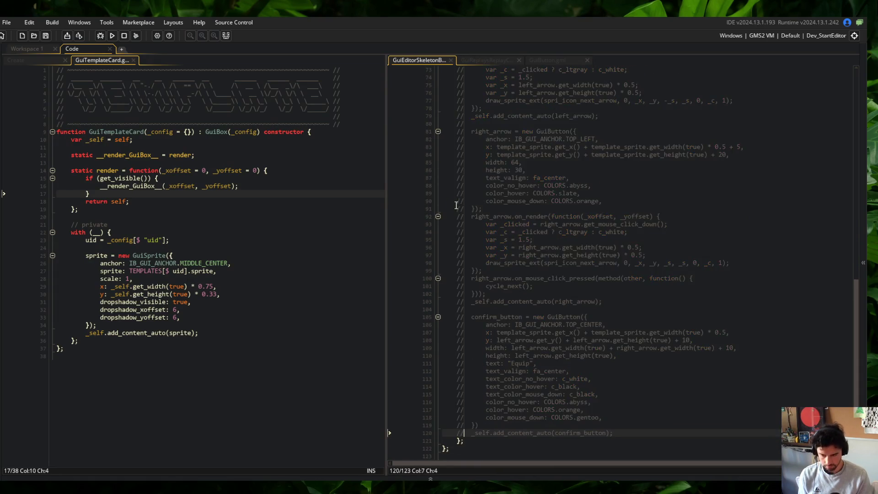
key(ctrl+z)
key(ctrl+z)
key(ctrl+z)
key(ctrl+z)
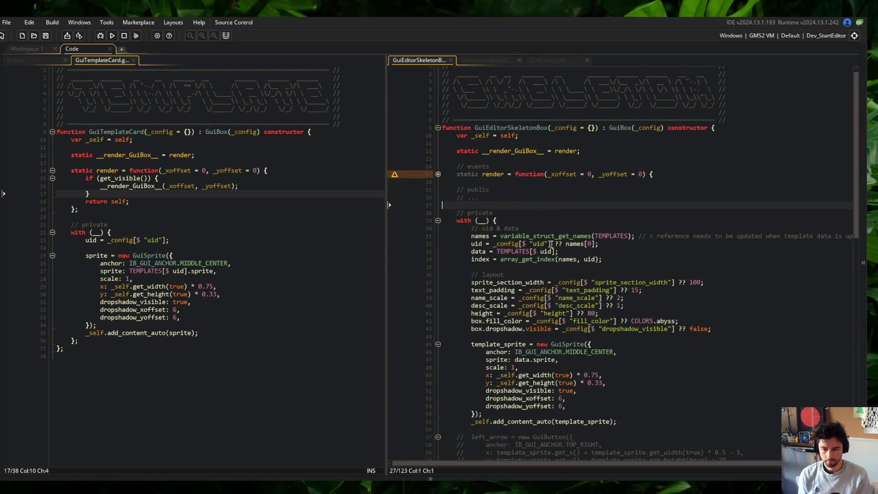
key(ctrl+z)
key(ctrl+z)
key(ctrl+z)
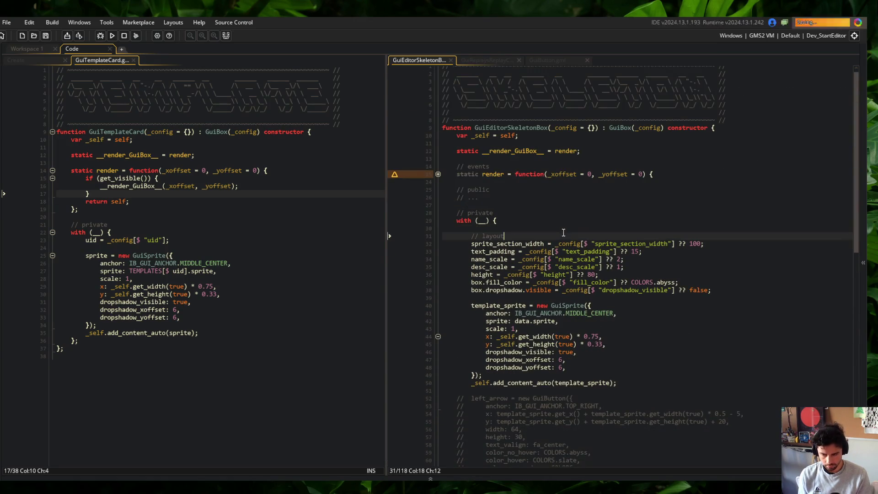
key(Return)
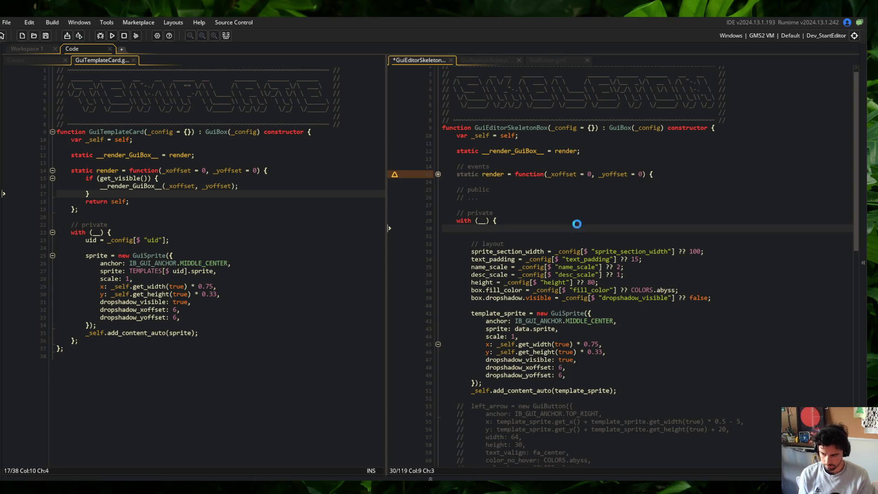
drag(386, 139, 332, 138)
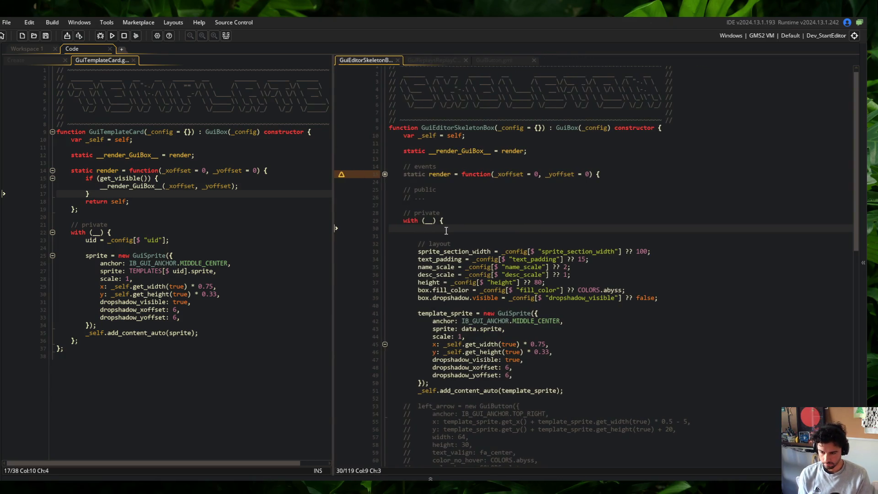
Set template_uid = _config[$ "template_uid"]; in the skeleton box and save.
text(te)
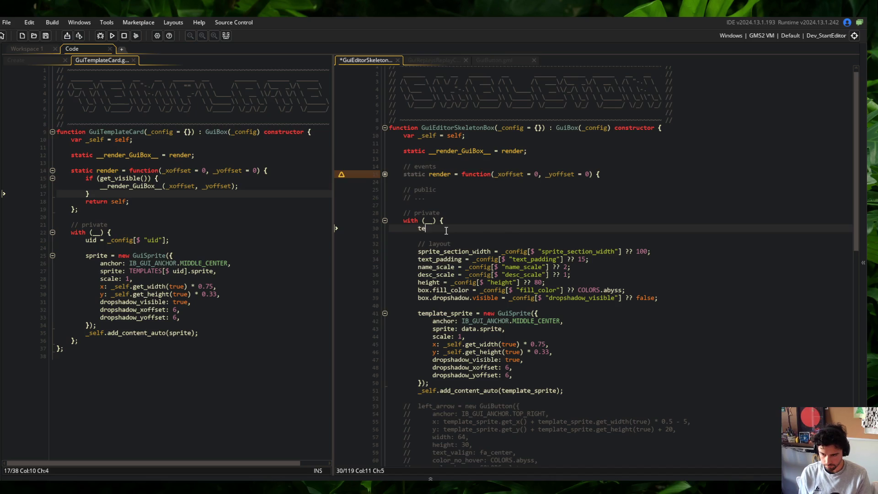
text(mplate_uid = _config[$ "template_uid"])
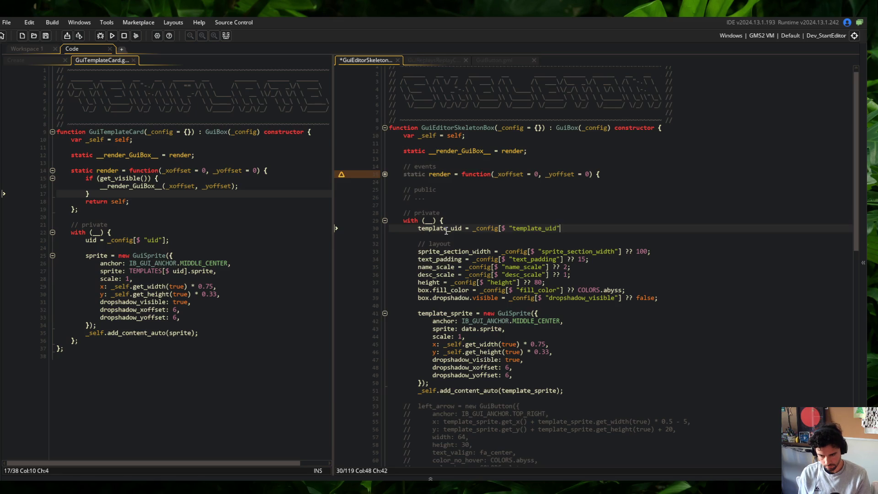
text(;)
key(Return)
key(Return)
key(Return)
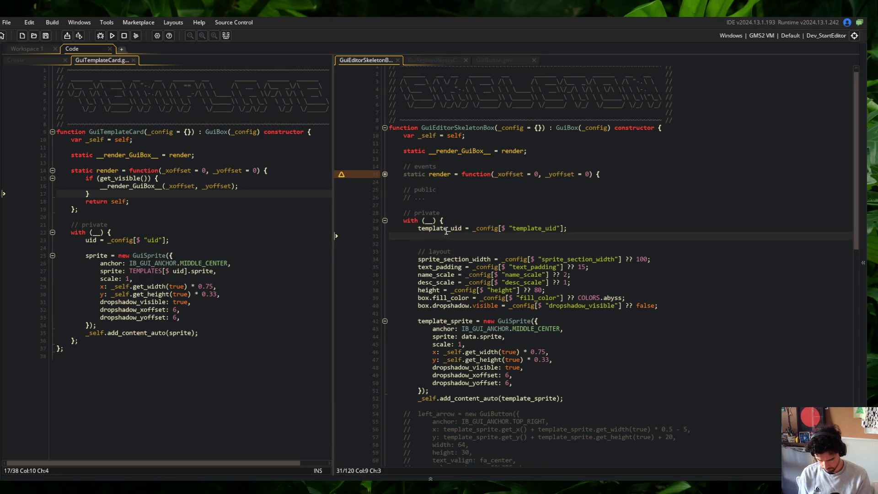
key(Up)
key(ctrl+s)
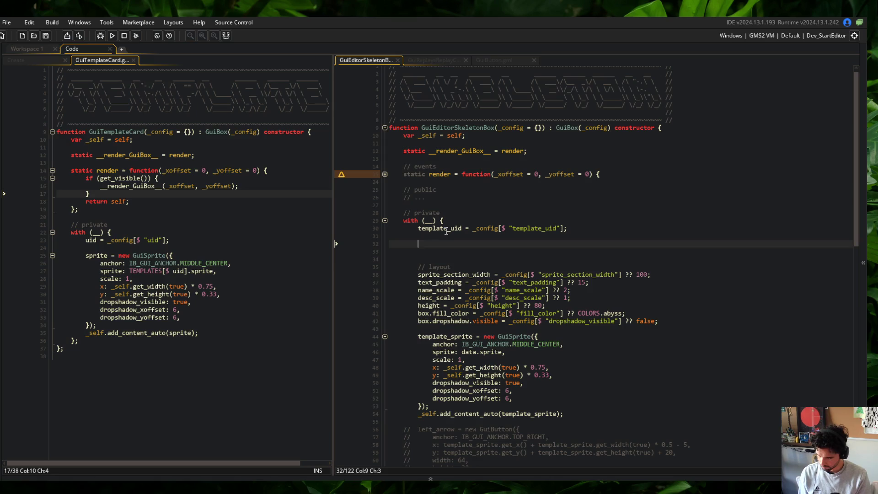
Create template_card = new GuiTemplateCard with uid template_uid and add it via _self.add_content_auto.
text(template_card = new Gui)
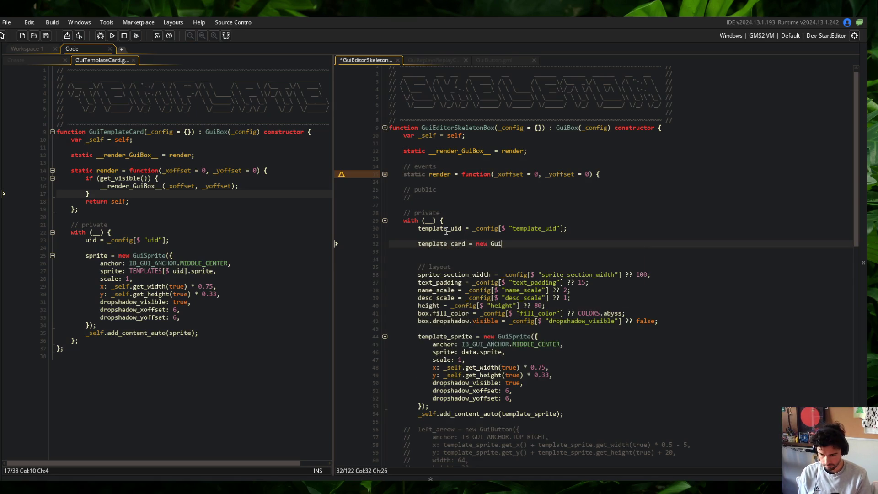
text(TemplateCard({)
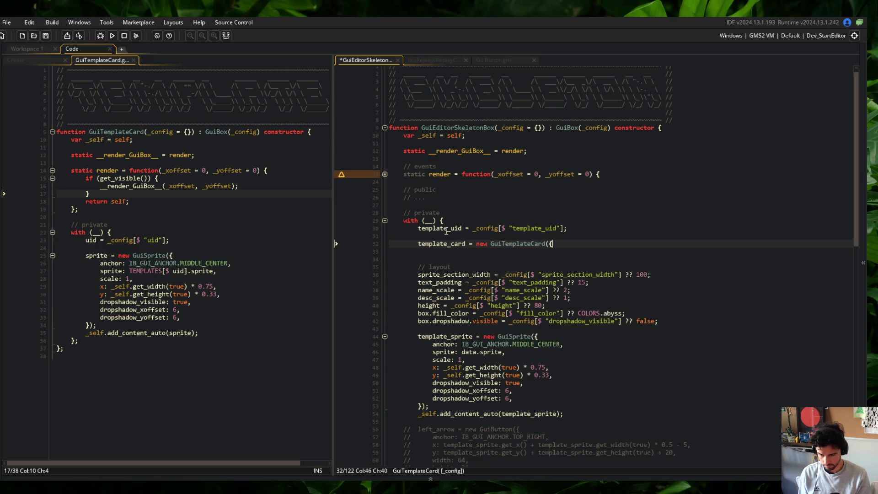
key(Return)
text(uid: )
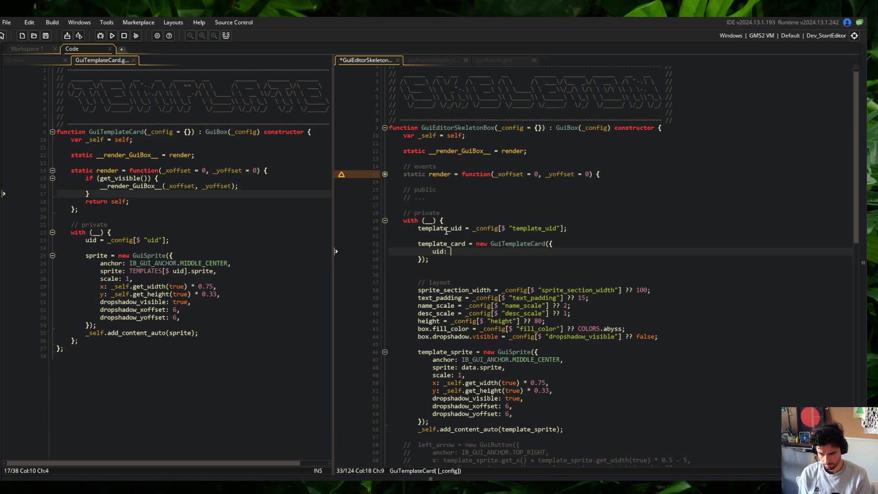
text(template_ui)
key(Return)
text(,)
key(ctrl+s)
key(Down)
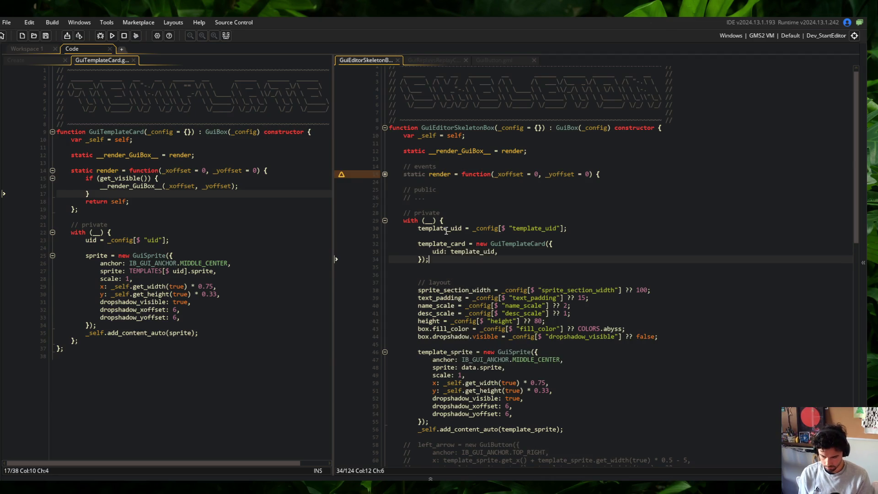
key(Return)
text(_self.add_)
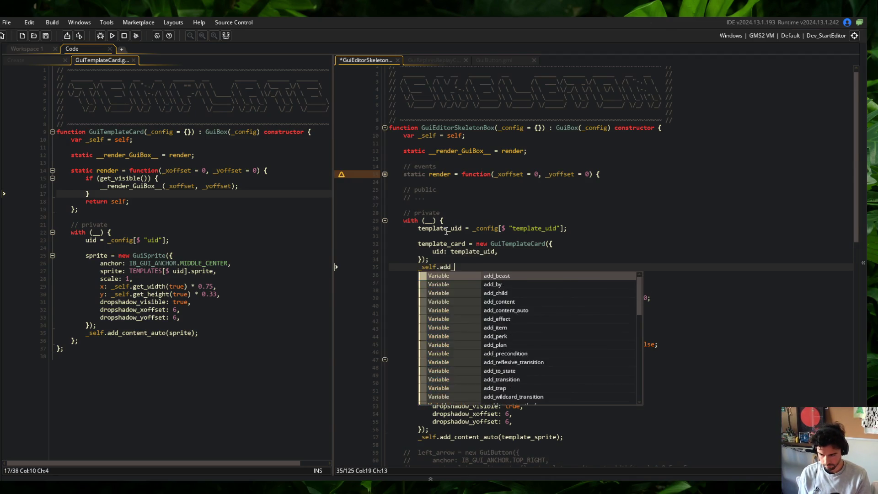
text(content_auto(tem)
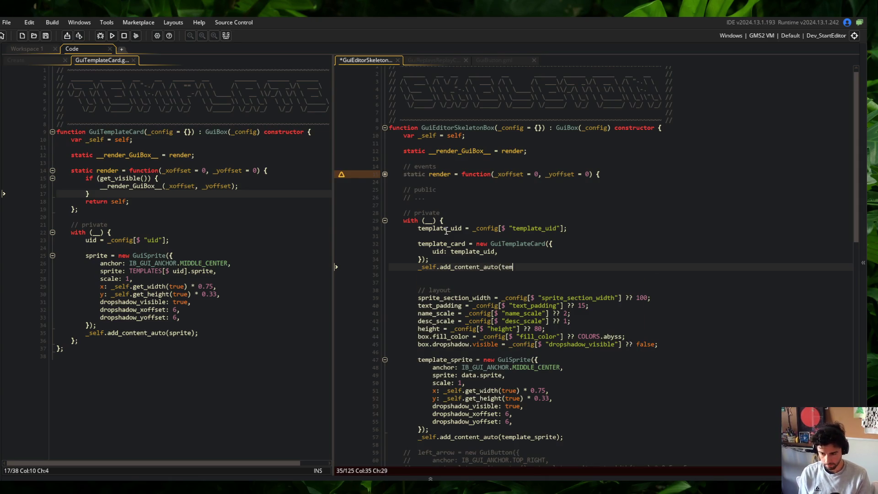
text(plate_c)
key(Return)
text();)
key(ctrl+s)
Give the template card width get_width(true) and height get_height(true).
key(Up)
key(Up)
key(Return)
text(width: get_width(tru)
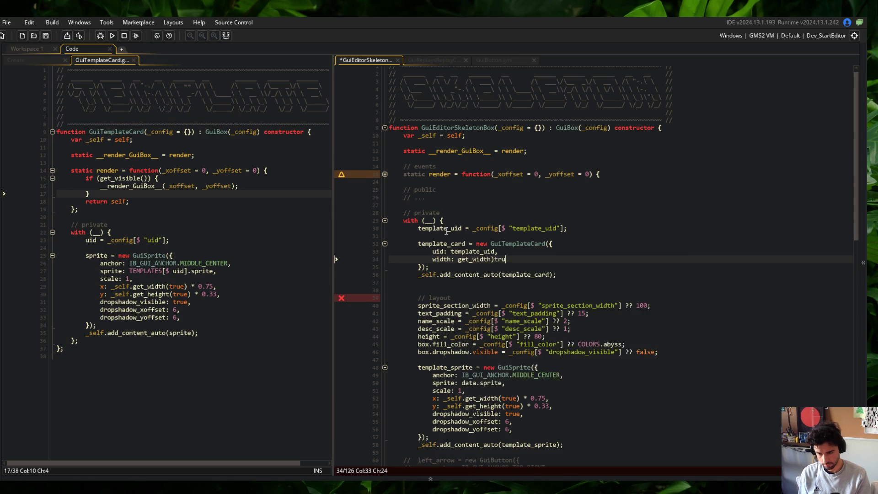
text(e),)
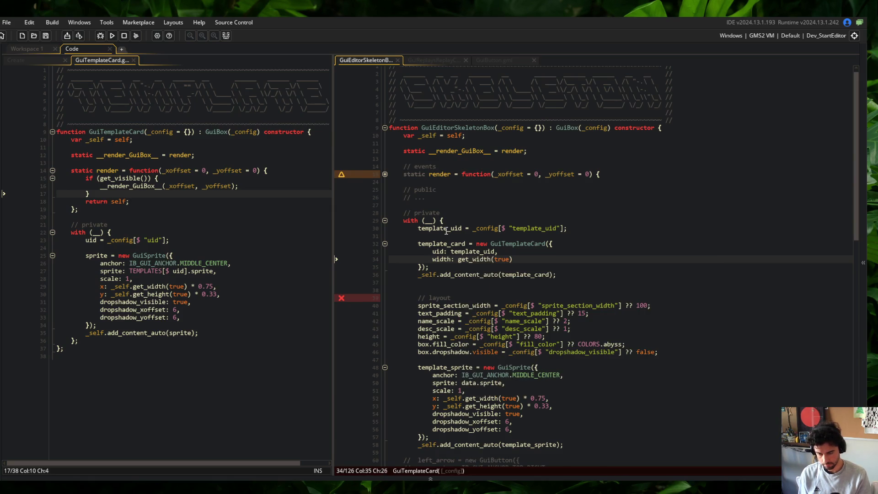
key(Return)
text(height: ge)
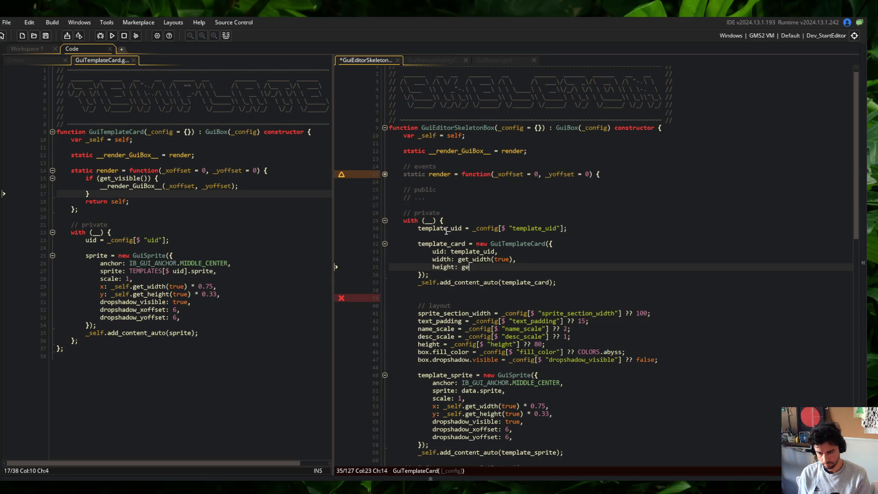
text(t_height(true) * 0.75,)
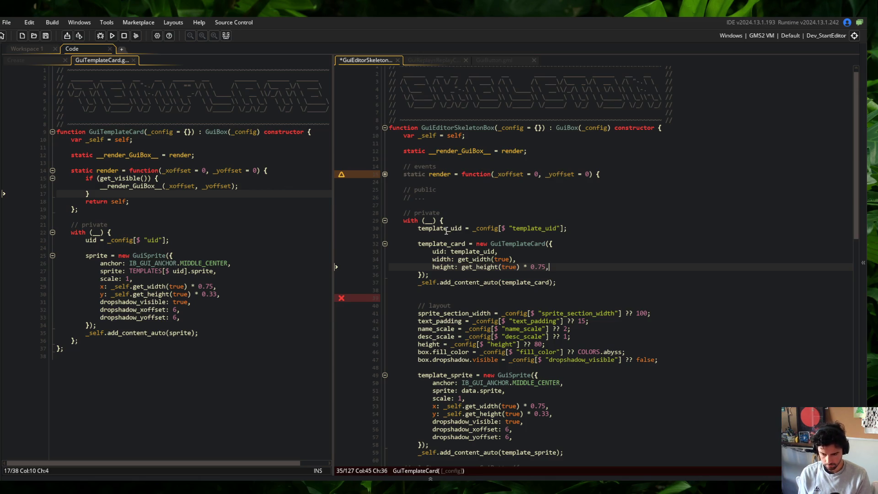
key(ctrl+s)
Add anchor IB_GUI_ANCHOR.TOP_LEFT, x 0 and y 0 to the card config and save.
key(Up)
key(Up)
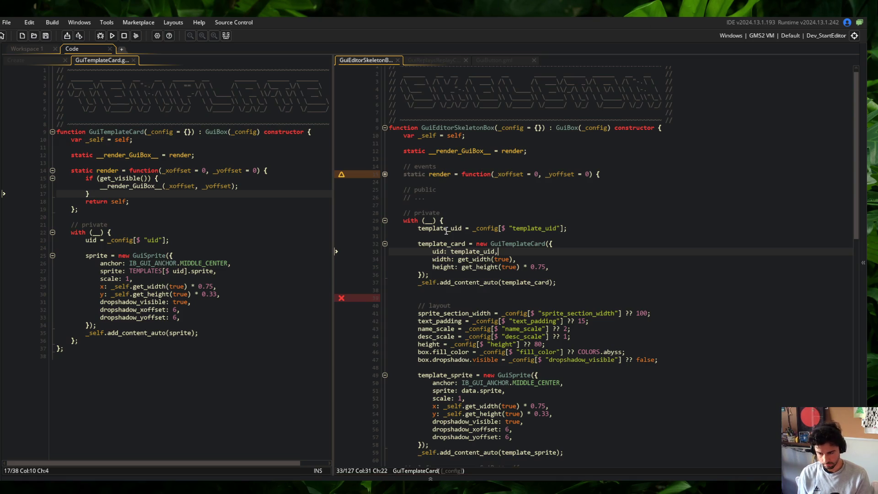
key(Up)
key(Down)
key(Return)
text(anchor: IB_GUI_ANCHOR./T)
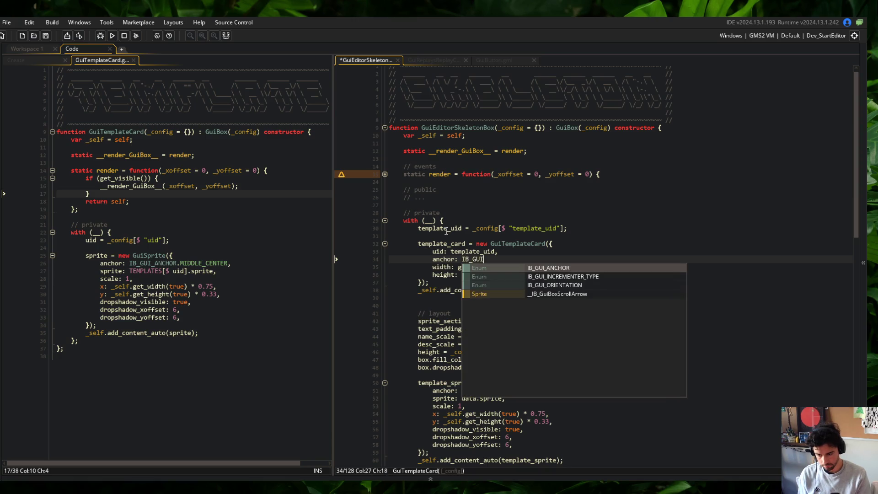
key(BackSpace)
key(BackSpace)
text(TOP)
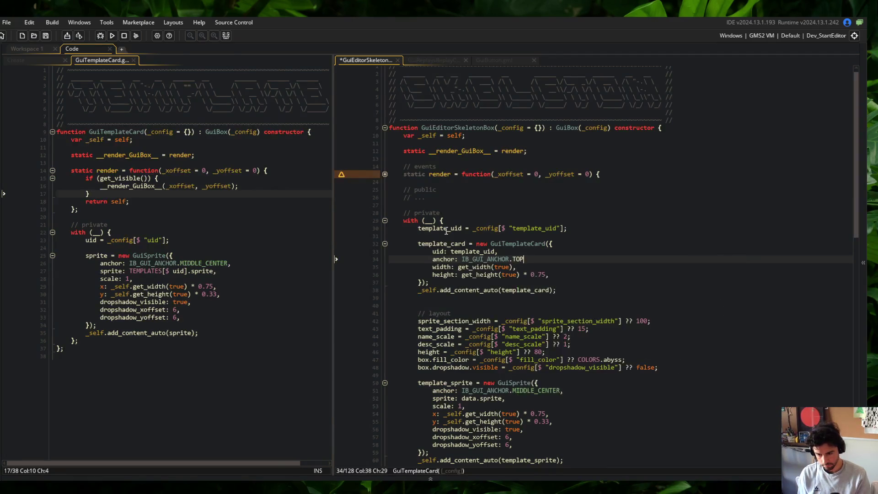
text(_LEFT,)
key(Return)
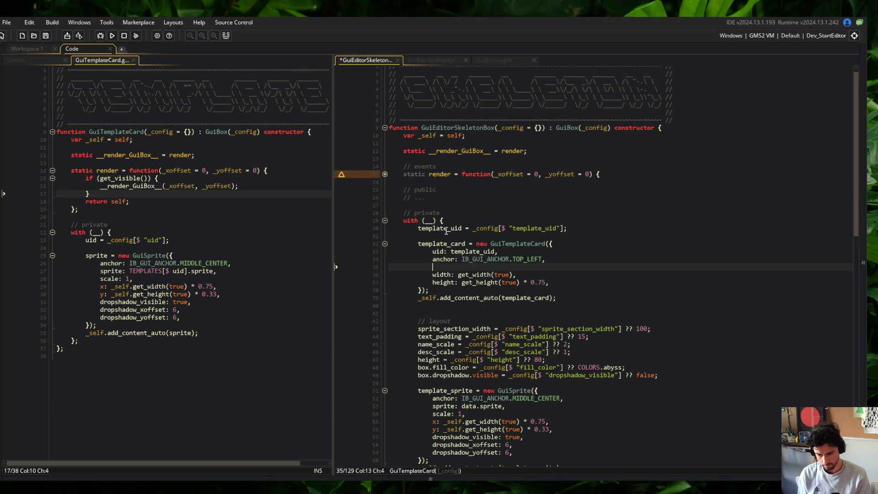
text(x:0,)
key(Return)
text(y: 0,)
key(ctrl+s)
Delete the old layout config lines and the template sprite block.
key(Down)
key(Down)
key(Down)
key(Down)
key(Down)
key(Down)
key(Down)
key(Right)
key(Right)
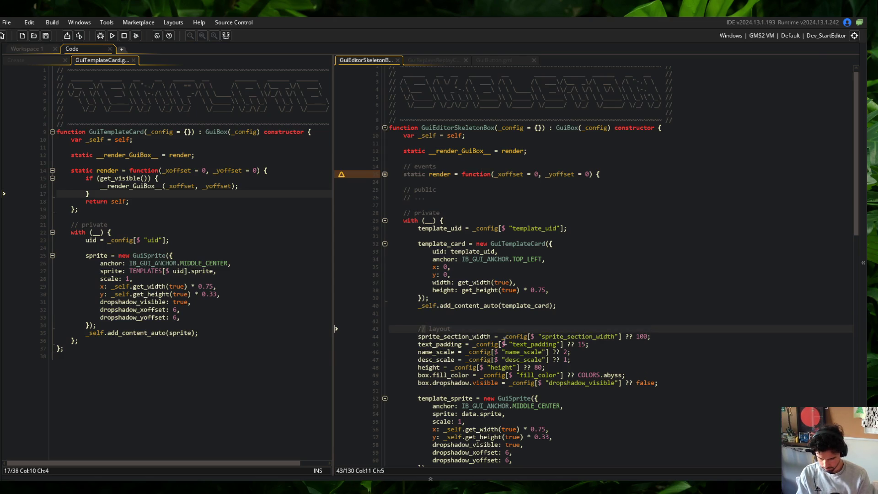
key(ctrl+d)
key(ctrl+d)
key(ctrl+d)
click(450, 329)
key(ctrl+d)
key(ctrl+d)
key(ctrl+d)
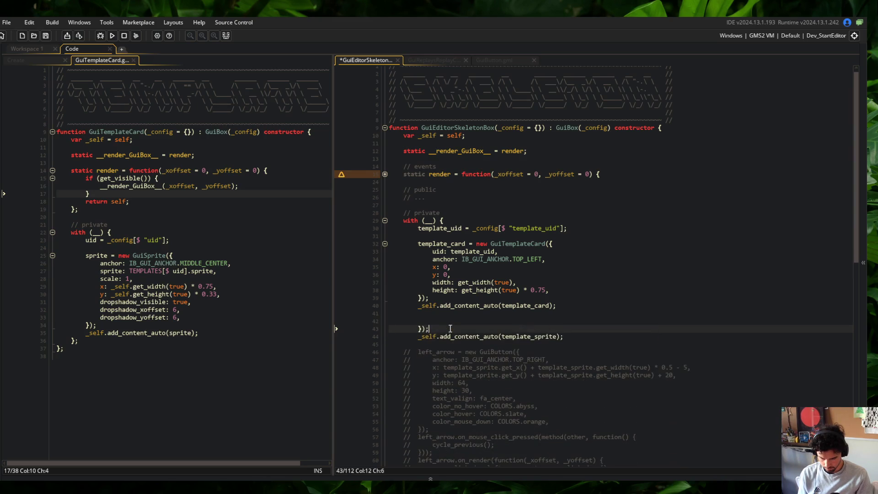
Remove the leftover blank line after y: 0 and unfold the skeleton box's render function.
key(BackSpace)
key(BackSpace)
key(BackSpace)
scroll(500, 275, down, 15)
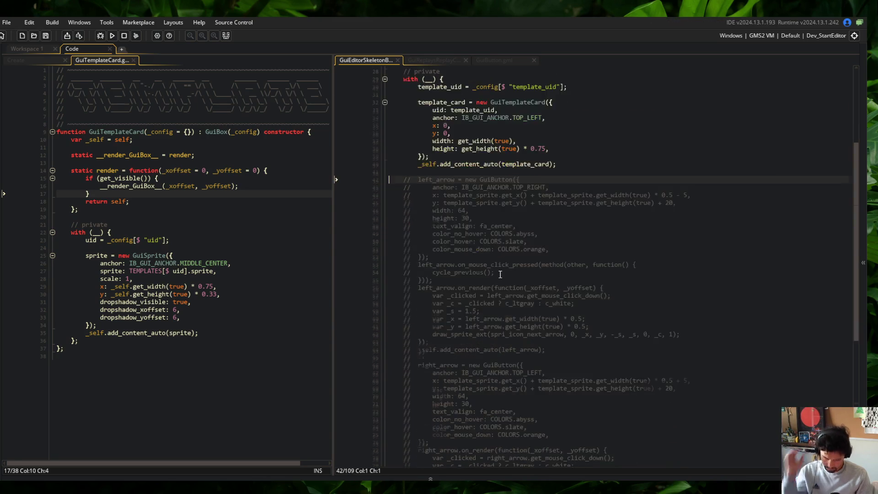
scroll(501, 274, up, 15)
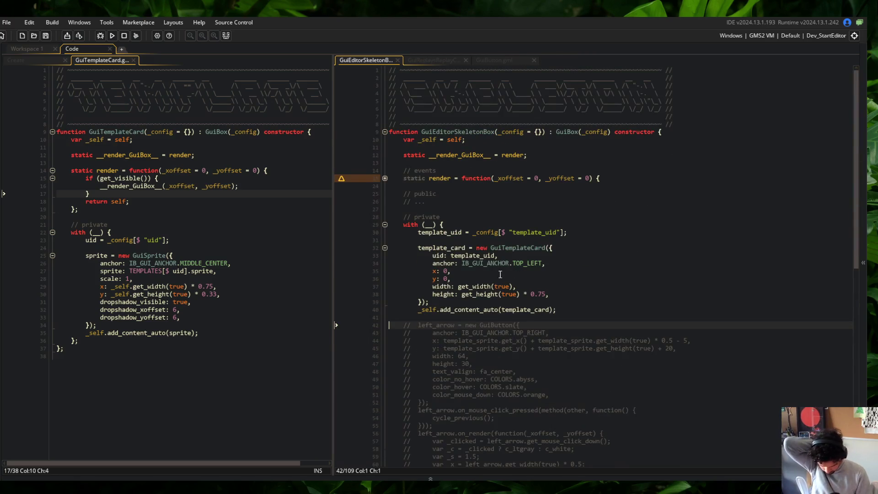
click(500, 276)
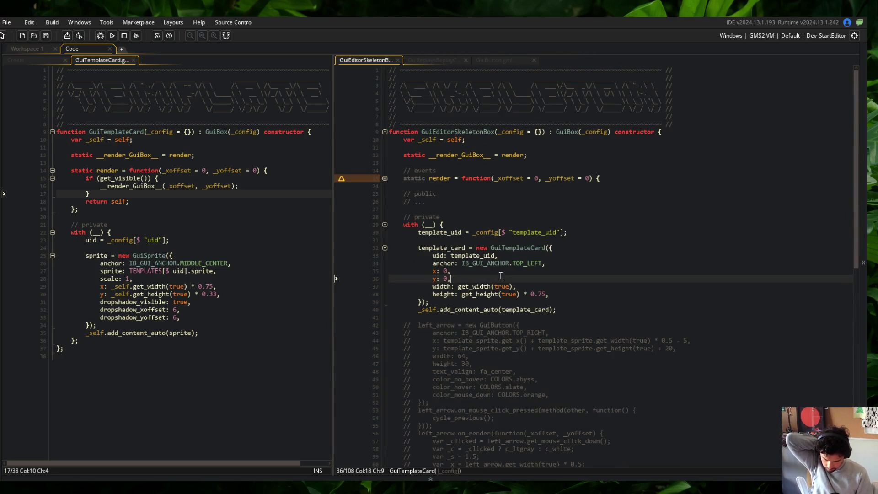
click(385, 178)
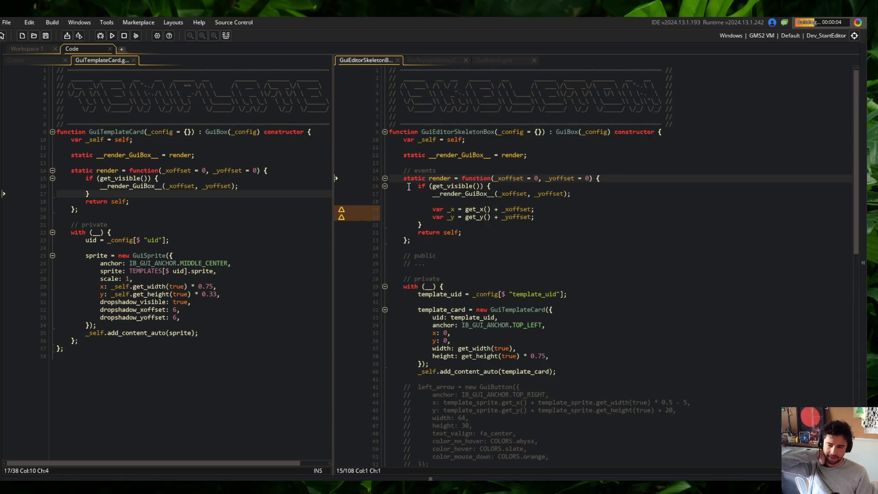
Fold the render functions and abort the game's Code Error.
click(385, 178)
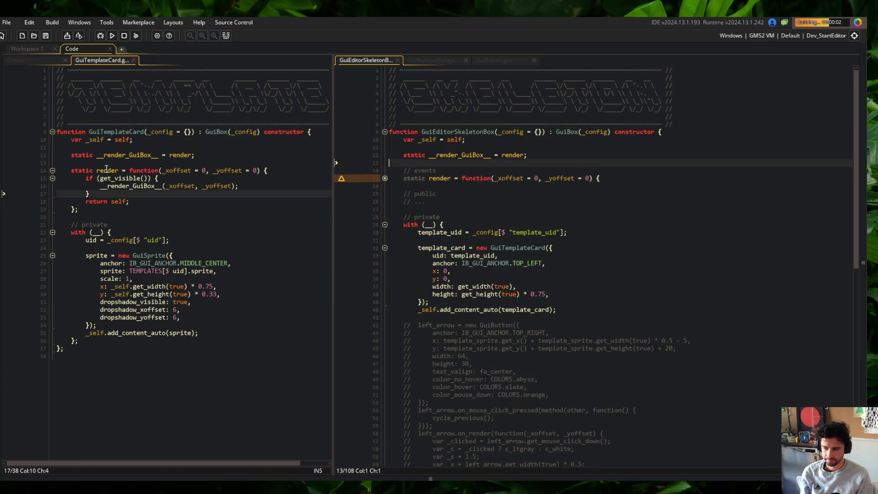
click(53, 170)
click(83, 161)
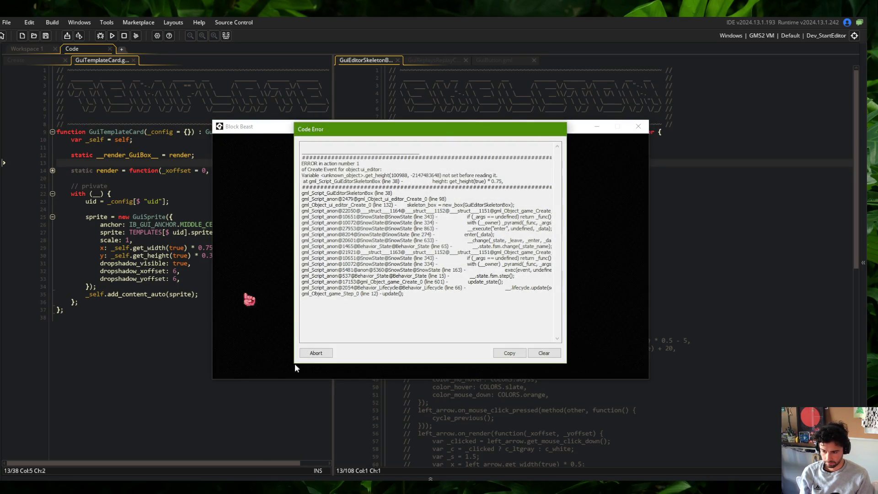
click(316, 353)
Prefix the card's get_width and get_height calls with _self. and rerun the game.
click(480, 287)
text(_self.)
key(Down)
text(_self.)
key(F5)
Delete the card's x and y lines and abort the next sprite-lookup Code Error.
key(Up)
key(Up)
key(Up)
key(ctrl+d)
key(ctrl+d)
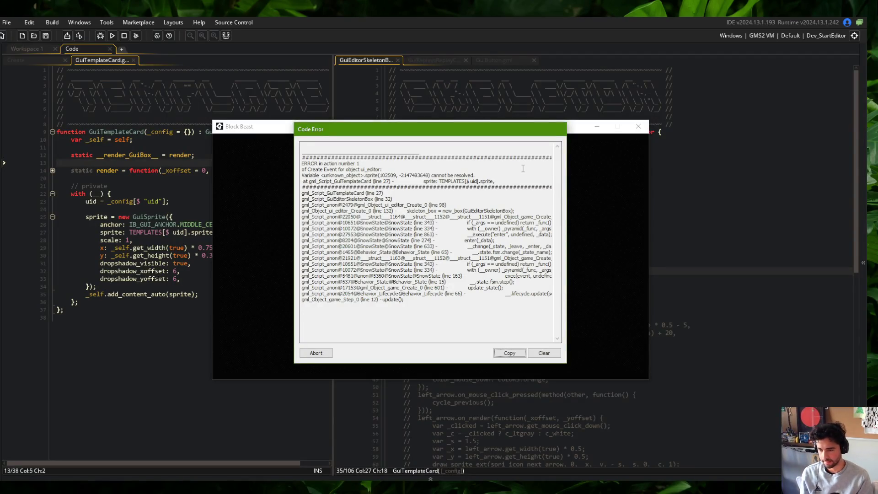
click(316, 353)
click(574, 233)
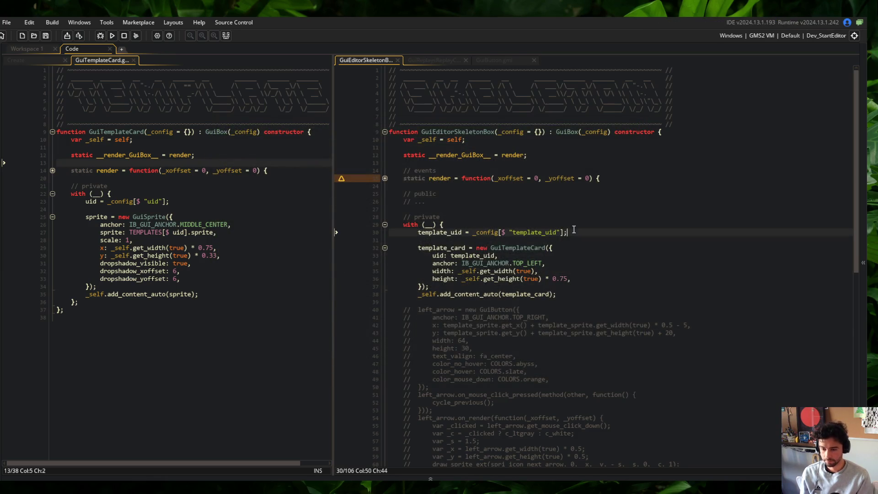
Make template_uid fall back to "LEGS" and rerun the game.
key(BackSpace)
text(?? )
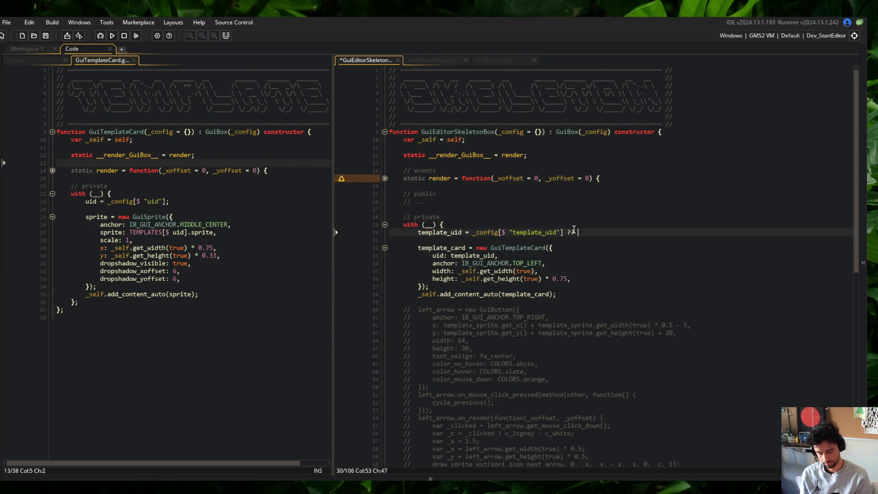
text("LEGS";)
key(F5)
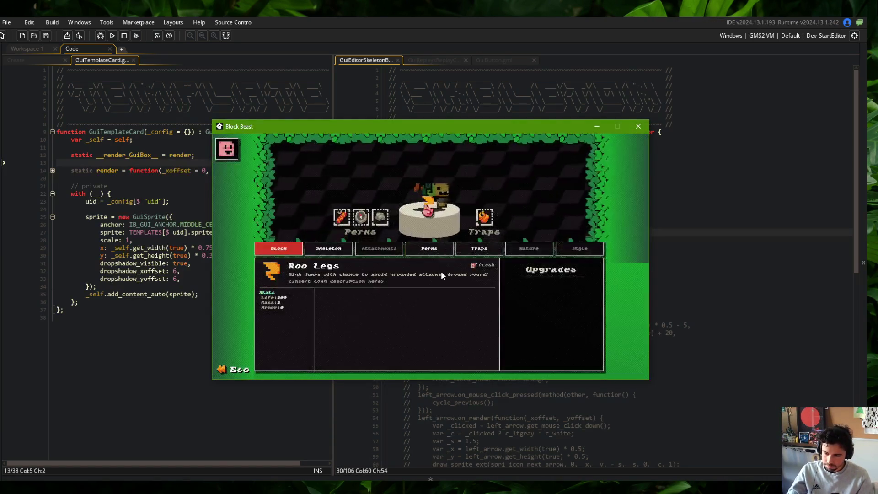
View the running game's Skeleton tab beside the code, then select the TOP_LEFT anchor value.
click(329, 248)
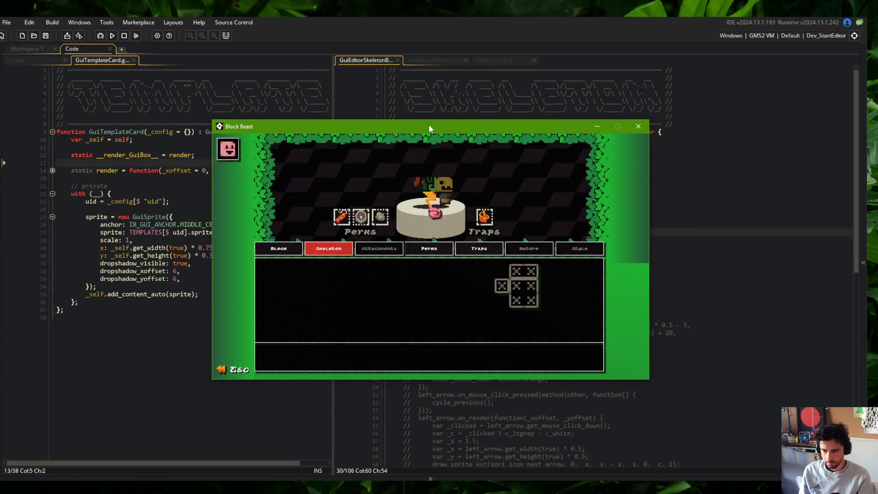
drag(429, 125, 566, 127)
click(85, 209)
double_click(517, 248)
key(alt+Tab)
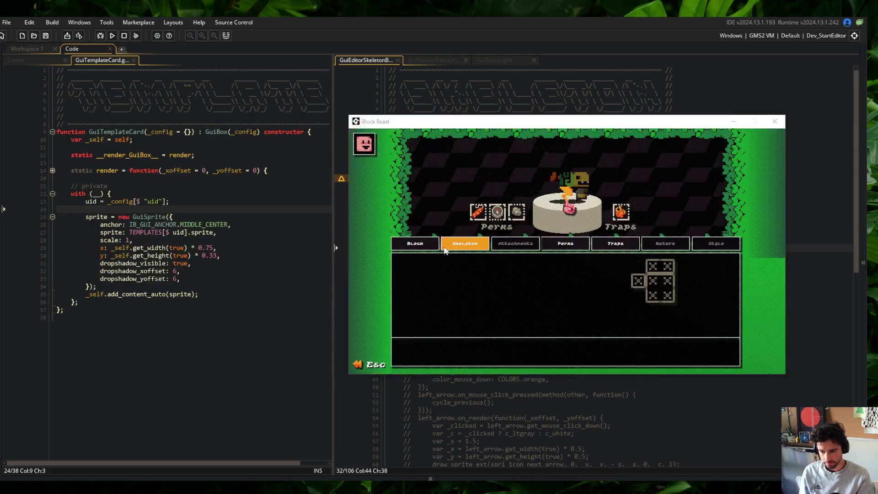
key(alt+Tab)
double_click(531, 264)
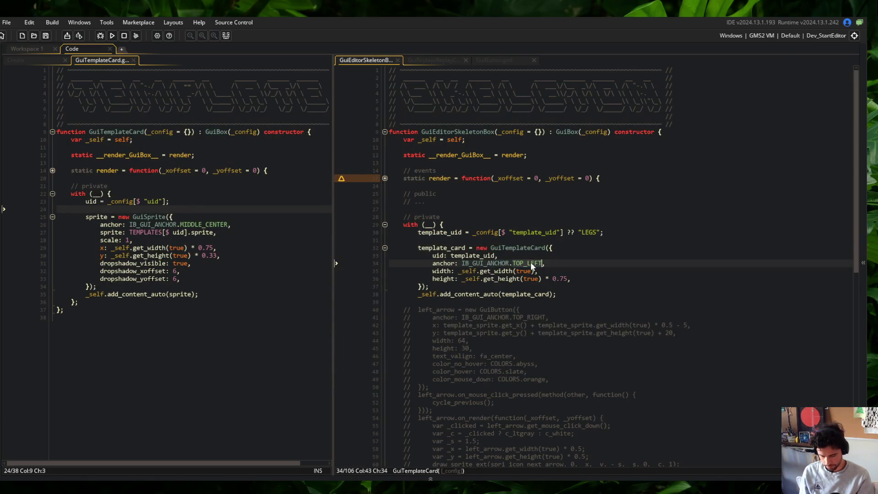
Add 'y: _self.get_height(true) * 0.5,' below the anchor line, save, and run the game.
text(MIDDLE_CENTER)
key(End)
key(Return)
text(y: _self.get_heig)
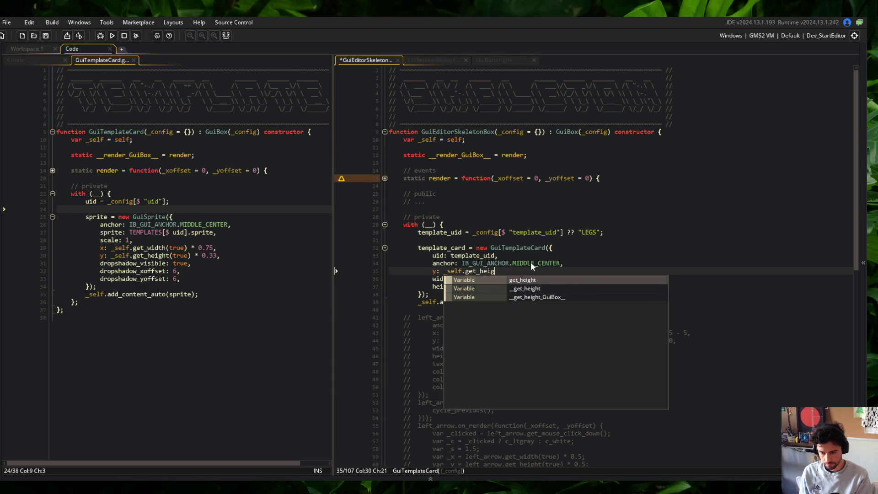
text(ht(true) * 0.5,)
key(ctrl+s)
key(F5)
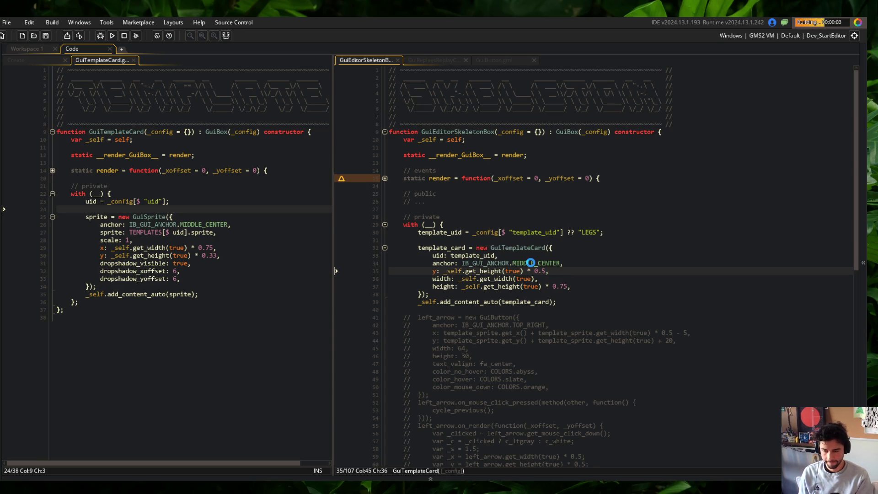
Check the Skeleton tab in the running game and move the game window aside.
key(Down)
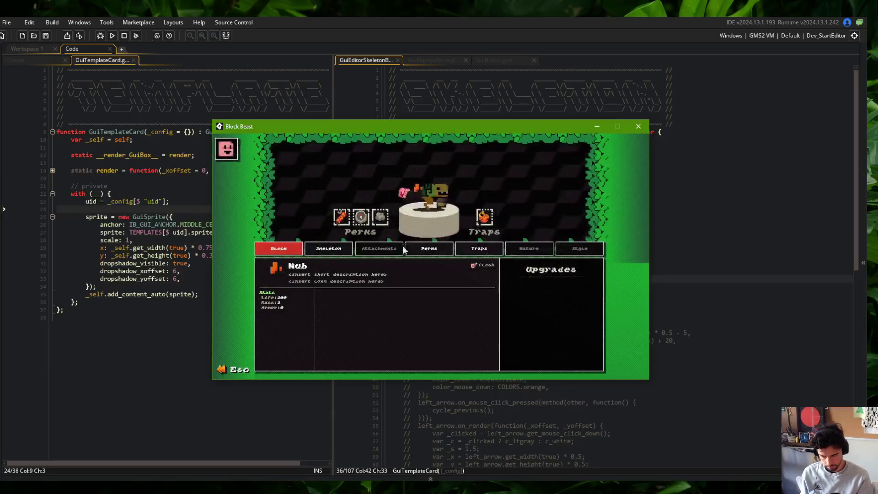
click(319, 250)
drag(410, 127, 220, 92)
click(537, 263)
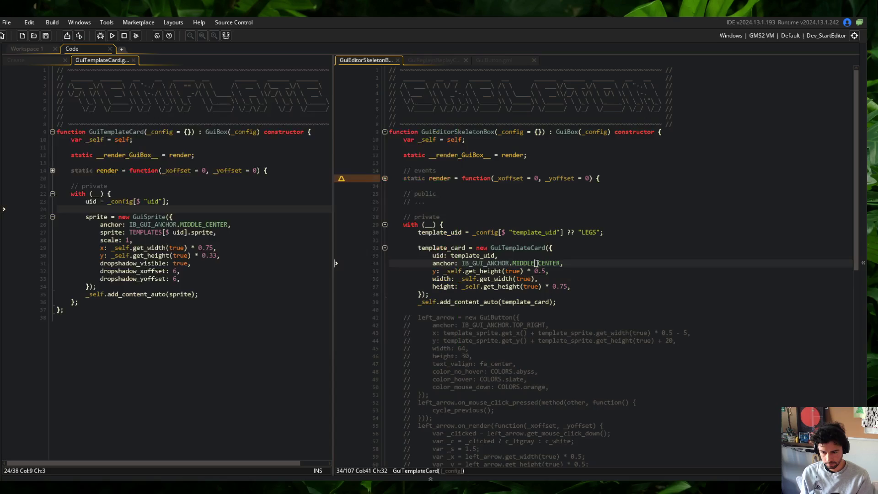
Change the template card's anchor to MIDDLE_LEFT and save.
key(BackSpace)
key(BackSpace)
key(BackSpace)
text(LET)
key(Delete)
key(Delete)
key(Delete)
key(BackSpace)
key(BackSpace)
key(BackSpace)
text(CENTER_LEF)
key(BackSpace)
key(BackSpace)
key(BackSpace)
text(MIDDLE_LEFT)
key(ctrl+s)
click(471, 217)
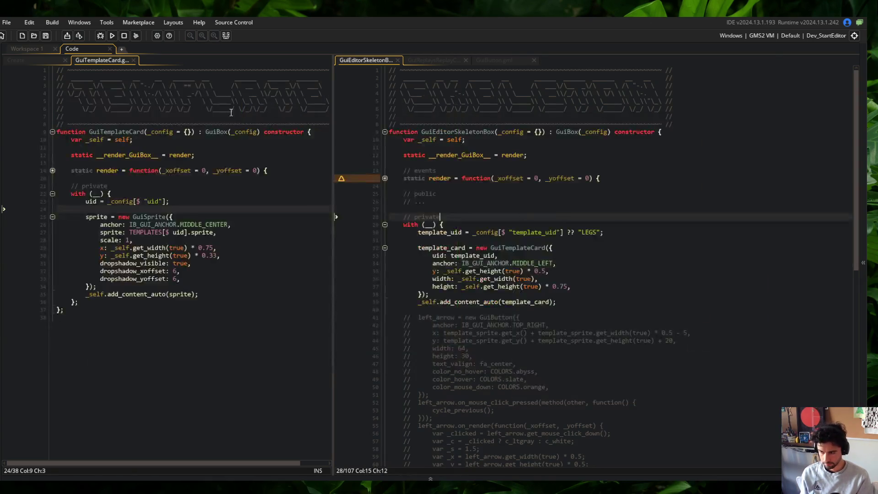
Rerun the game while glancing at the sprite sheet in Aseprite.
click(112, 35)
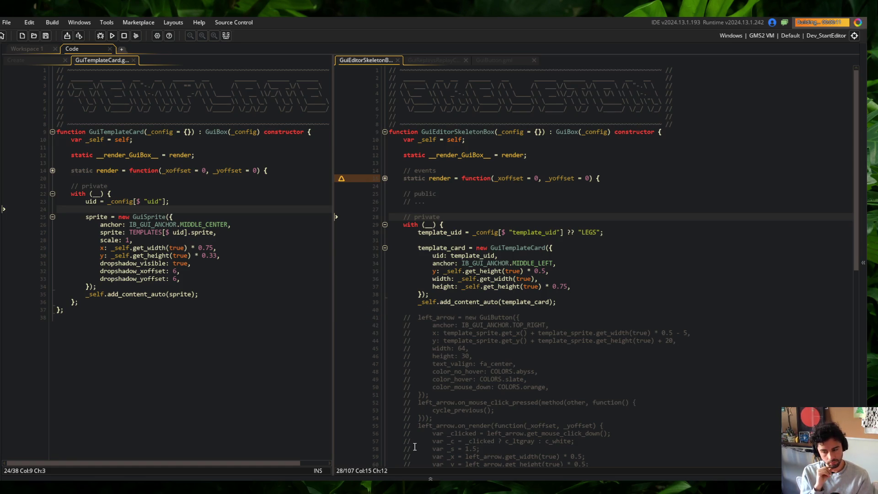
key(alt+Tab)
scroll(431, 214, down, 4)
scroll(431, 213, up, 2)
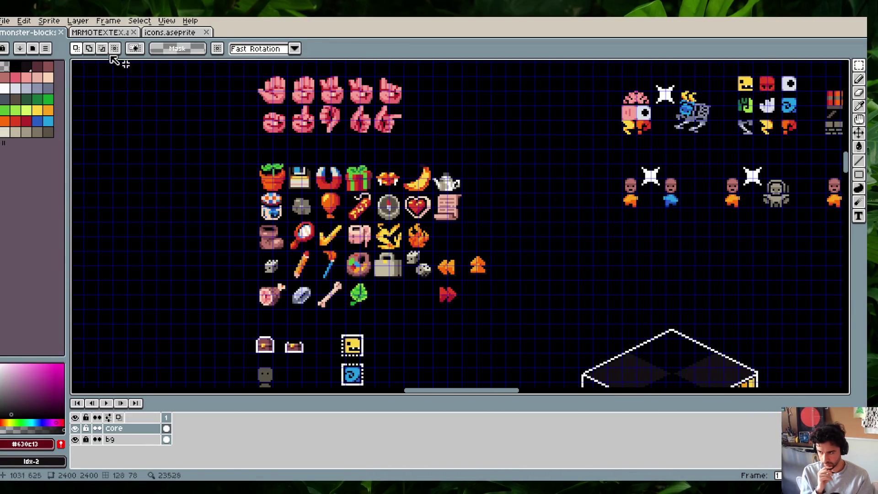
key(alt+Tab)
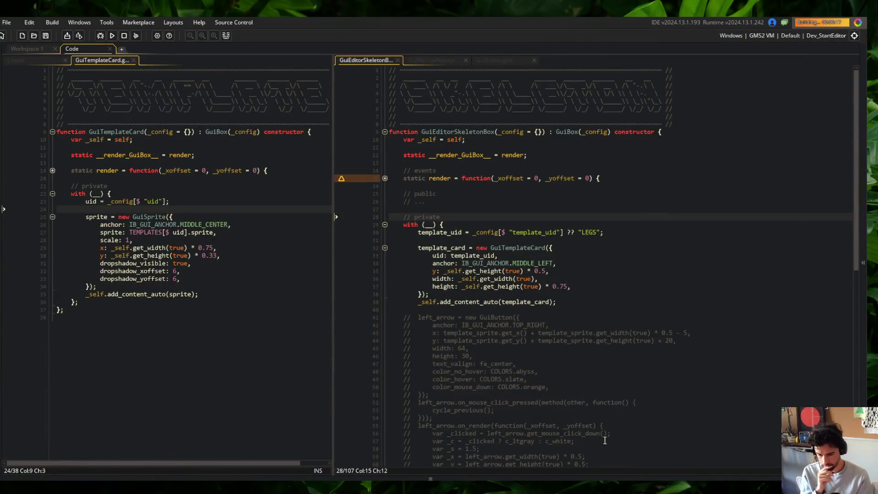
Show the build output log with the 'project failed to save' error and restore the IDE to a smaller window.
click(45, 383)
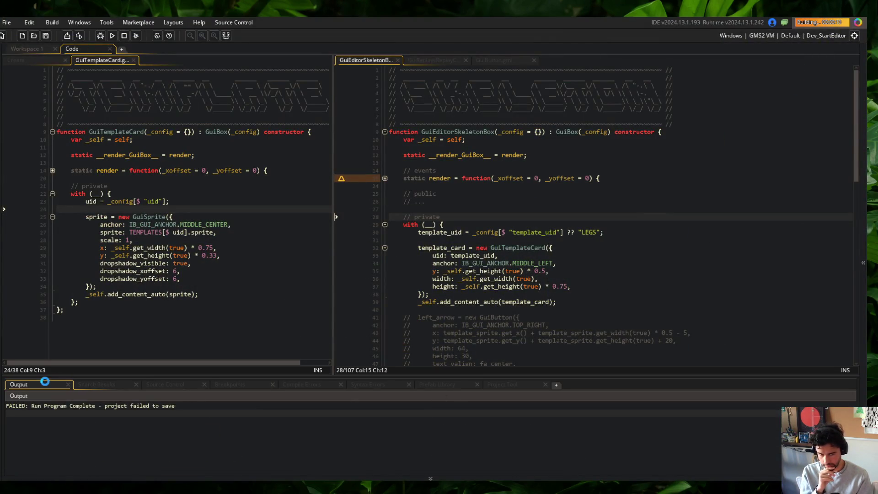
click(155, 217)
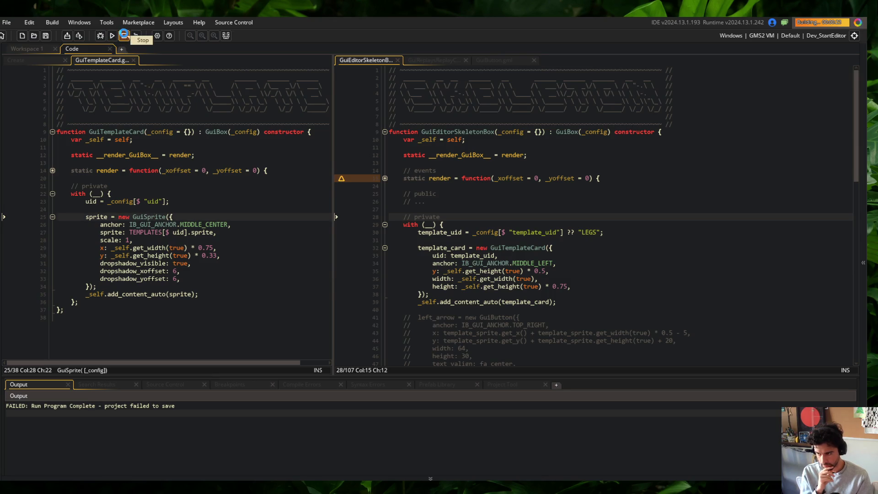
drag(321, 22, 326, 54)
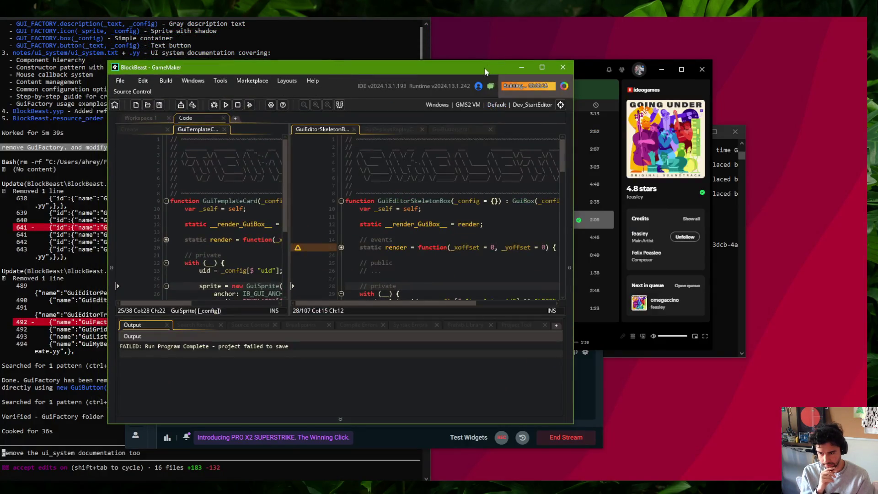
Select all the GuiTemplateCard code and paste it into a new Notepad.
double_click(487, 68)
click(217, 185)
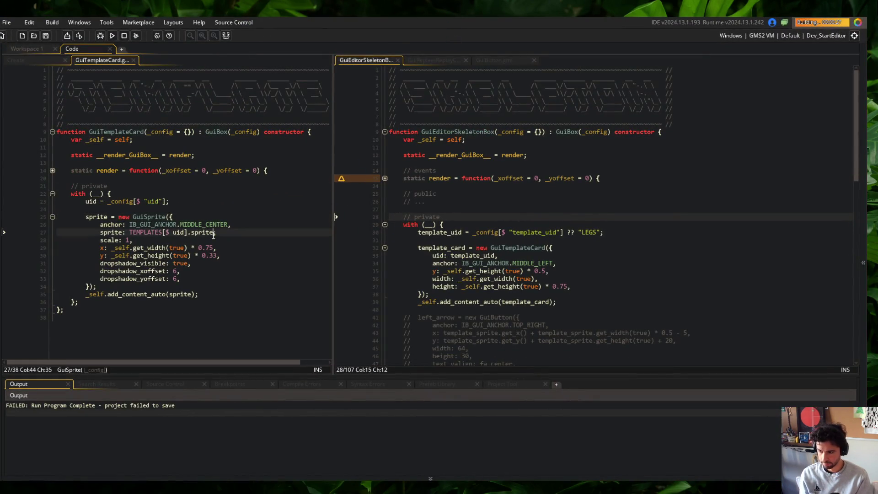
key(ctrl+a)
key(super)
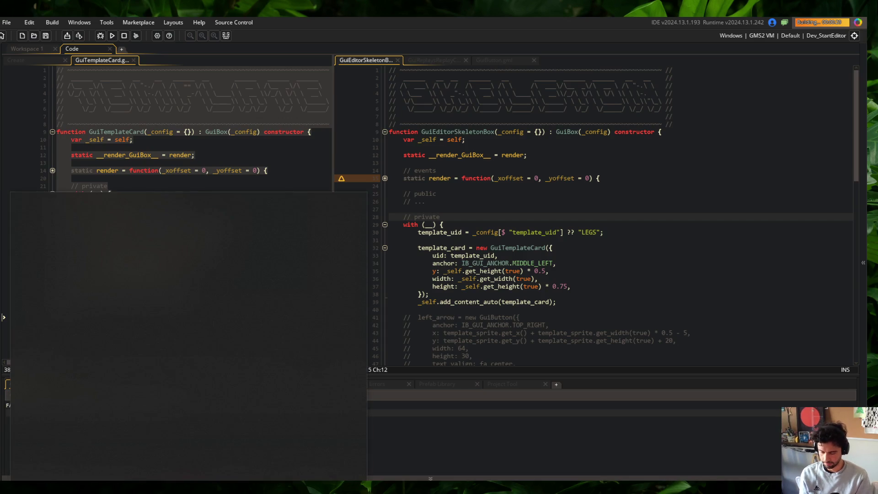
text(no)
key(Return)
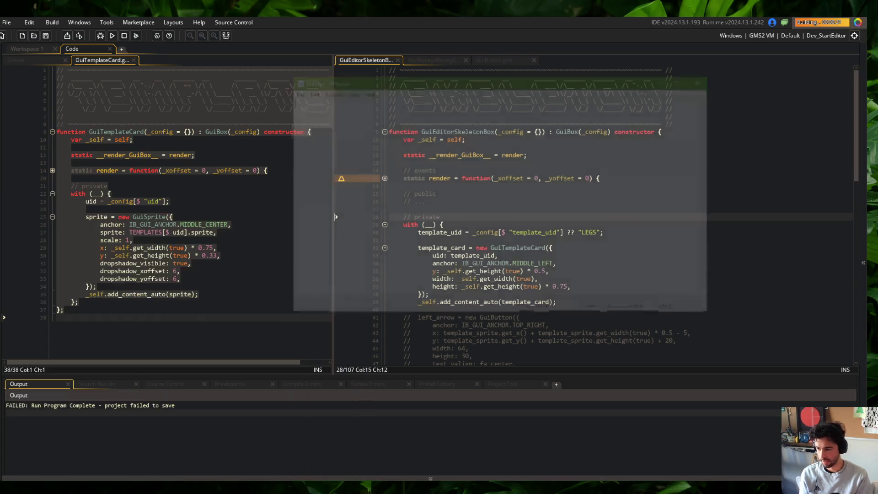
key(ctrl+v)
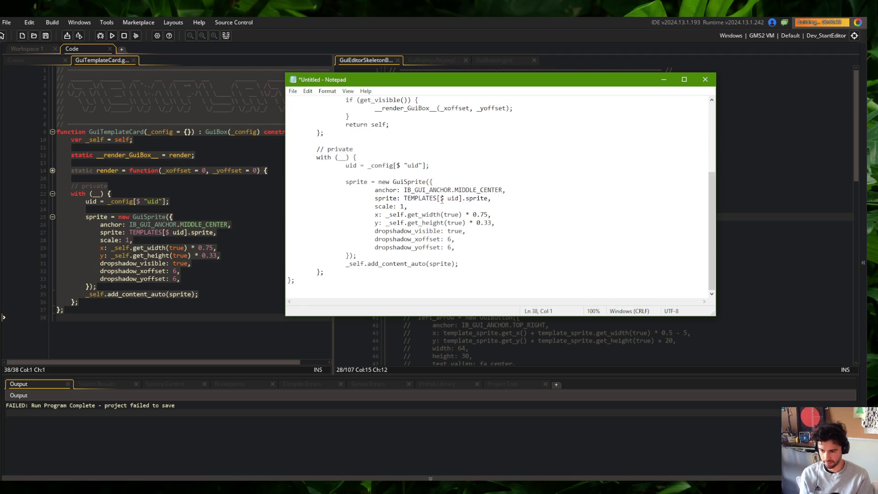
Copy the skeleton box code into Notepad as well, then quit GameMaker.
scroll(442, 200, down, 2)
click(762, 237)
key(ctrl+a)
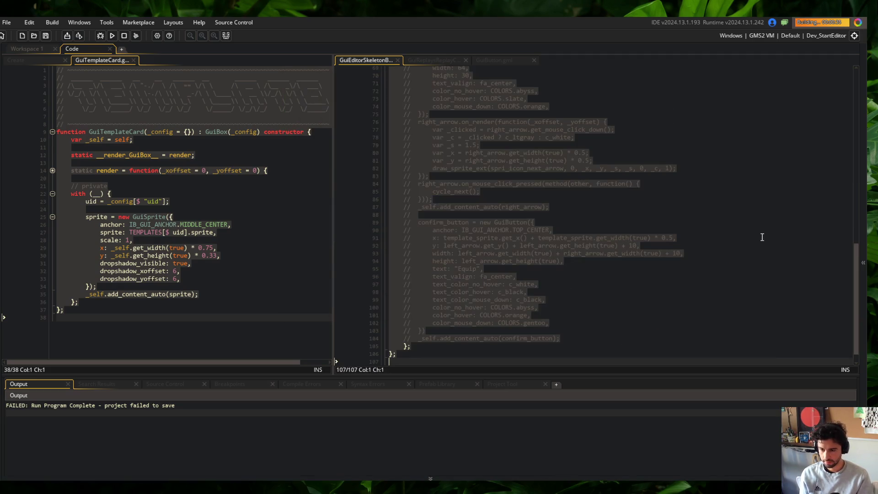
key(ctrl+c)
key(alt+Tab)
key(ctrl+v)
click(842, 155)
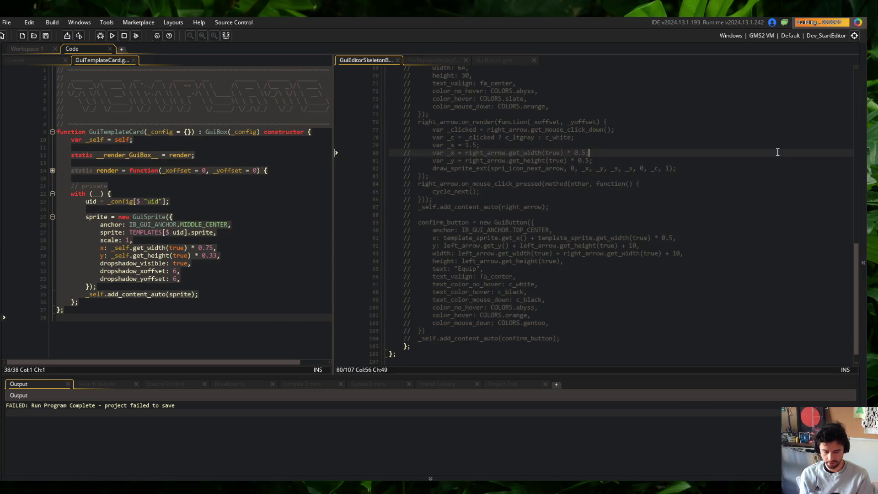
key(alt+F4)
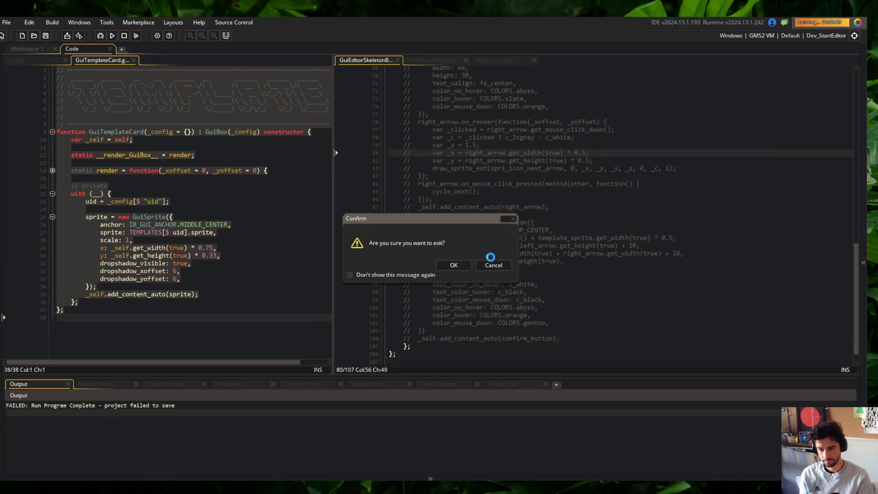
click(459, 263)
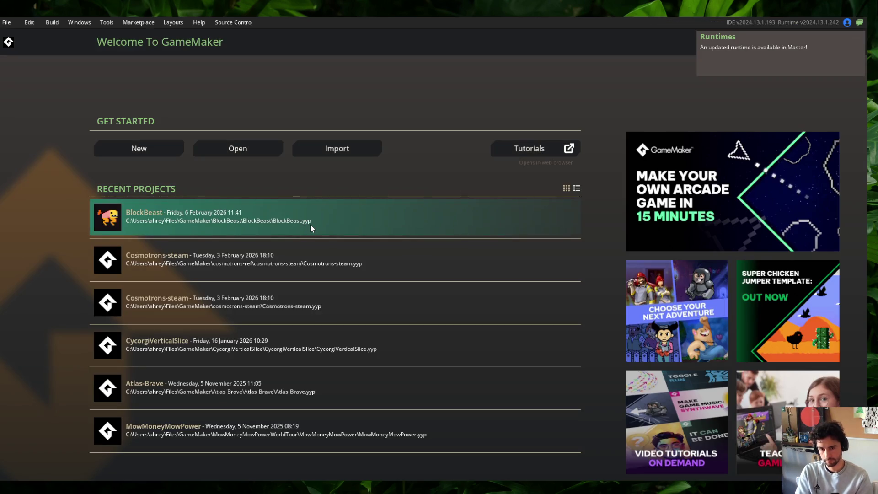
Open BlockBeast from Recent Projects and run the game.
click(311, 227)
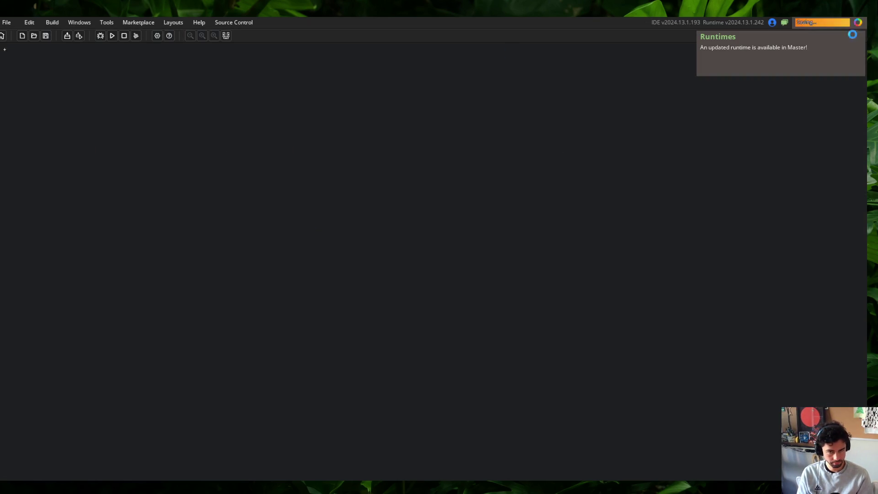
click(112, 35)
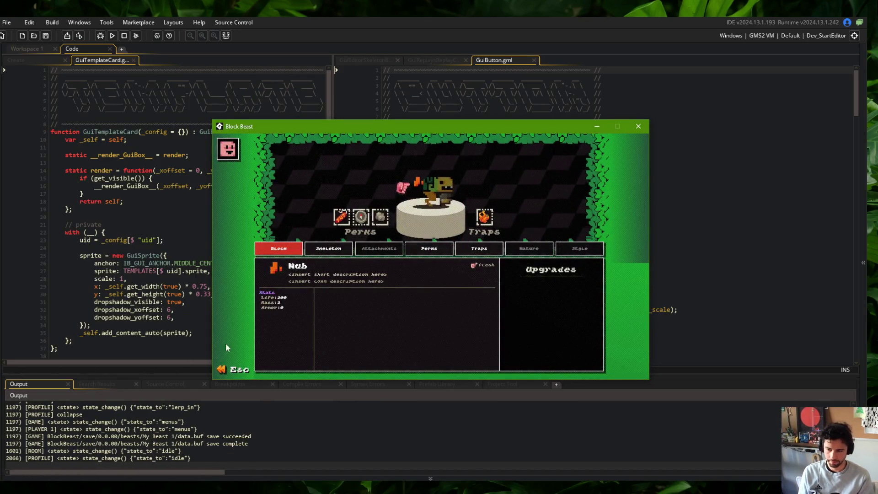
Close the test game and the extra script tabs, and hide the output panel.
click(328, 248)
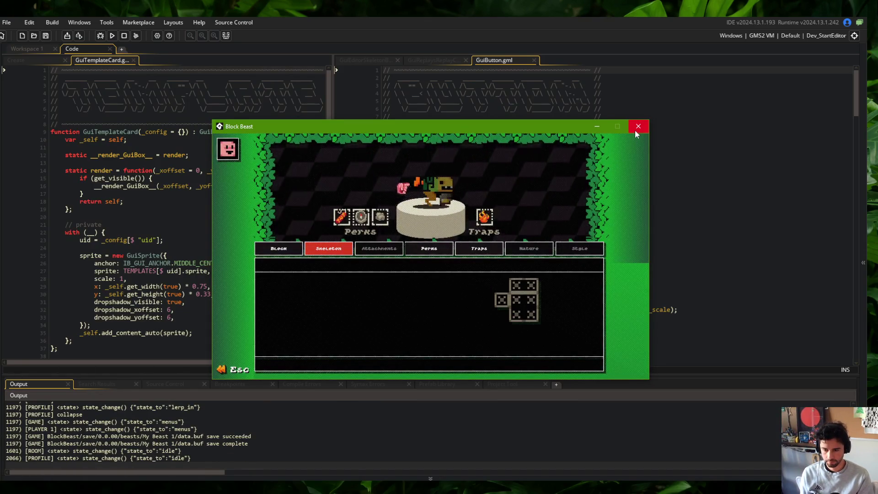
click(638, 126)
click(110, 62)
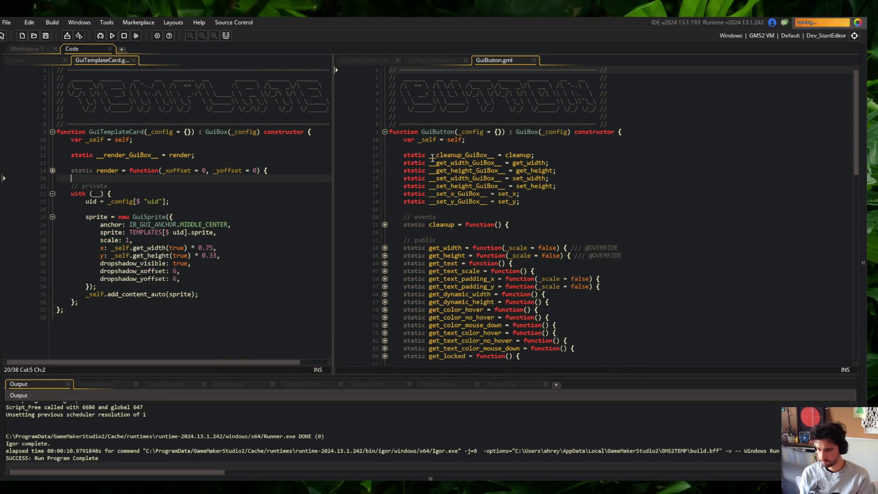
middle_click(494, 60)
middle_click(448, 60)
click(358, 61)
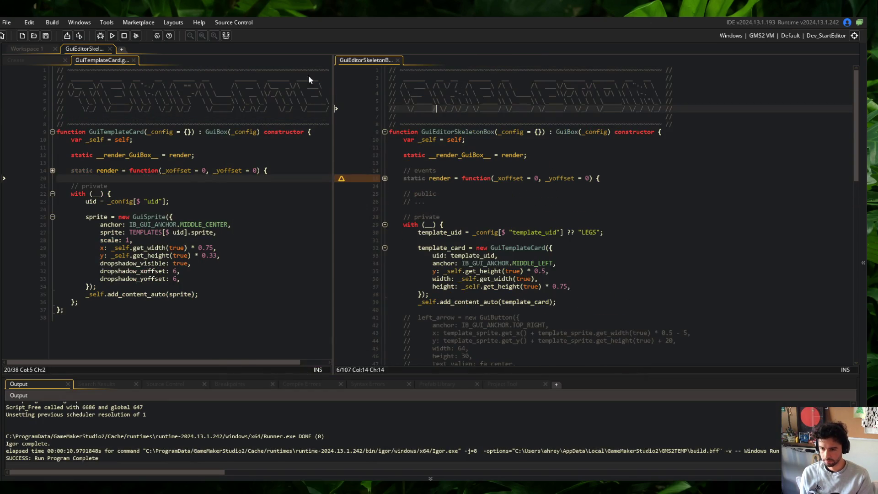
click(225, 36)
click(534, 194)
scroll(535, 194, down, 3)
click(532, 206)
Close the Notepad backup without saving and search the project for GuiTemplateCard.
key(alt+Tab)
click(705, 79)
click(455, 249)
double_click(113, 132)
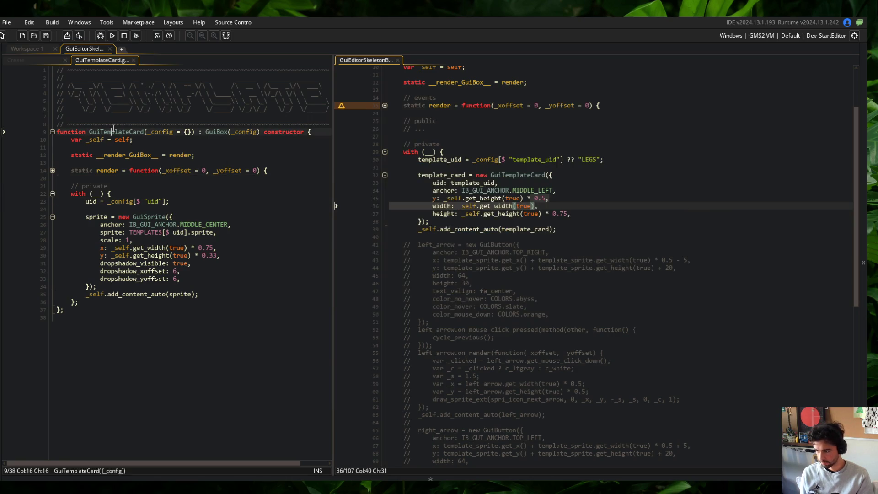
key(ctrl+shift+f)
key(alt+Tab)
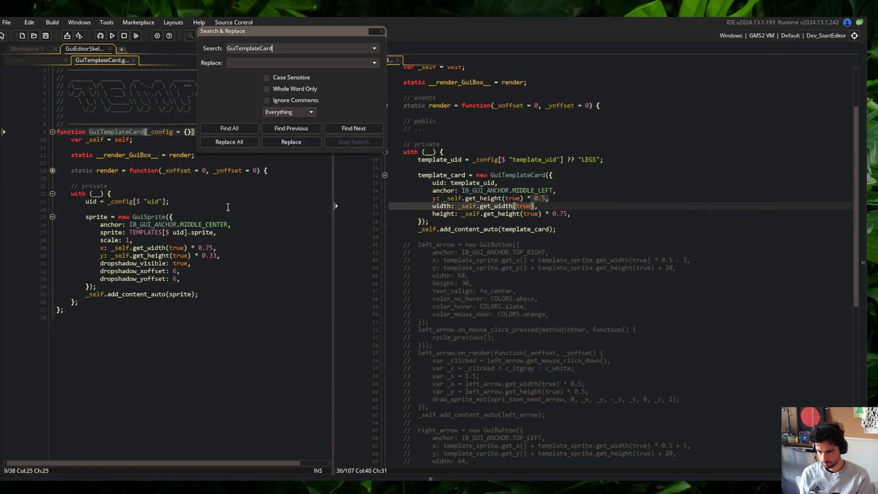
double_click(110, 132)
click(380, 32)
key(alt+Tab)
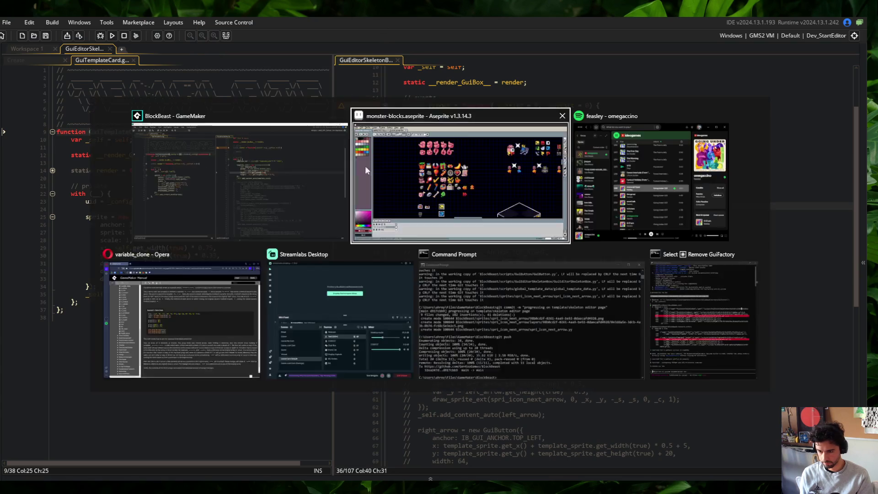
Stage all changes, commit with the message about reusing GuiTemplateCard in the library later, and push.
text(git add .)
key(Return)
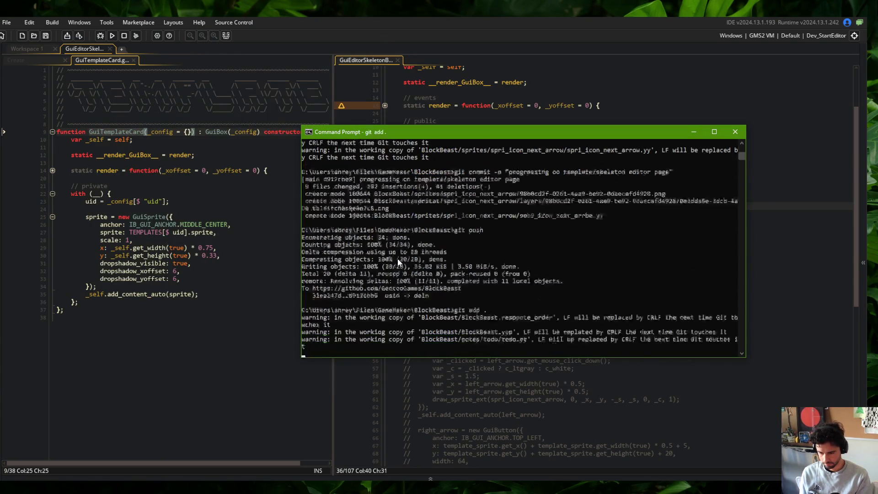
text(git commit -m ")
text(m)
text(adjusting s)
text(keleton box to us)
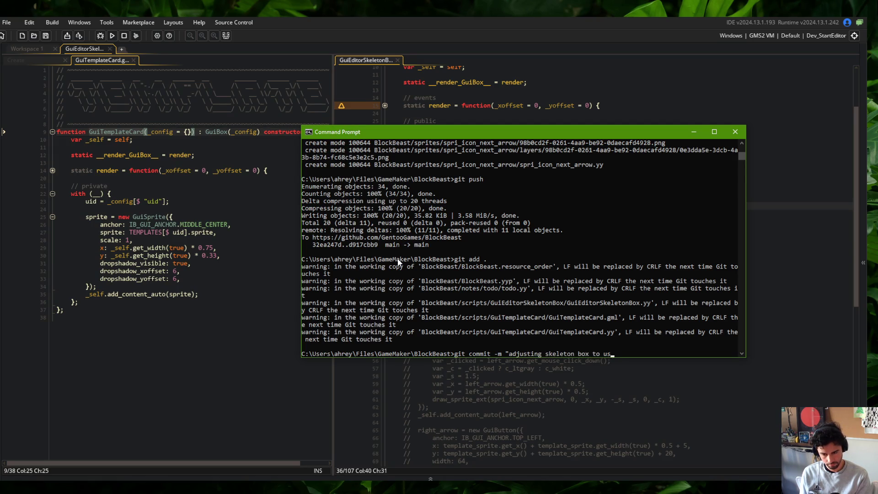
text(e new GuiTemplateCard for re)
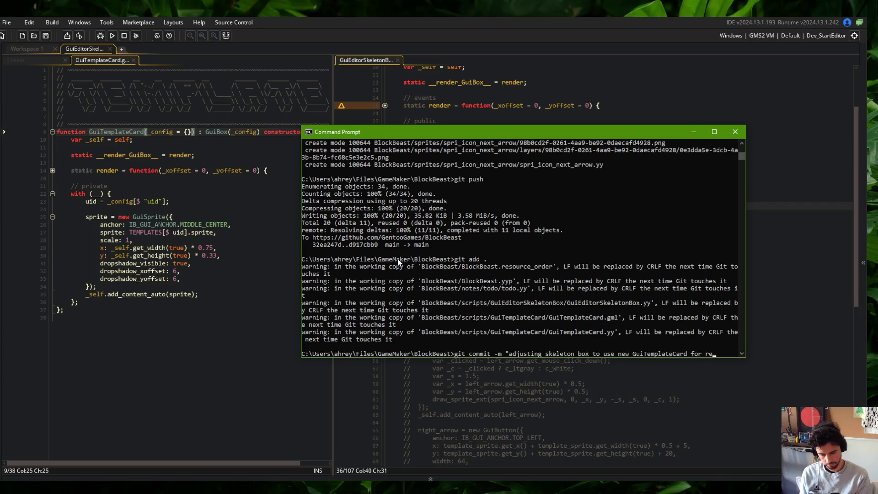
text(-use in li)
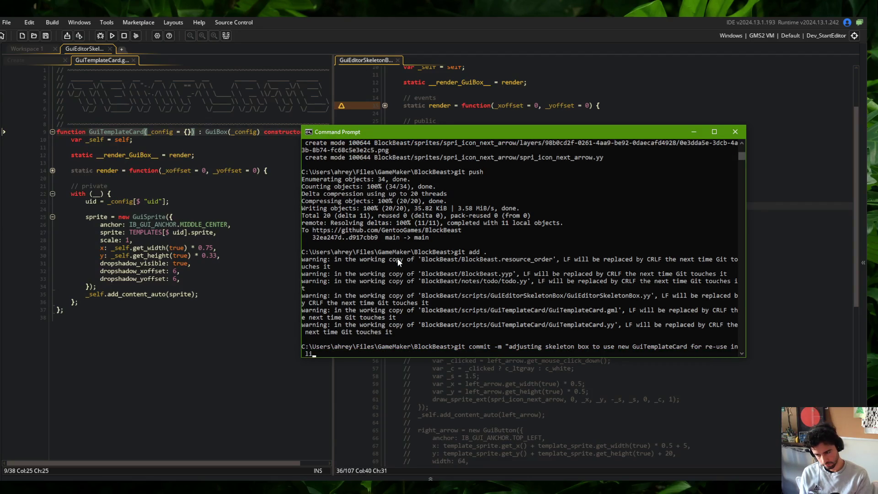
text(brary later")
key(Return)
text(git push)
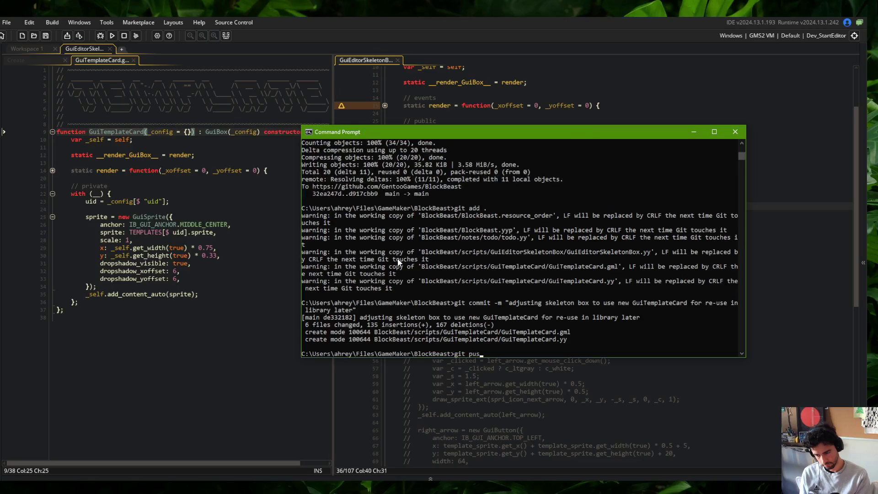
key(Return)
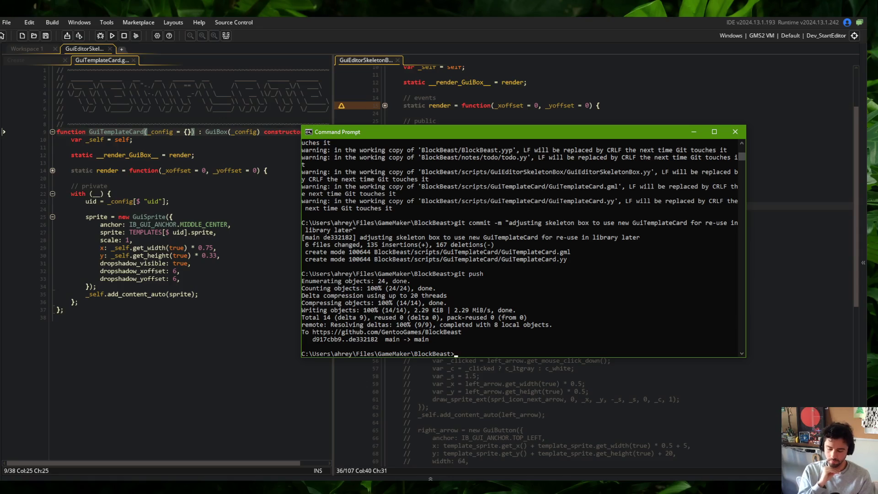
click(671, 31)
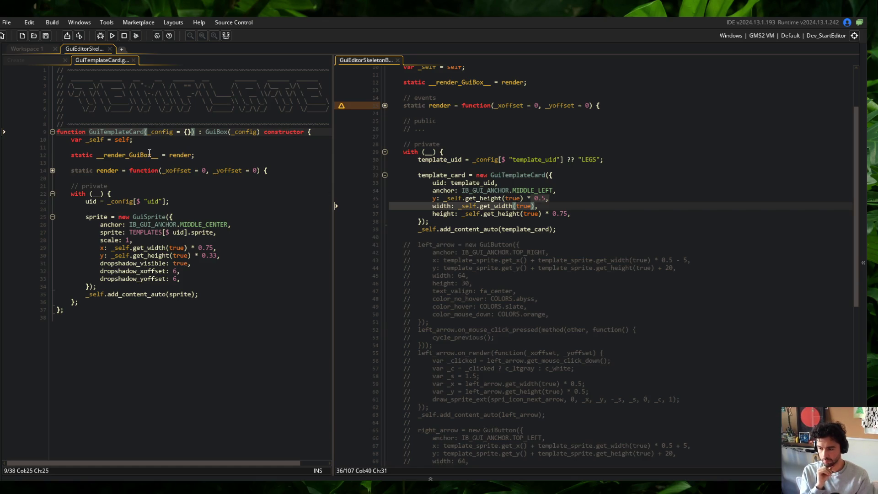
Expand render and add 'events' and '// public' comment lines around it.
click(53, 170)
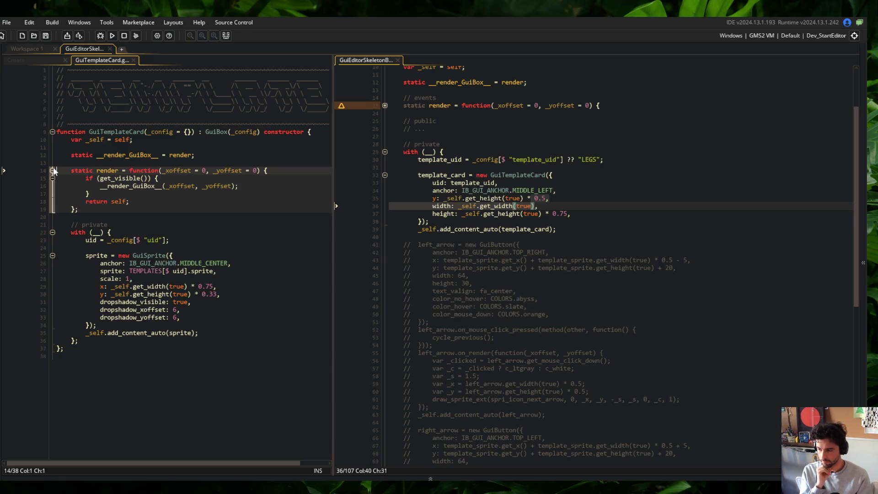
click(117, 209)
key(Up)
key(Up)
key(Up)
key(Up)
key(Return)
text(events)
key(Down)
key(Down)
key(Down)
key(Return)
key(Return)
text(// public)
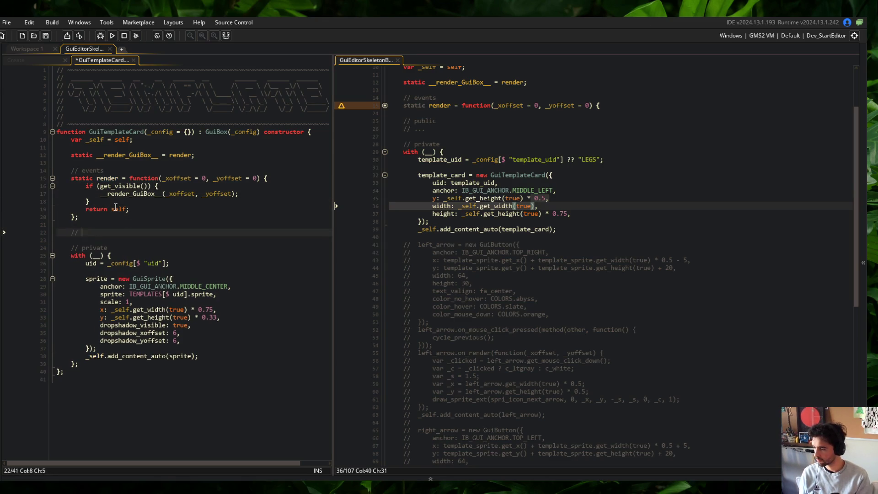
key(Return)
Write static set_uid = function(_uid) setting __.uid = _uid and looking up TEMPLATES[$ _uid], then save.
text(set)
key(BackSpace)
key(BackSpace)
key(BackSpace)
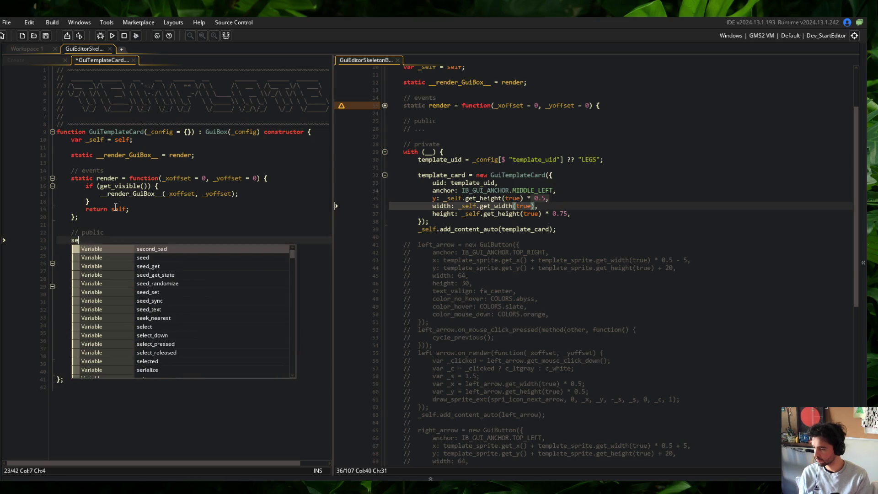
text(static set_uid = function(_uid) {)
key(Return)
key(Return)
text(};)
key(ctrl+s)
key(Up)
text(__.uid = _uid;)
key(Return)
text(__.sprite.set_index(TEMPLATES[$ _uid].sprite)
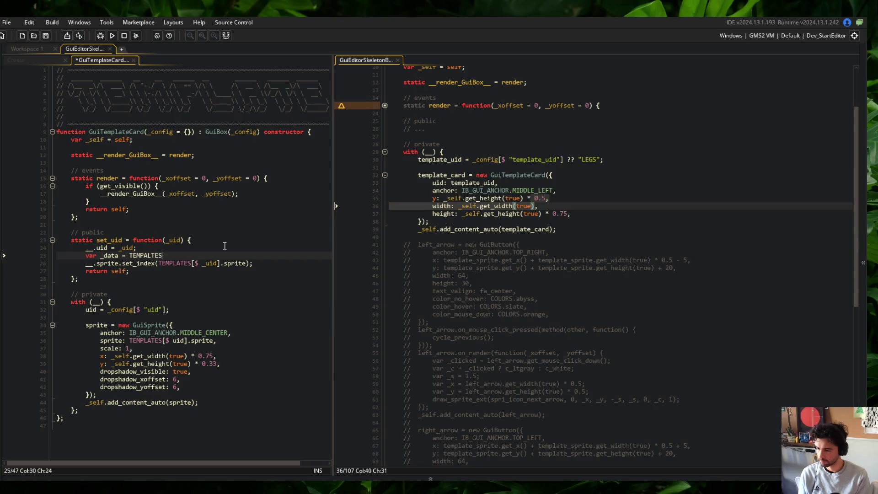
text(ATES[$ _uid];)
key(ctrl+s)
Pass _data to sprite.set_index instead of the TEMPLATES lookup and save.
key(Down)
key(Right)
key(Right)
key(Right)
key(Right)
key(ctrl+shift+Left)
key(ctrl+shift+Left)
key(ctrl+shift+Left)
text(_data)
key(ctrl+s)
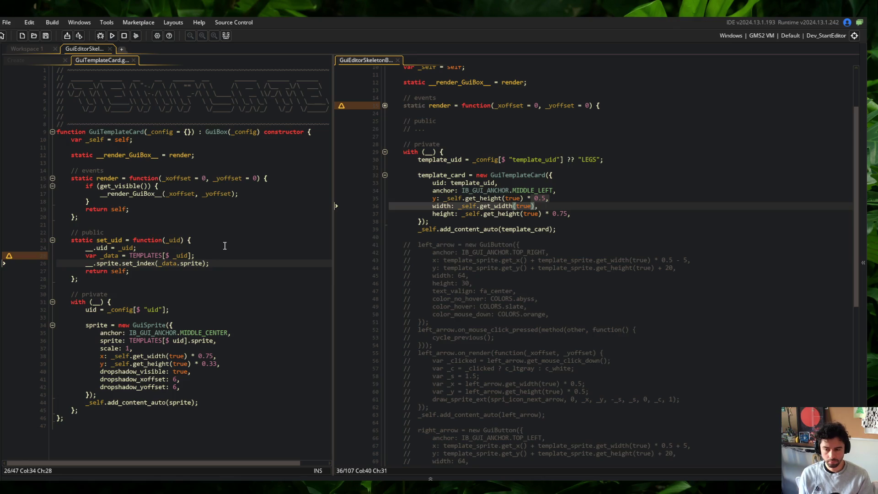
Add blank lines after the __render_GuiBox__ call inside render for drawing code.
scroll(347, 265, up, 3)
scroll(346, 265, down, 4)
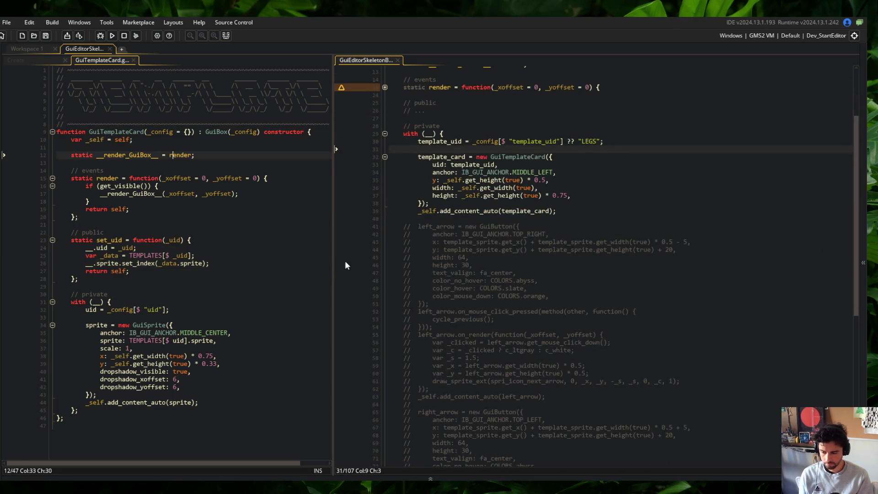
click(223, 261)
click(195, 304)
click(169, 316)
click(145, 202)
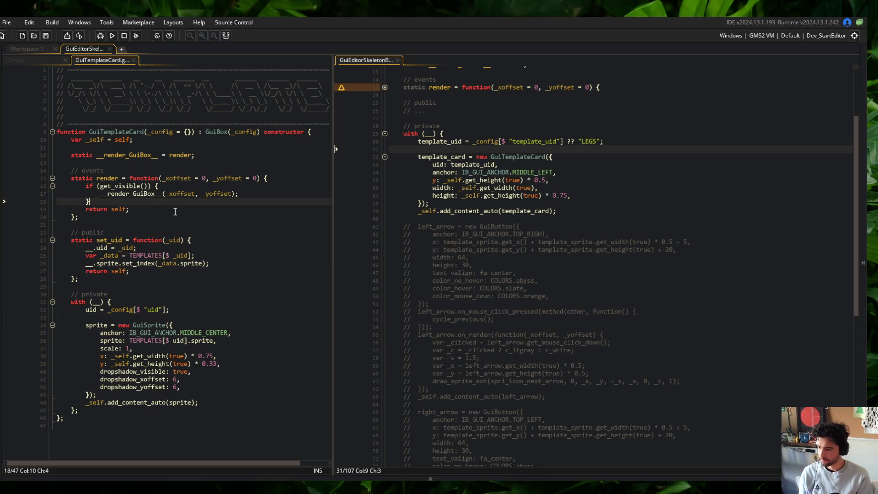
key(Up)
key(End)
key(Return)
key(Return)
key(Return)
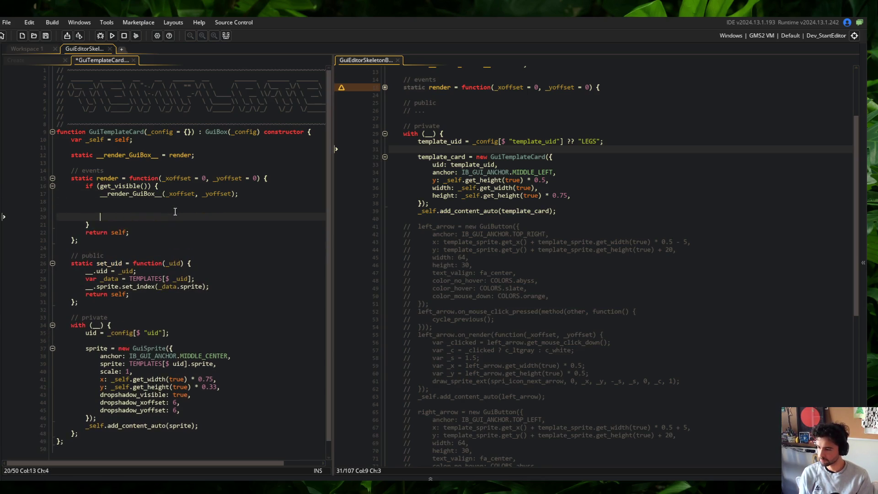
key(Up)
key(Up)
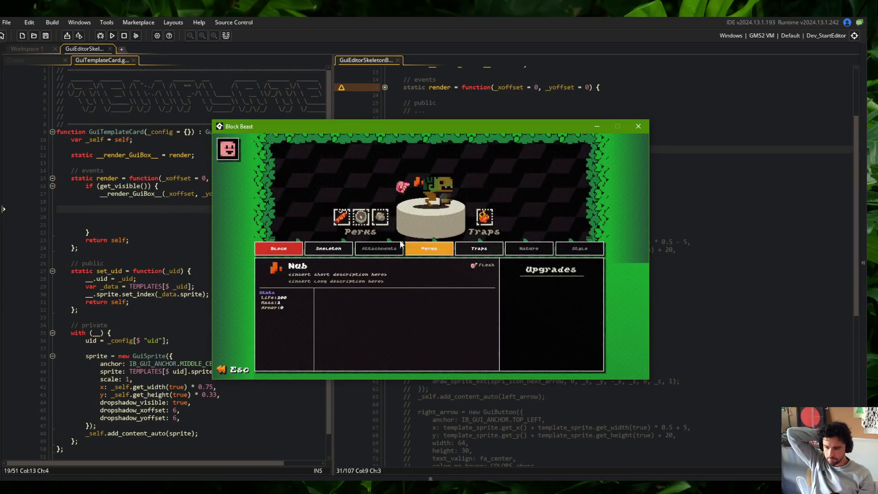
Check the Skeleton page, then change the sprite's y factor from 0.33 to 0.5, save, and relaunch.
click(328, 248)
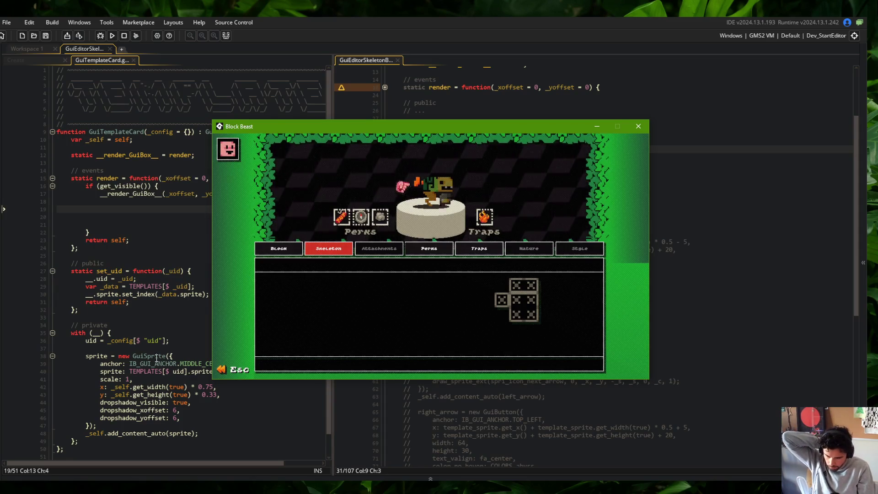
click(191, 395)
key(BackSpace)
key(BackSpace)
key(ctrl+s)
key(alt+Tab)
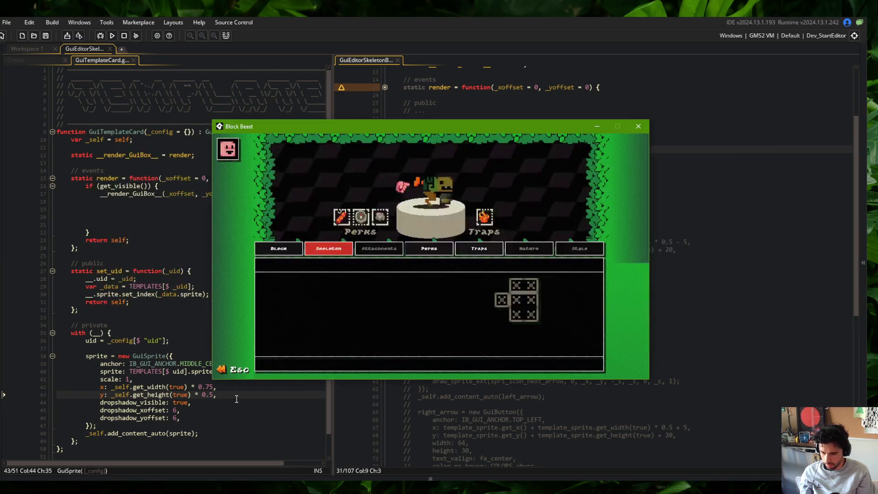
key(alt+Tab)
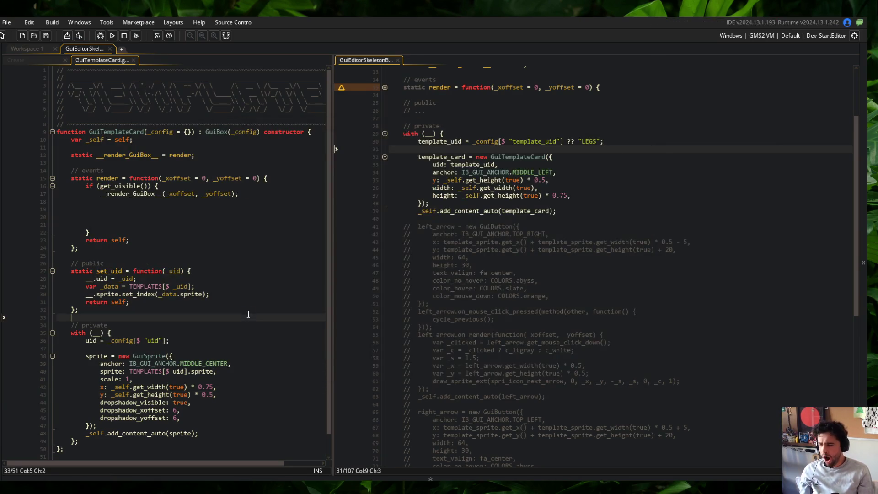
Open global_template_data in the right pane and inspect the SLUG template entry.
click(192, 340)
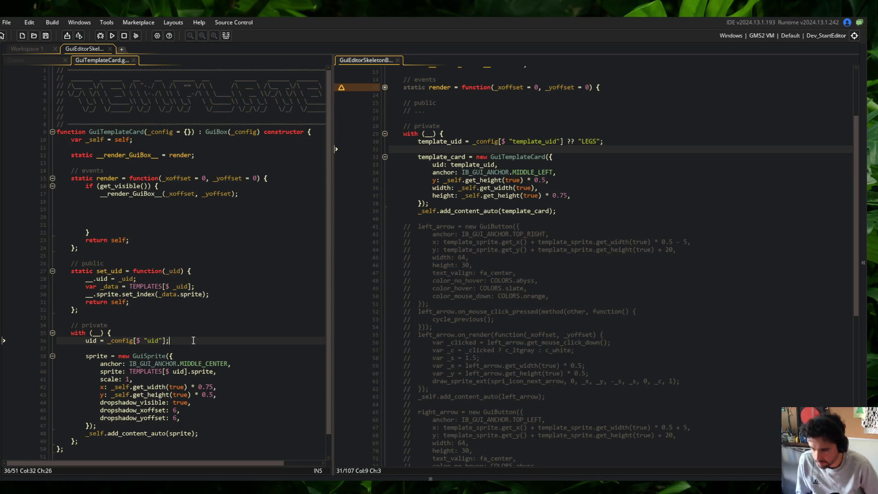
click(599, 172)
key(ctrl+t)
text(global_templ)
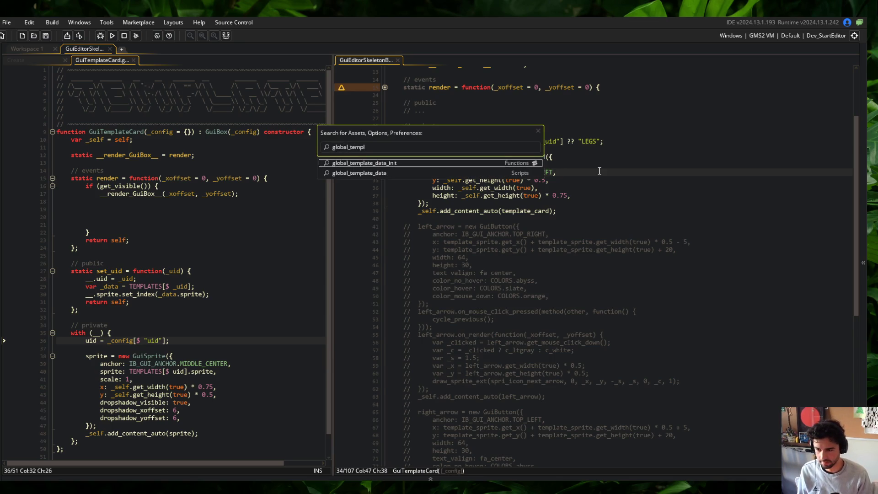
key(Return)
click(461, 163)
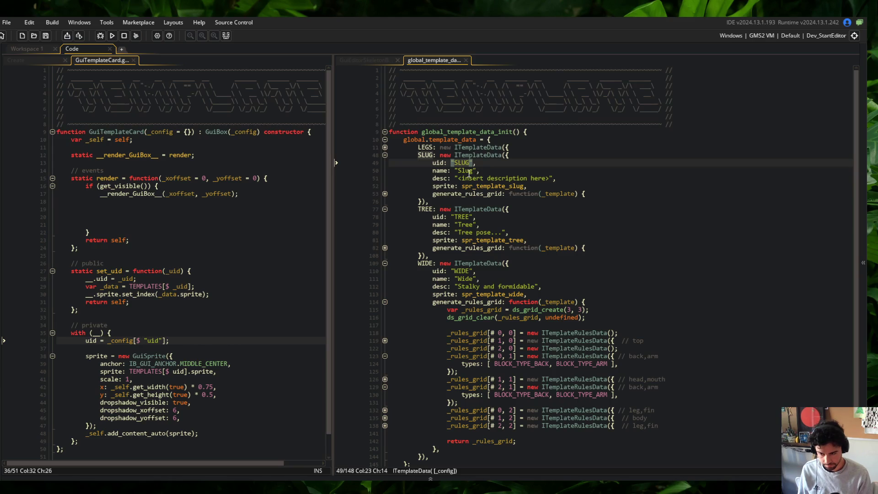
click(441, 178)
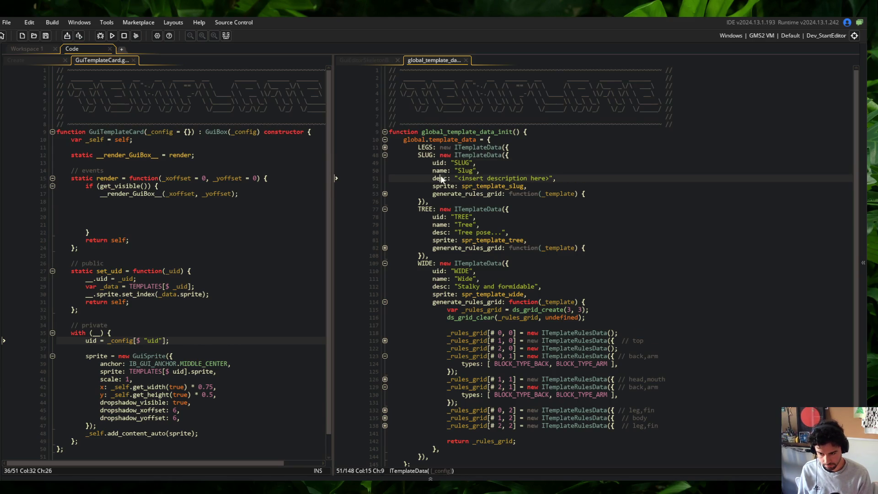
Open the ITemplateData constructor beside GuiTemplateCard and widen the GuiTemplateCard pane.
middle_click(473, 148)
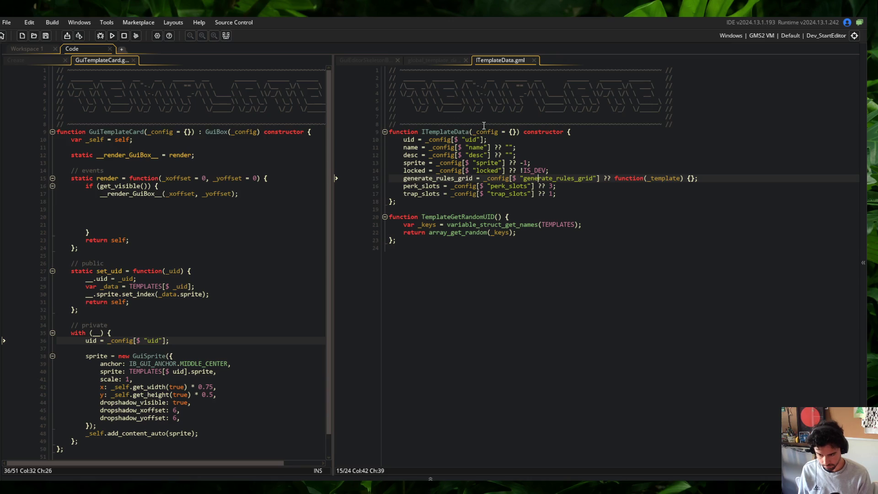
mouse_move(333, 113)
mouse_down()
mouse_move(380, 114)
mouse_move(402, 130)
mouse_up()
click(366, 198)
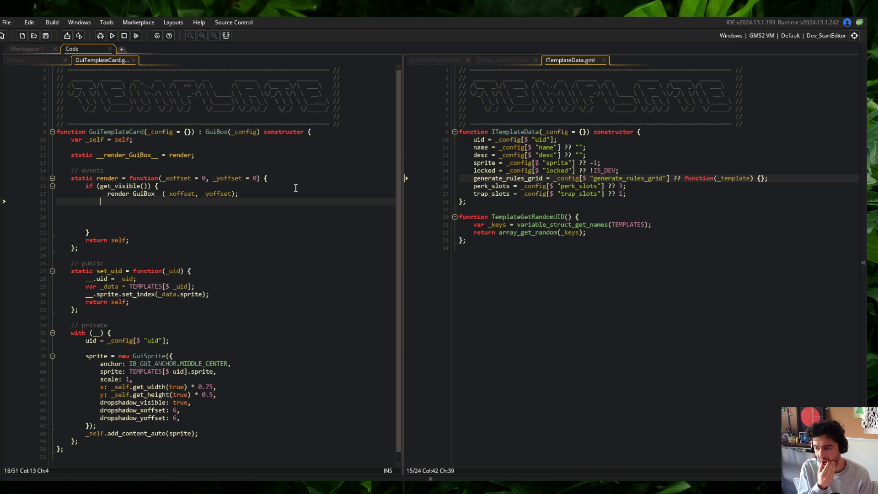
click(155, 208)
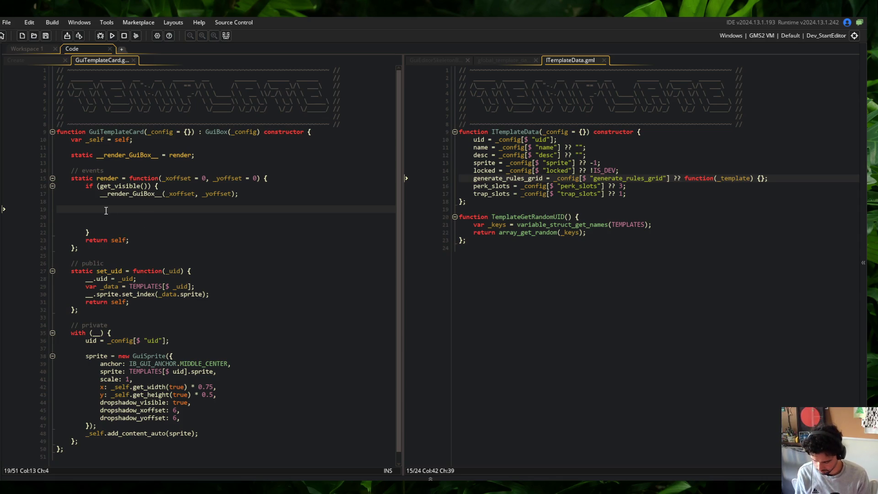
text(// name)
Add the name x/y position variables (_name_y = 0) and a draw_text_transformed_color call for the name.
key(Return)
text(v)
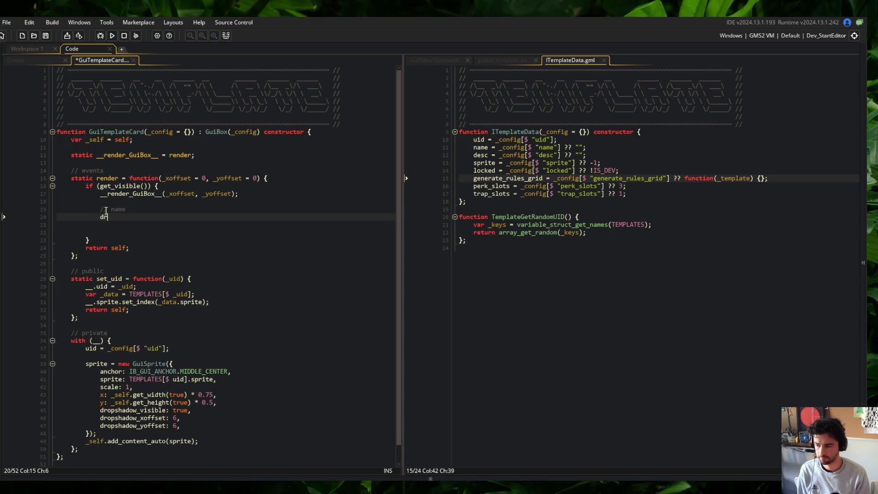
key(Escape)
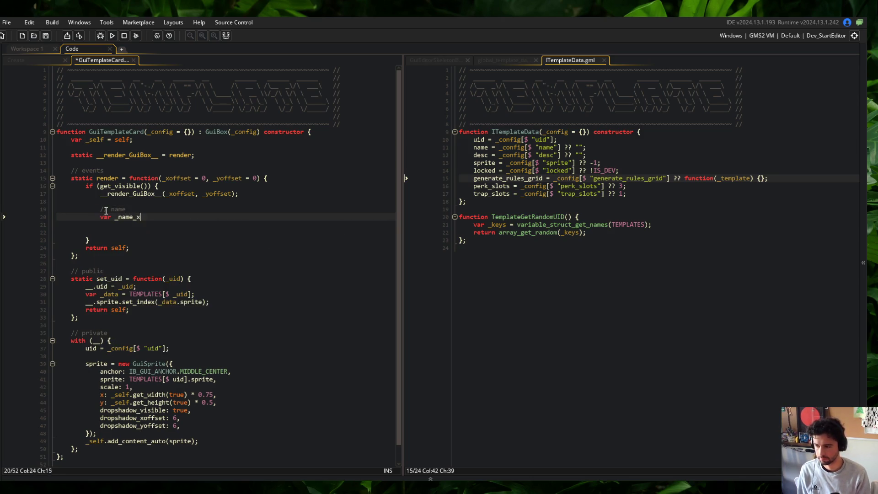
text( = 0;)
key(Return)
text(var _name_y = )
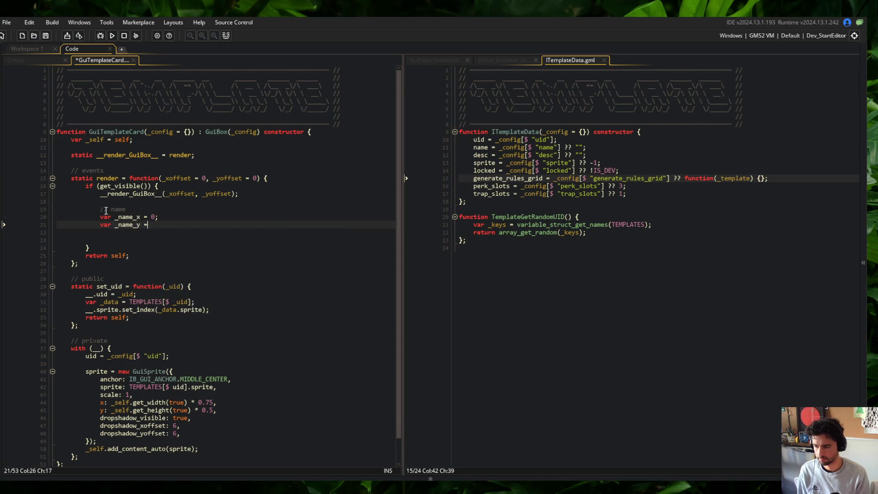
text(0;)
key(Return)
text(t)
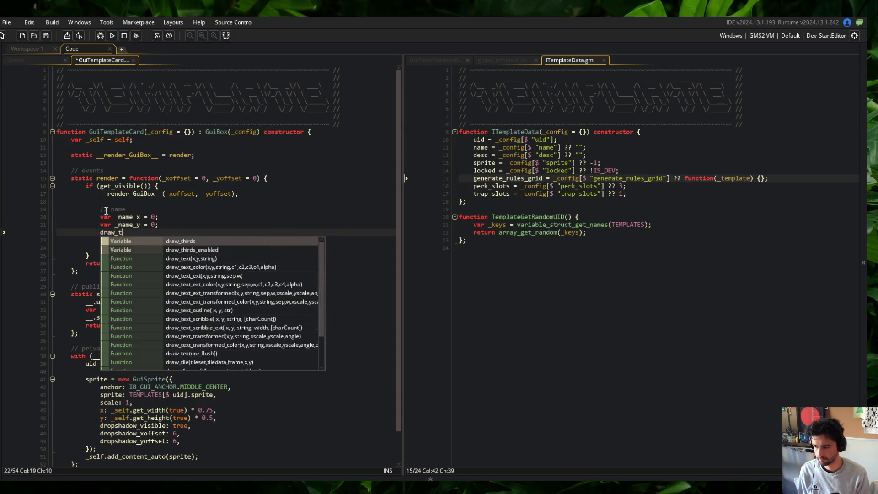
text(ext_trmed_)
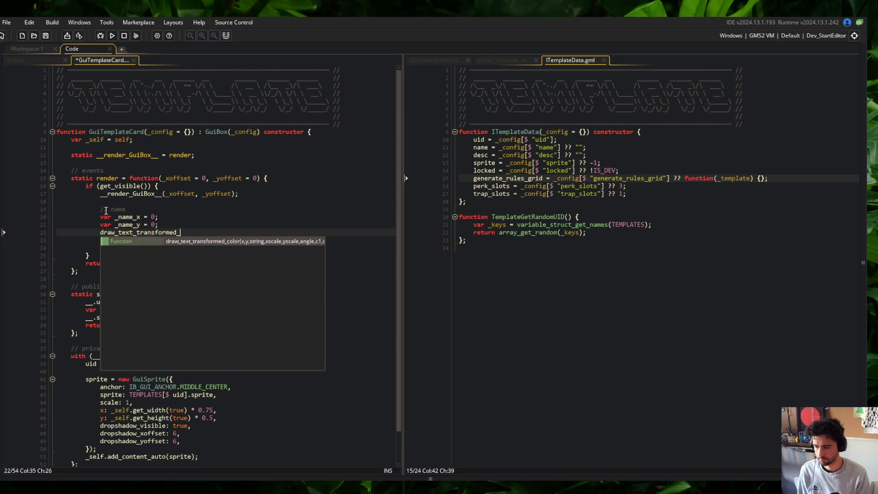
text(color_nam)
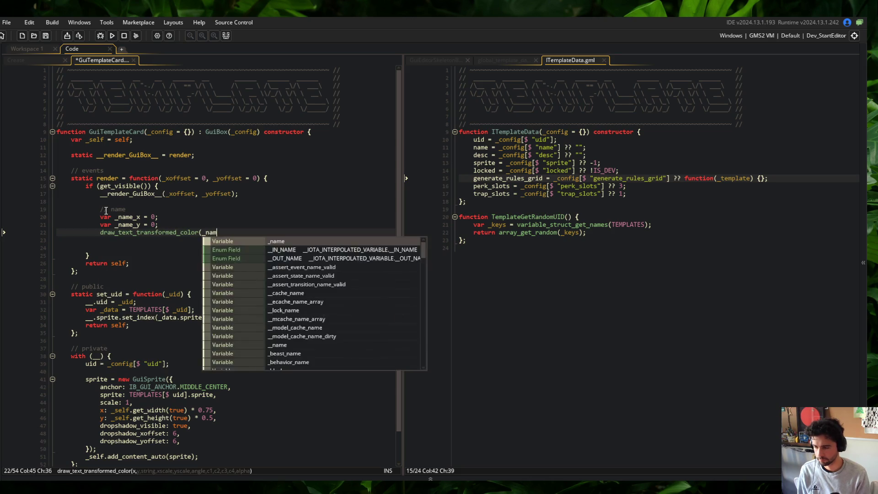
text(e_x, _name_y, _name)
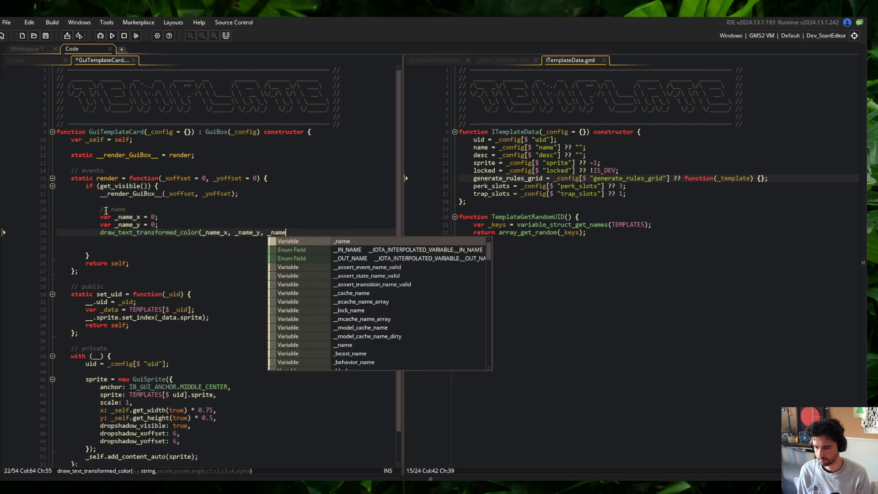
text(_texname_s, _na)
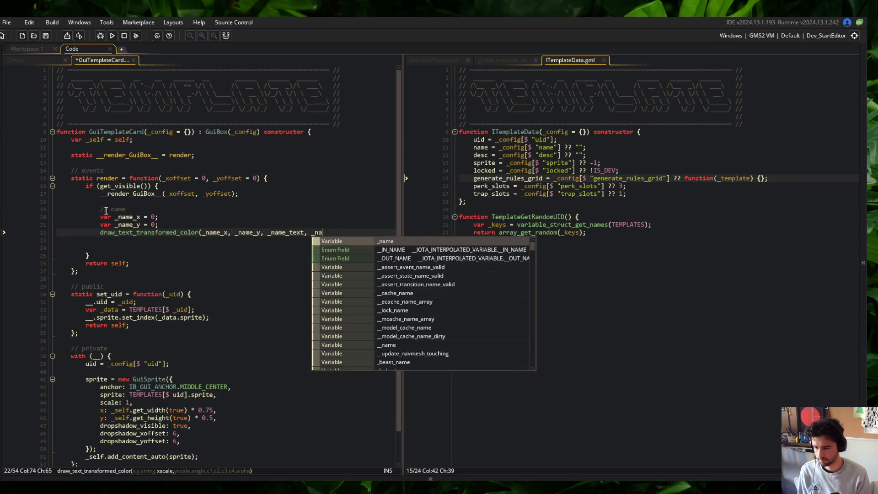
text(me_s)
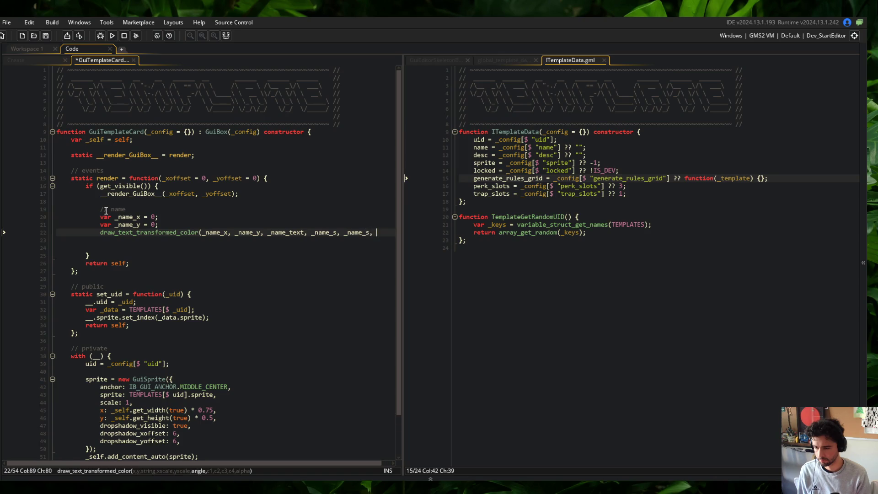
text(, _name_c, )
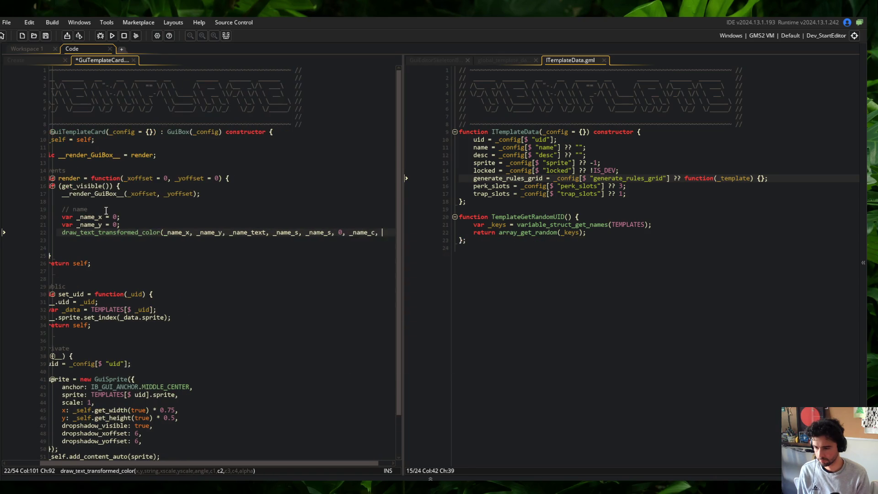
text(_name_c, _name_c, _name_)
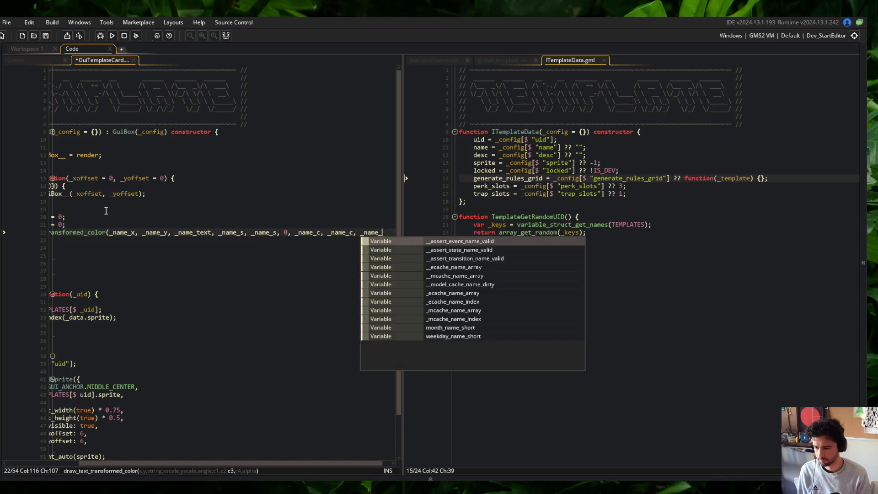
text(c, 1);)
Declare _name_text = "", _name_s = 1 and a name colour variable above the draw call.
key(ctrl+s)
key(Up)
key(Return)
text(var _name_te)
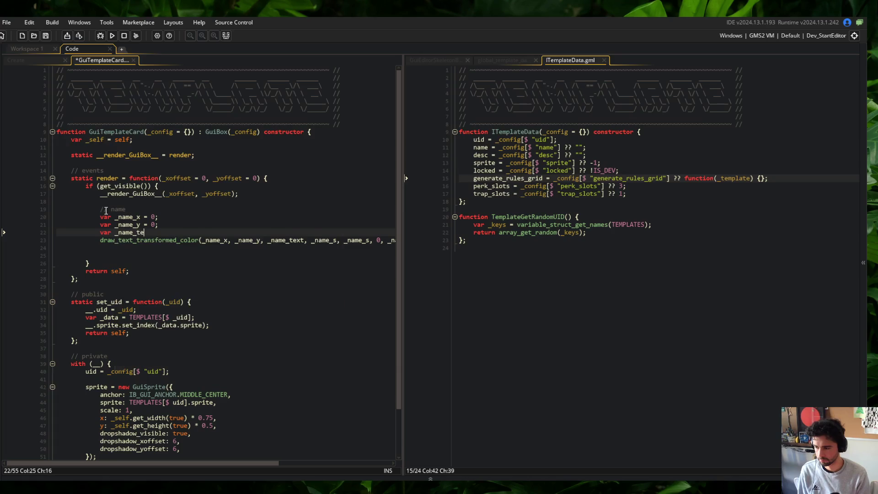
text(xt = "";)
key(Return)
text(var _name_s = 1;)
key(Return)
text(var )
text(_2)
text(c = c_w)
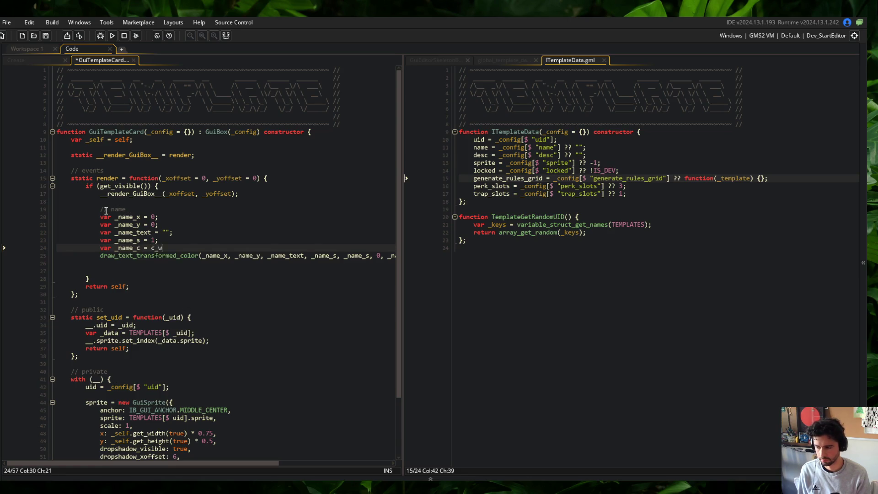
Move the scale variable above the x position, remove a blank line and clear the empty name string.
key(Up)
key(alt+Up)
key(alt+Up)
key(alt+Up)
key(Down)
key(Down)
key(Down)
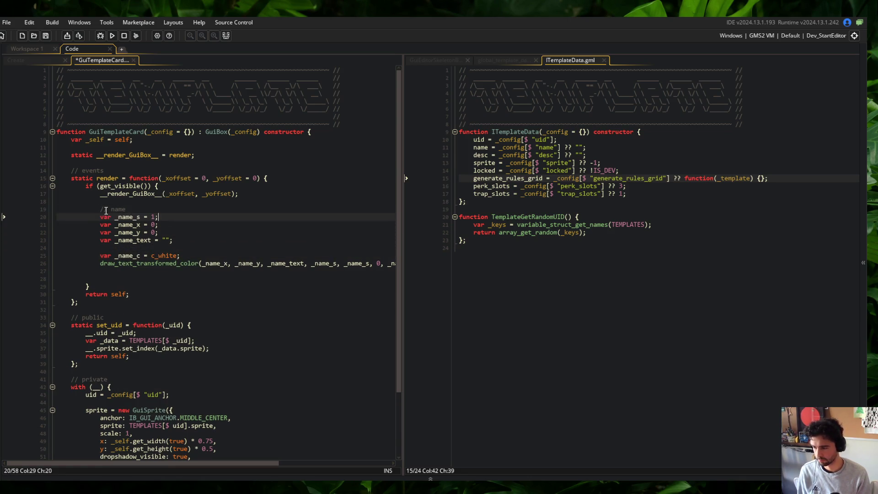
key(Down)
key(Delete)
key(Down)
key(End)
key(Home)
key(Up)
key(Up)
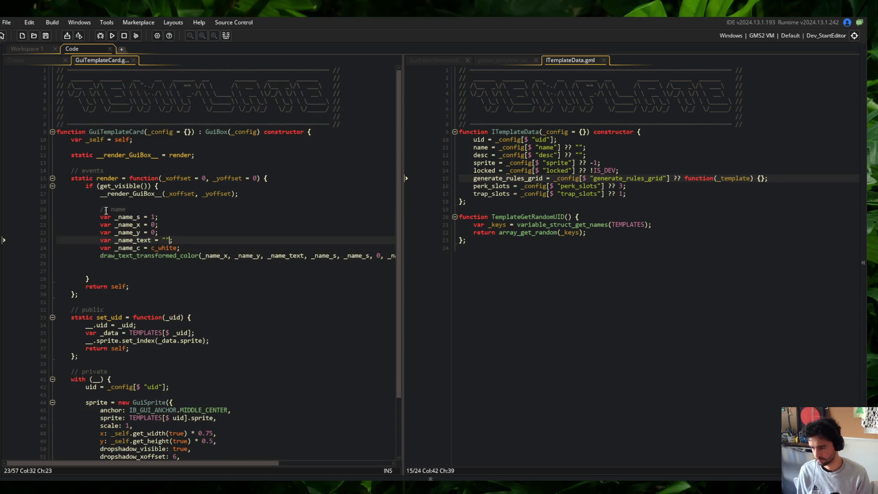
key(BackSpace)
key(BackSpace)
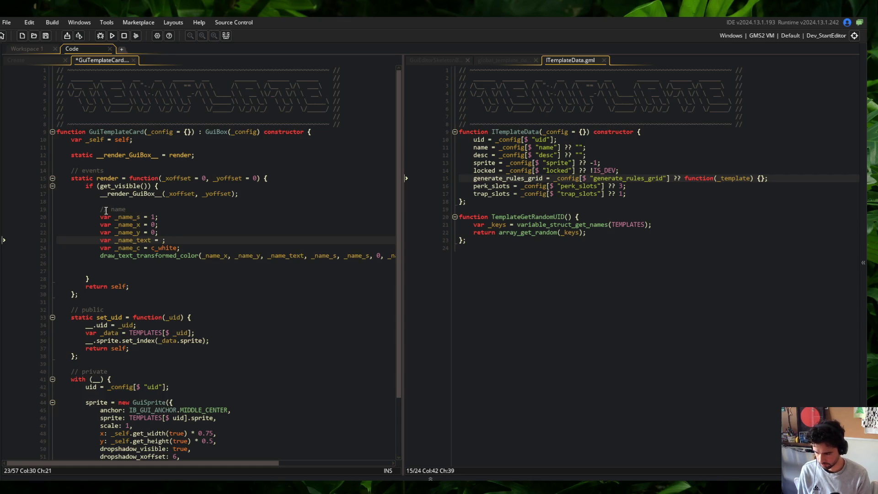
text(TEM)
key(Escape)
Add var _data = TEMPLATES[$ __.uid] and set _name_text to _data.name, then save.
key(Up)
key(Up)
key(Up)
key(Home)
key(Return)
key(Return)
key(Up)
key(Up)
text(var _dat)
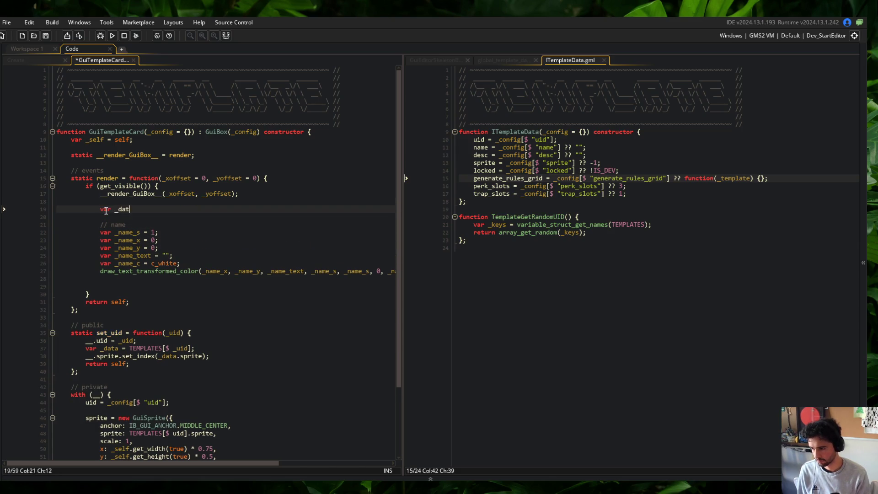
text(a = TEMPLATES)
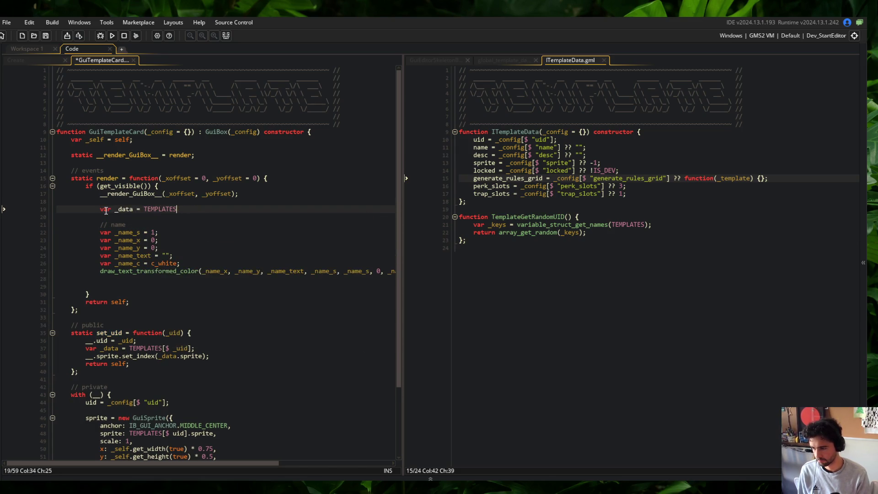
text([$ __.uid])
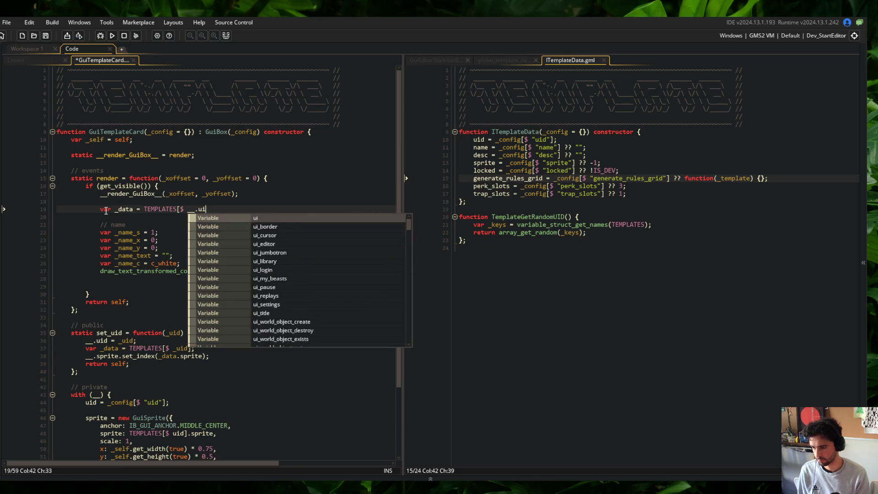
key(Down)
key(Down)
key(Down)
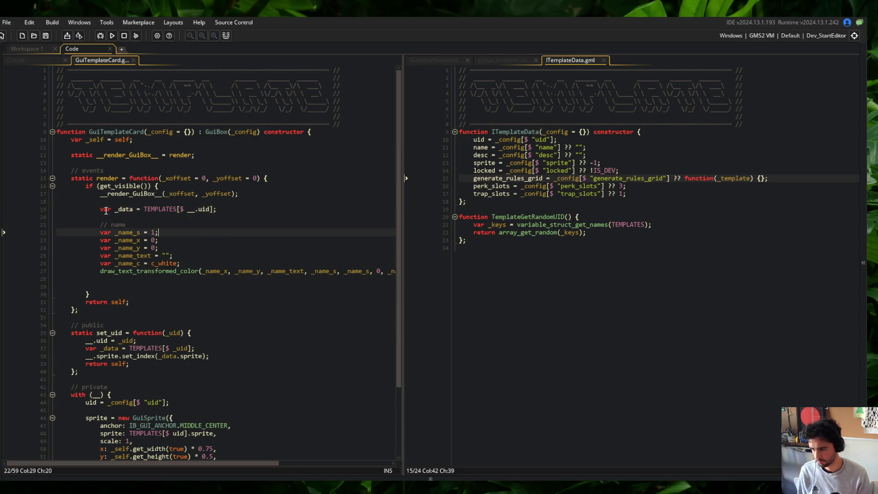
text(_data.name;)
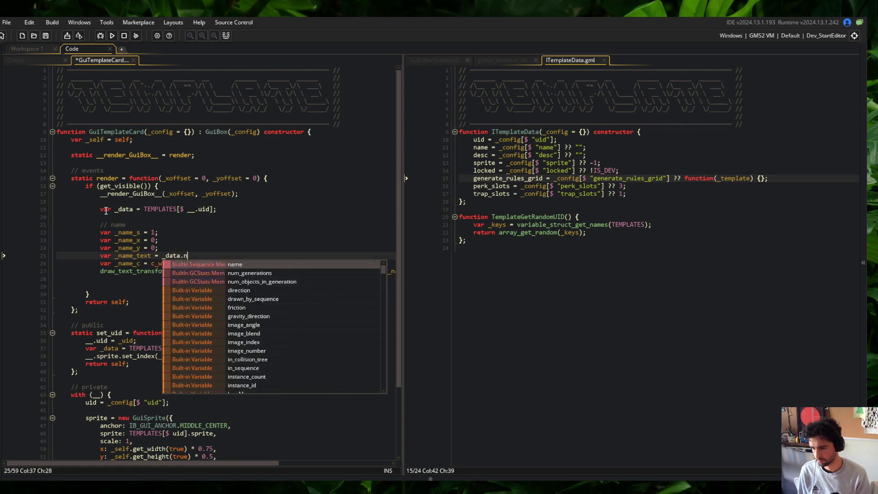
key(ctrl+s)
key(Up)
key(Up)
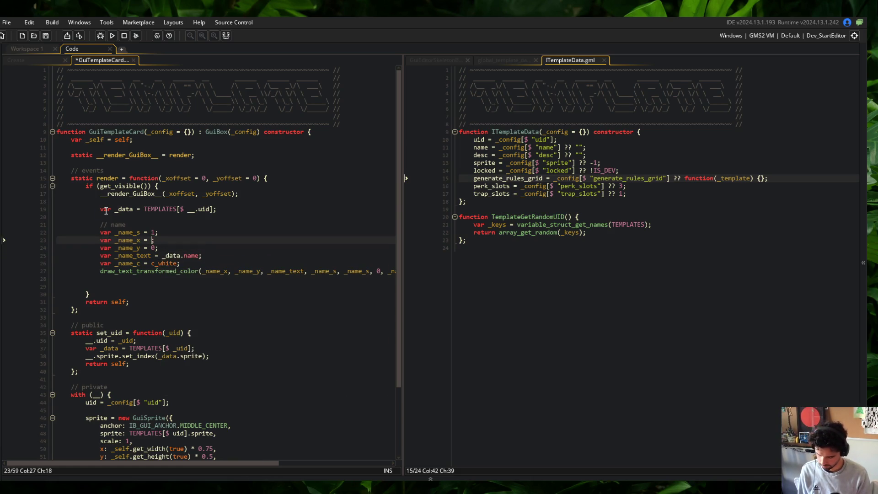
key(Down)
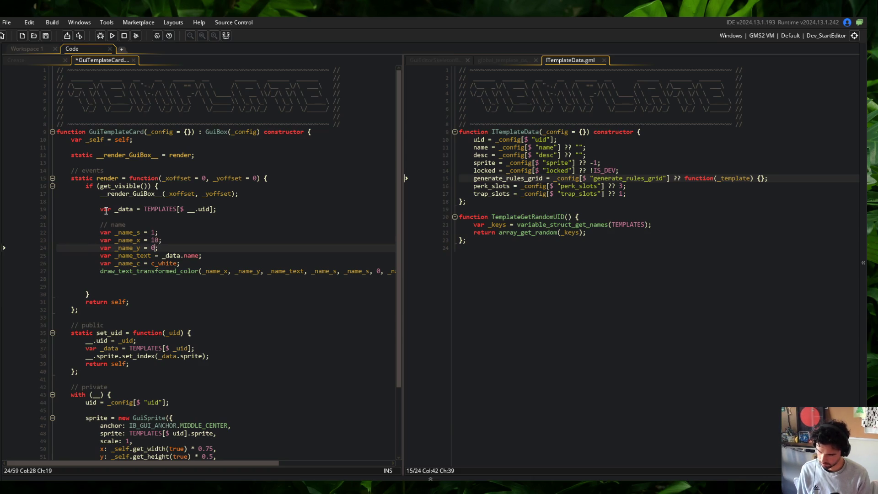
key(Up)
key(Up)
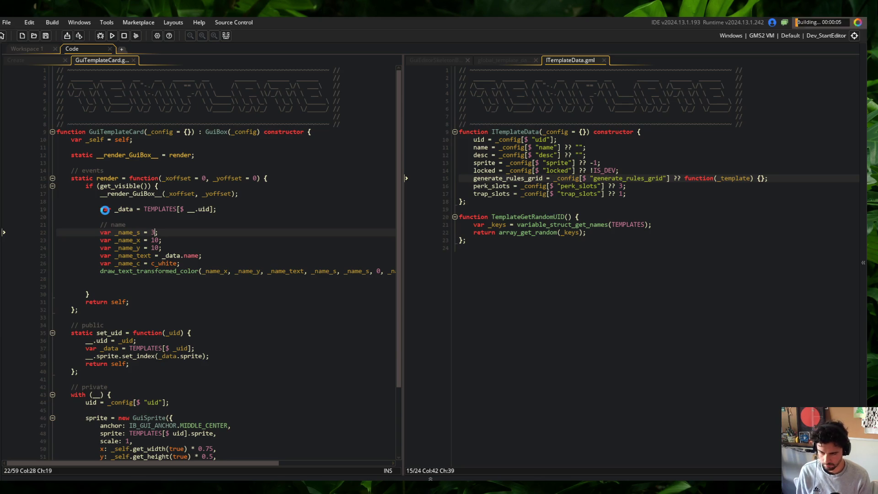
Widen the code pane and wrap the long name draw call onto a second line, then save.
scroll(381, 90, down, 2)
drag(405, 91, 483, 102)
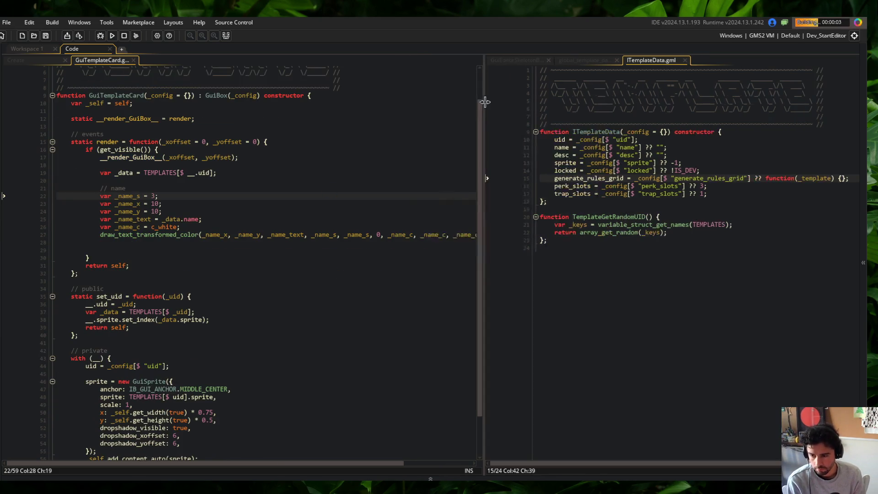
click(382, 199)
click(388, 236)
key(Return)
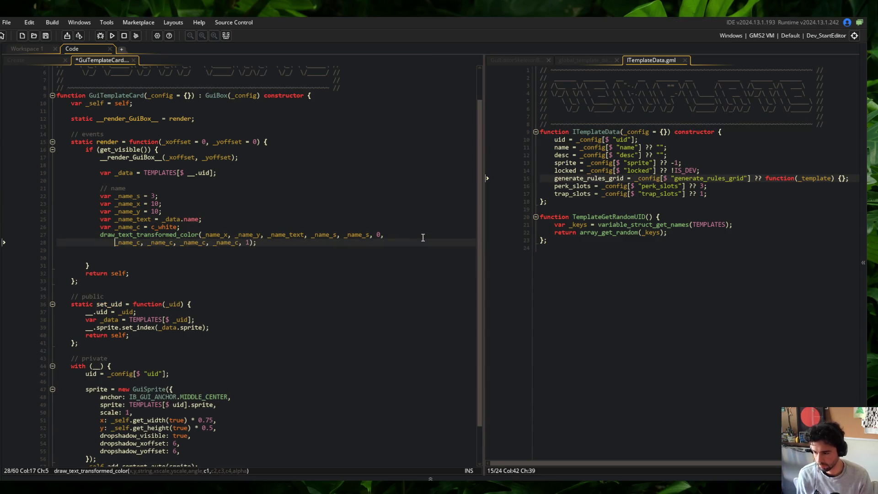
text(,)
key(ctrl+s)
key(Up)
Check the template name on the Block Beast game's skeleton card, then return to the code.
key(ctrl+s)
key(alt+Tab)
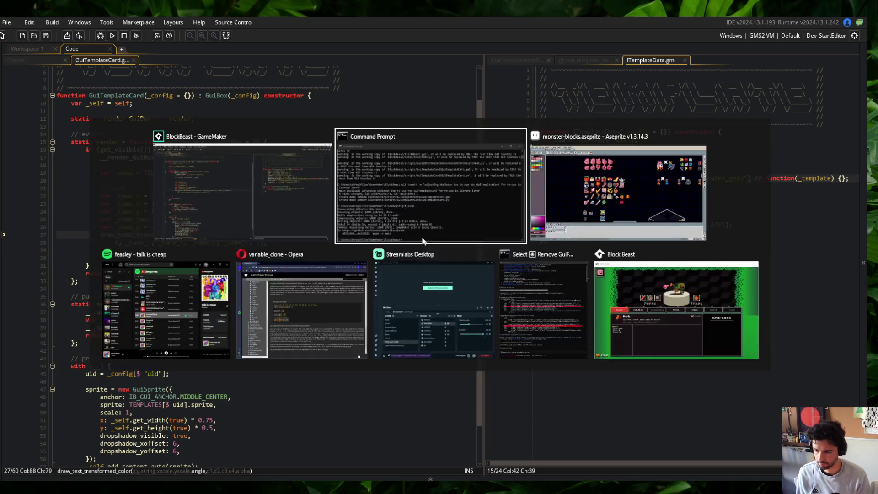
click(686, 306)
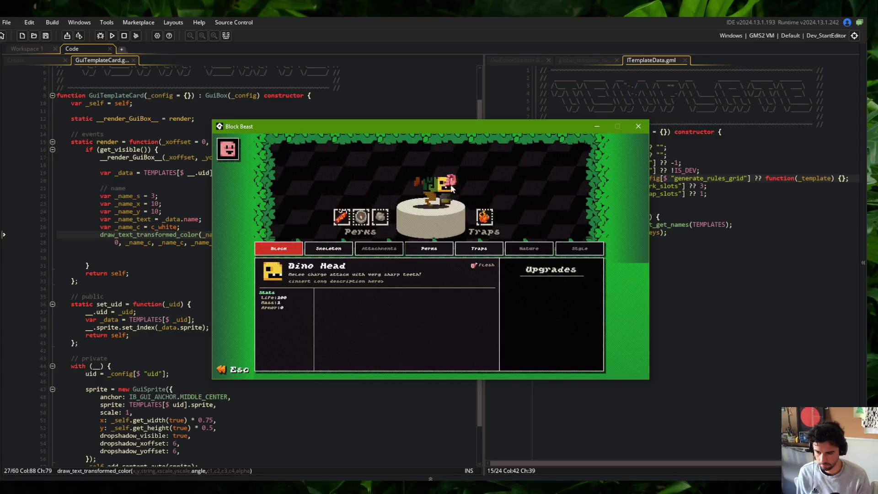
click(328, 249)
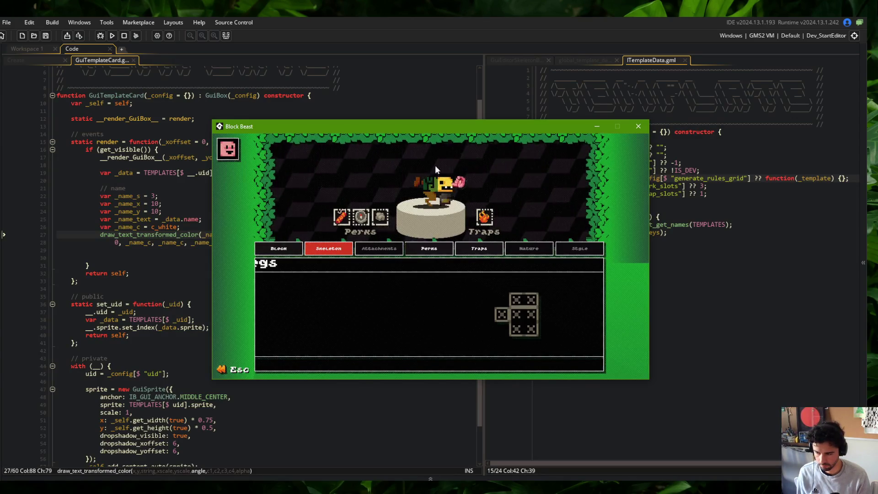
click(170, 184)
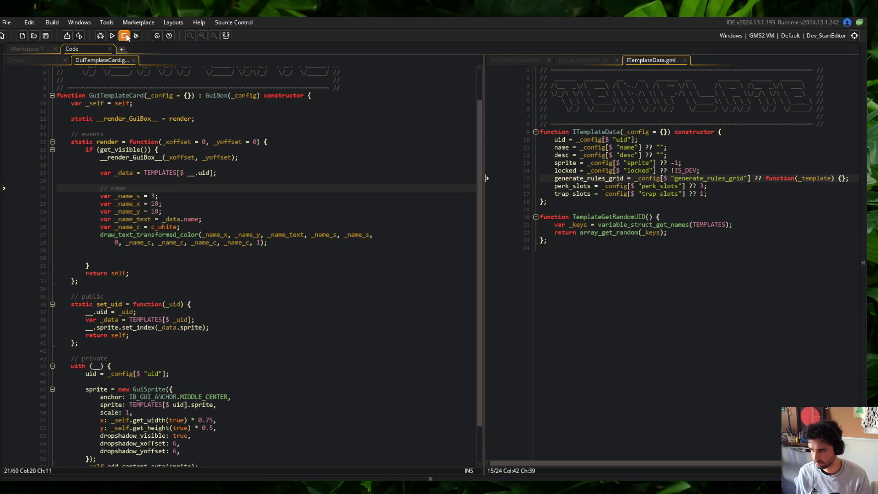
key(Home)
Store var _halign = draw_get_halign() and add draw_set_halign(fa_left) above the name block.
key(Return)
key(Return)
key(Up)
text(var )
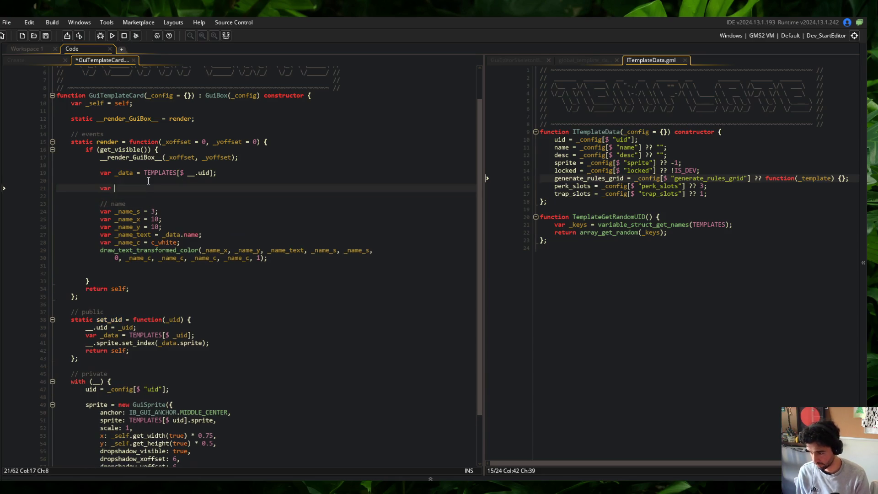
text(_halign = dra)
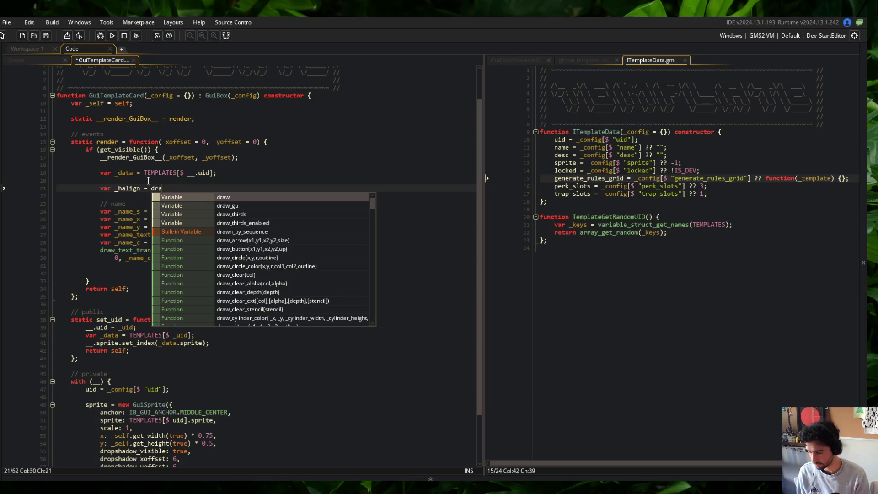
text(ww_get_hali)
key(Return)
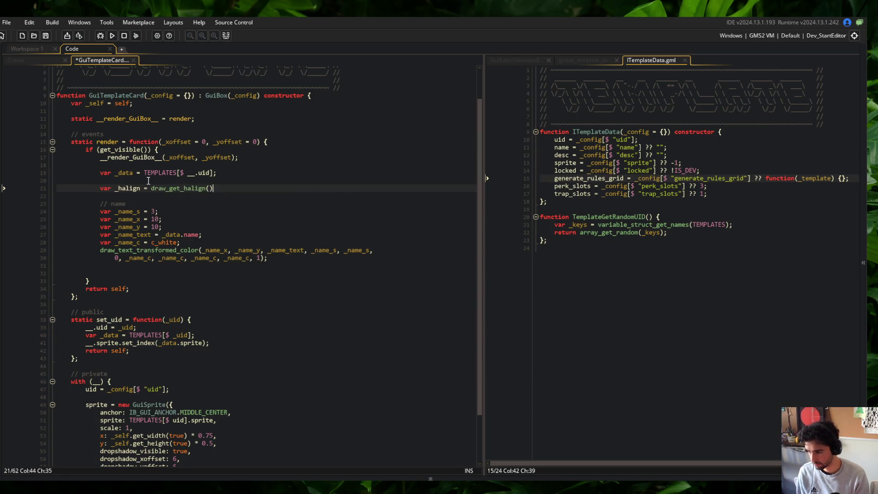
text(;)
key(Return)
text(dra)
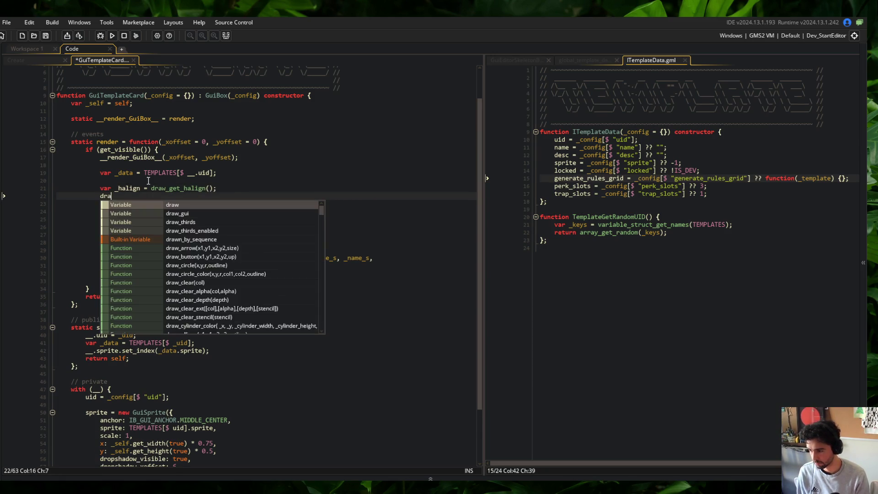
text(w_set_hal)
key(Return)
text(a_l)
key(Return)
text();)
key(ctrl+s)
key(Down)
key(Down)
key(Down)
key(Down)
Restore the alignment with draw_set_halign(_halign) before the return and save.
text(draw_set_halign(fa_left);)
key(Left)
key(Left)
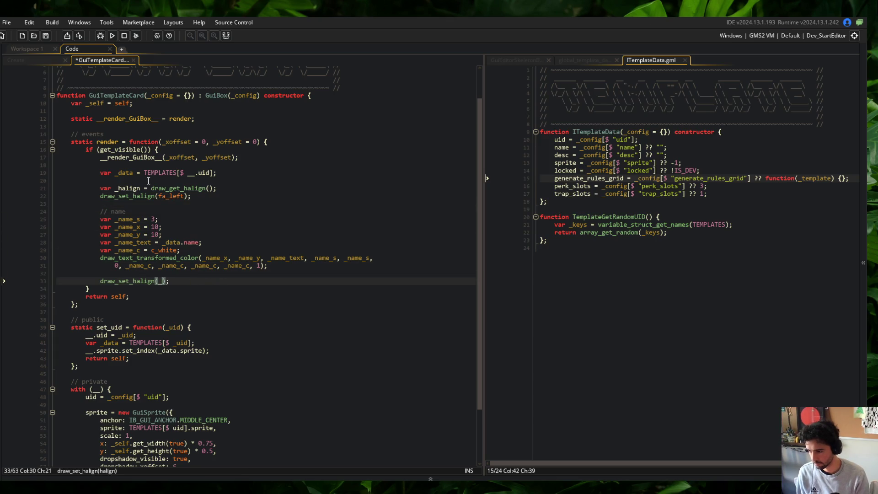
text(halig)
key(Return)
key(ctrl+s)
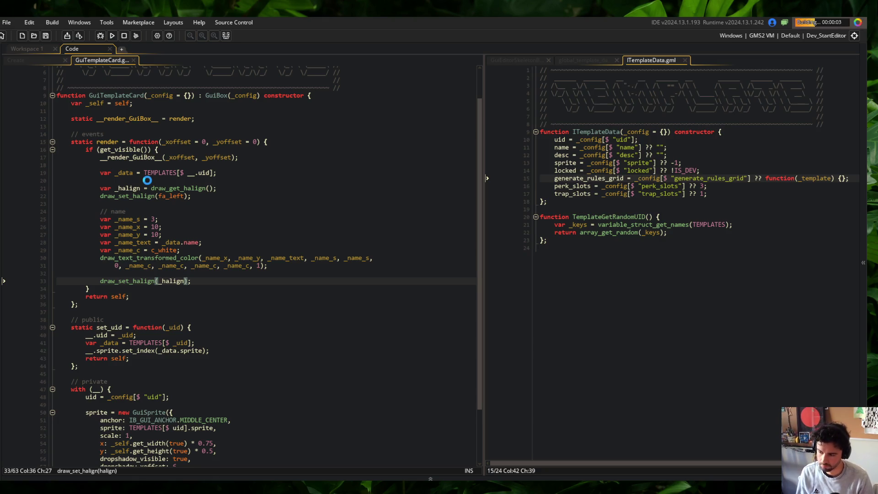
Open the Skeleton section in the game to see the Legs card, then return to the code.
click(244, 216)
click(245, 211)
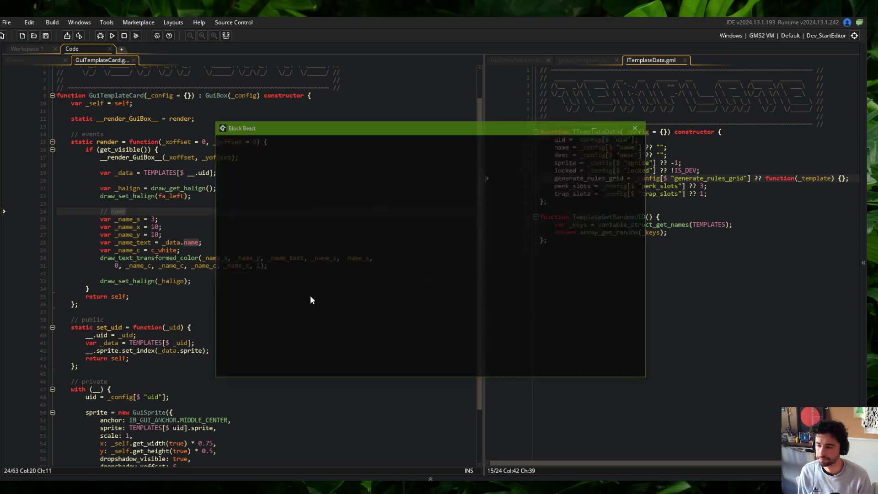
click(329, 248)
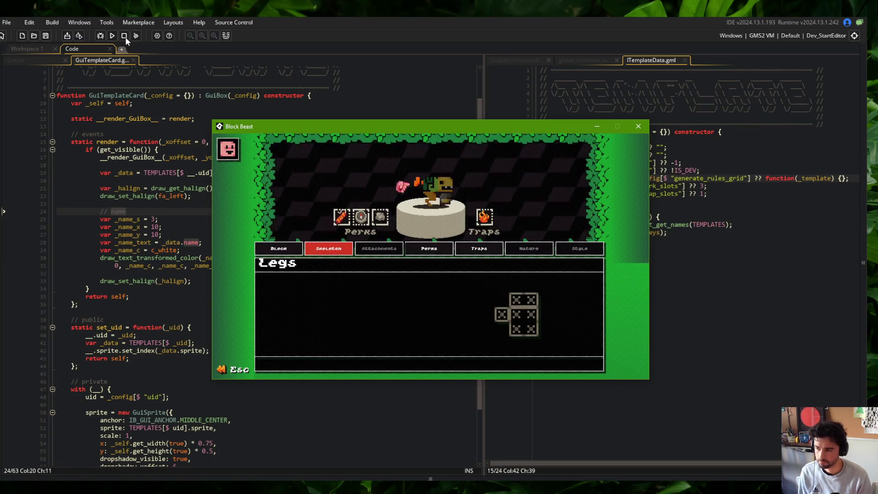
click(144, 188)
click(243, 166)
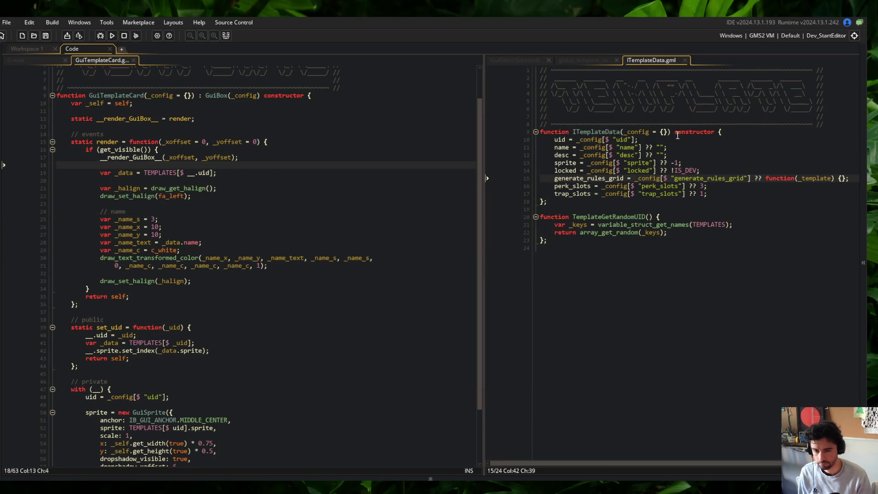
Copy the _x and _y lines from GuiEditorSkeletonBox's render and paste them above var _data.
click(510, 60)
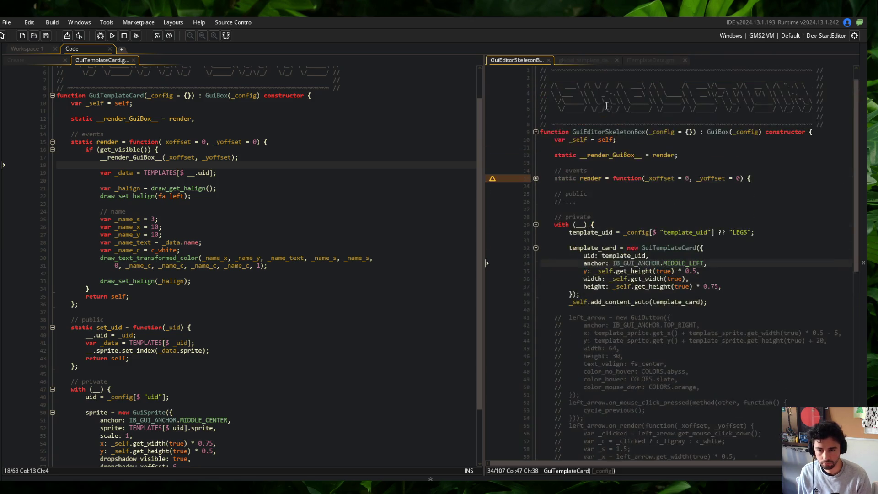
click(536, 178)
drag(707, 215, 540, 202)
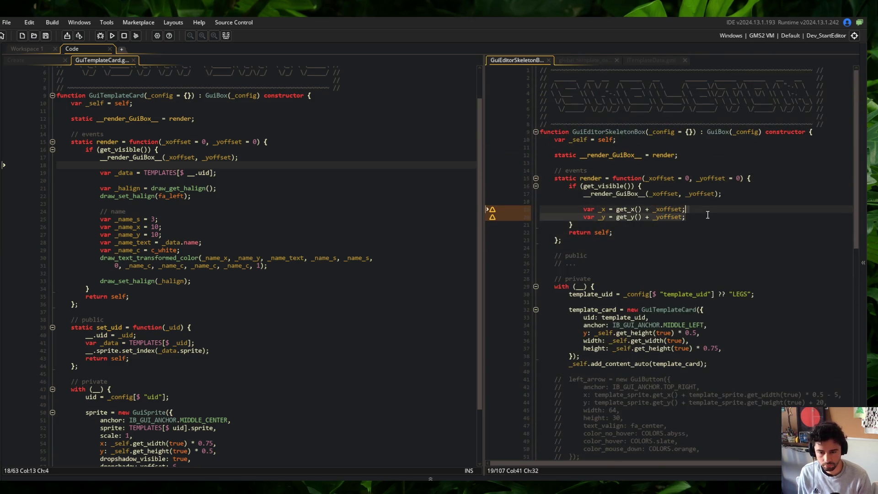
key(shift+Down)
key(shift+Home)
click(361, 174)
click(299, 167)
key(ctrl+v)
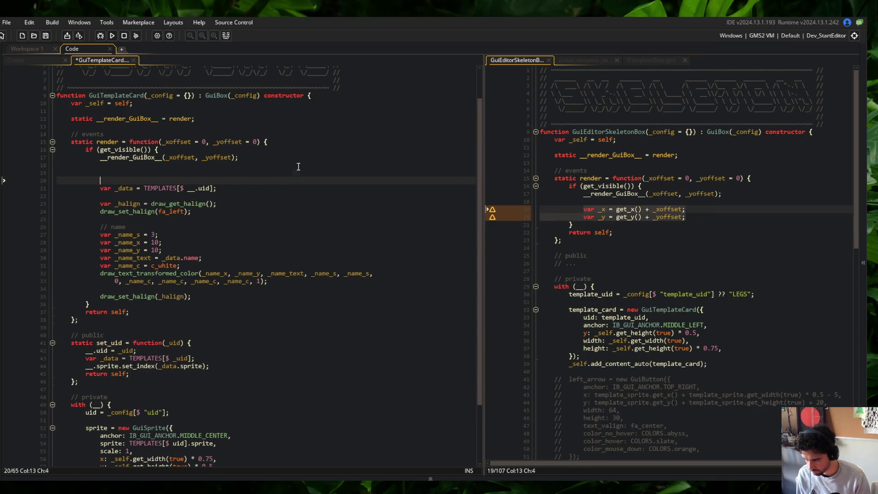
Change the name offsets to _name_x = _x + 10 and _name_y = _y + 10.
key(Down)
key(Delete)
key(Down)
key(Down)
key(Down)
key(Down)
key(Left)
key(alt+shift+Down)
text(_x +)
key(Escape)
key(Left)
key(Left)
key(Left)
key(Down)
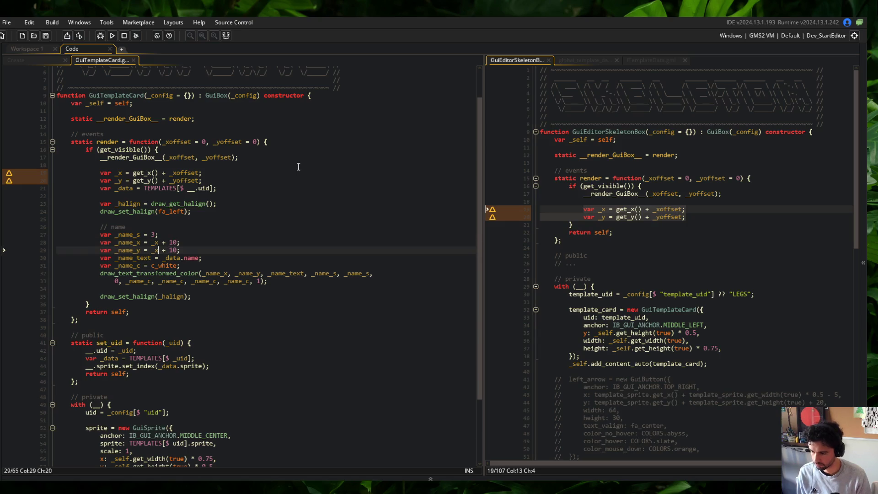
key(BackSpace)
text(y)
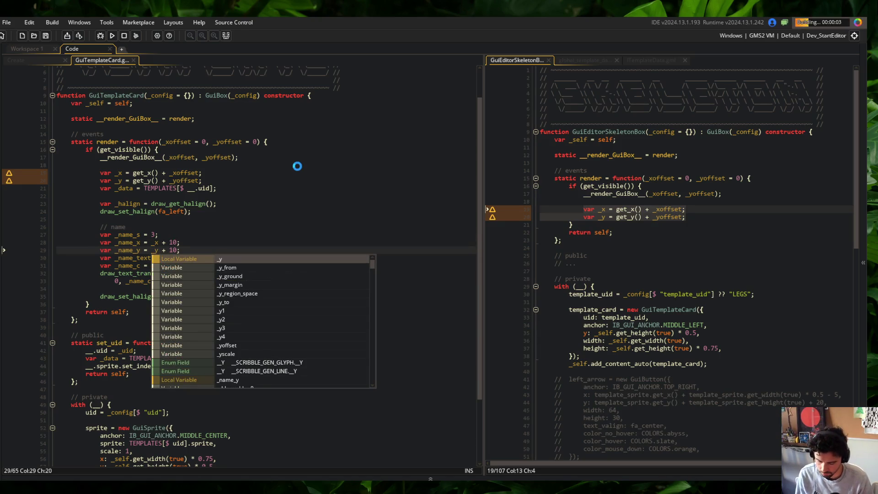
click(274, 204)
click(278, 239)
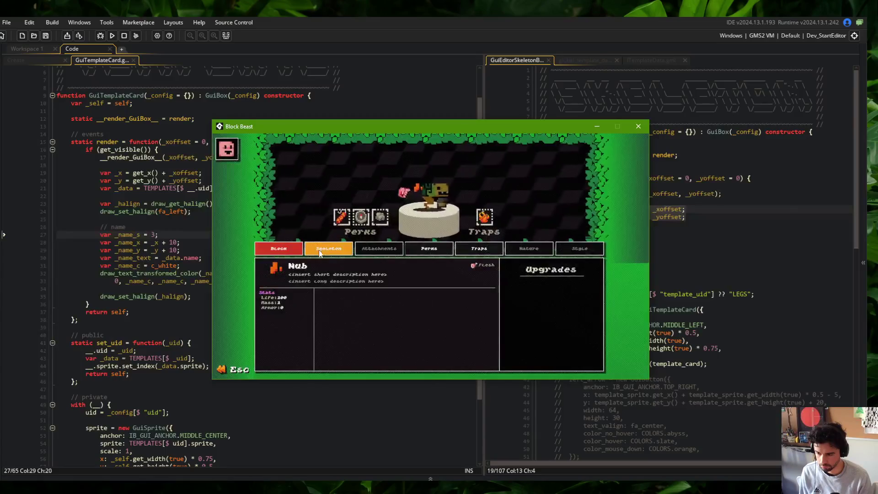
Confirm Legs draws inside the skeleton card, then begin a vertical-alignment capture line.
click(319, 253)
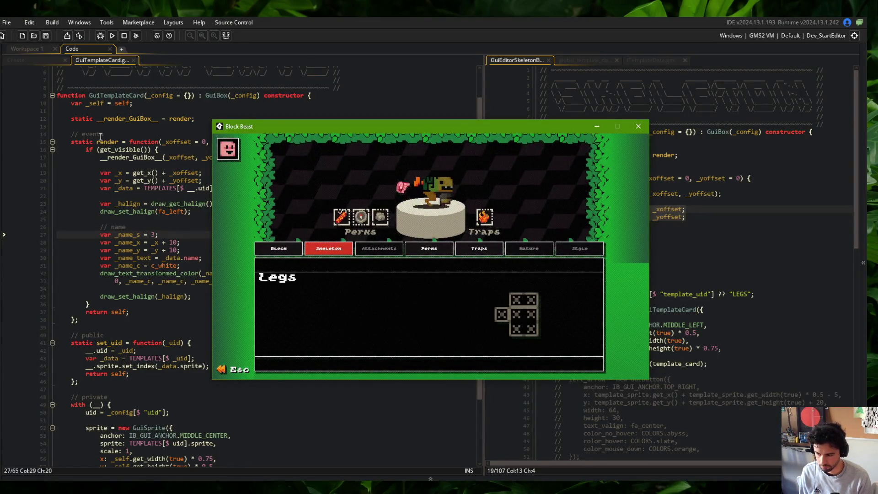
click(193, 208)
click(239, 205)
key(Return)
text(v)
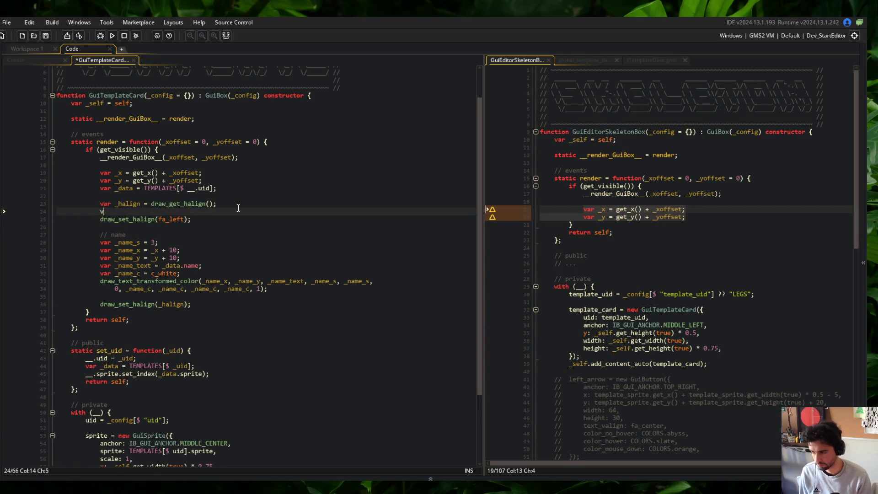
text(_valign = draw_get_valign()
text(;)
Finish var _valign = draw_get_valign() with draw_set_align(fa_left, fa_top), save, and copy that line.
key(Down)
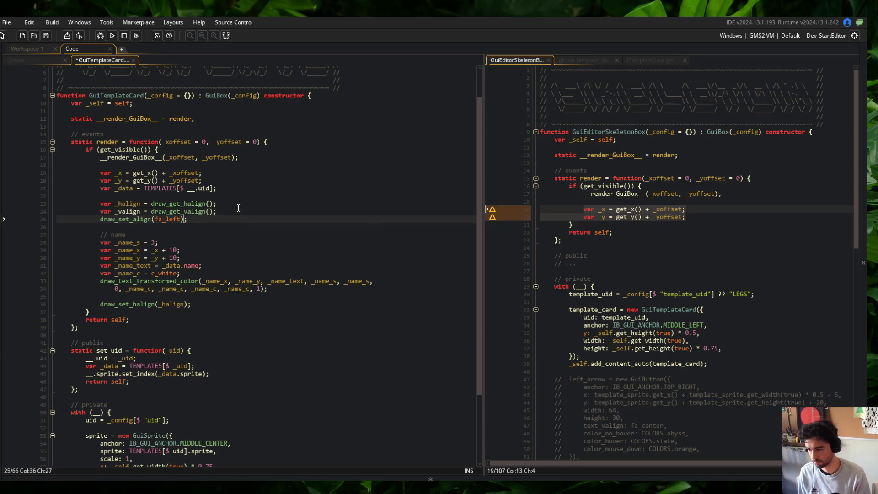
key(ctrl+s)
key(shift+Home)
key(ctrl+c)
Replace the restore line with draw_set_align(_halign, _valign), save, run with F5 and open Skeleton.
key(Down)
key(Down)
key(Down)
key(shift+Home)
key(ctrl+v)
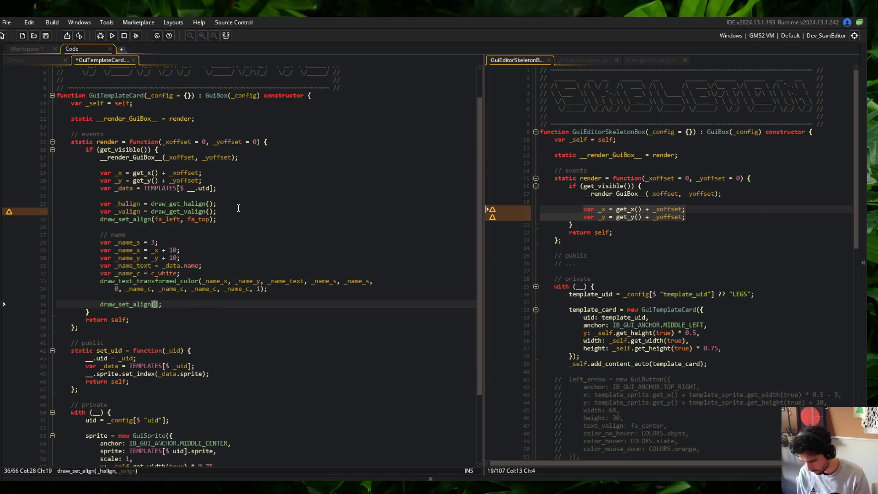
text(_halign, _valign)
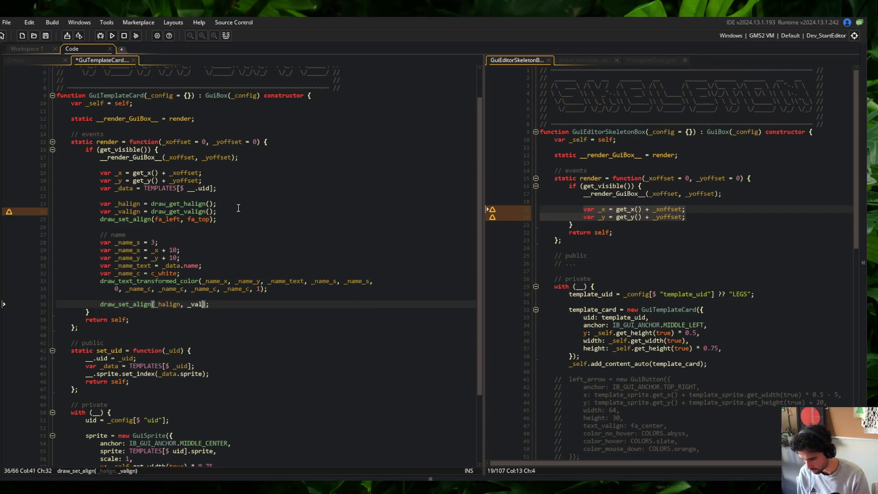
key(ctrl+s)
key(F5)
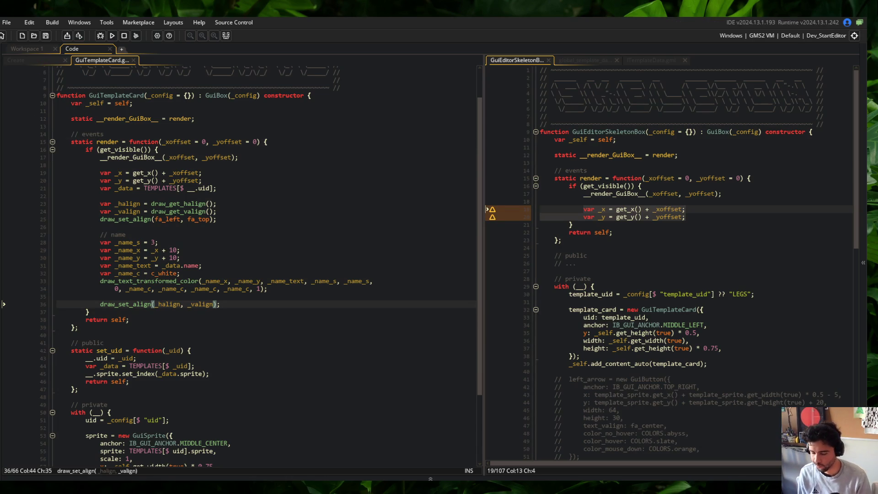
click(335, 246)
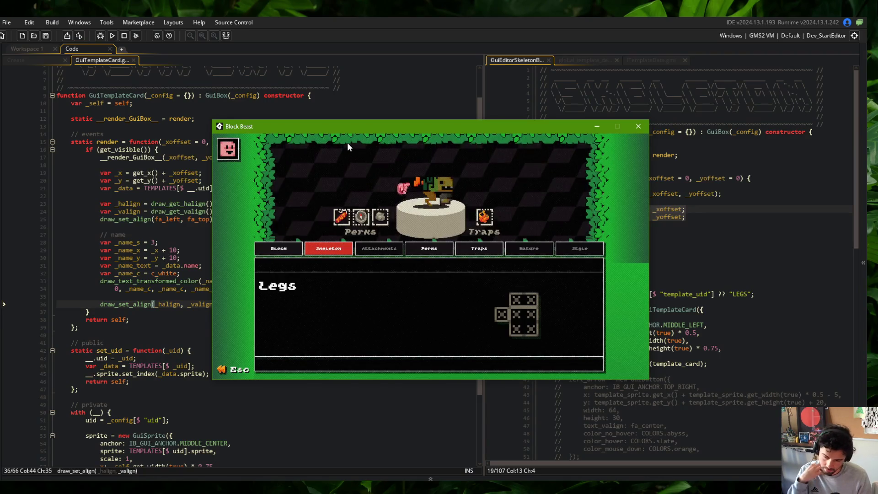
Reposition the Block Beast window and toggle between Block and Skeleton to verify the Legs label's placement.
mouse_move(489, 127)
mouse_down()
mouse_move(577, 138)
mouse_move(439, 144)
mouse_move(498, 146)
mouse_up()
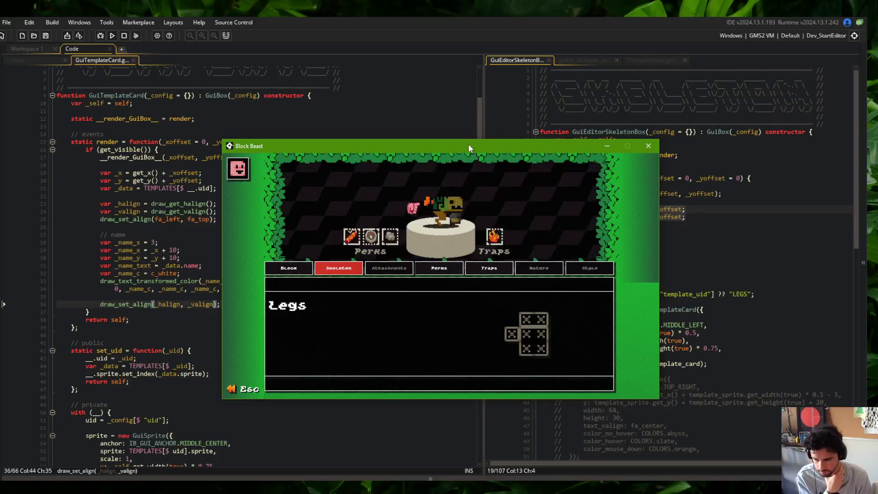
drag(468, 143, 465, 125)
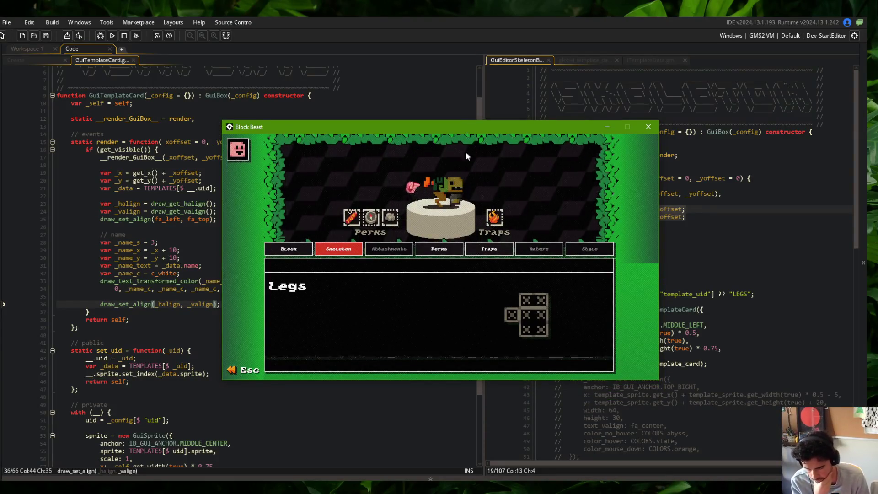
click(299, 251)
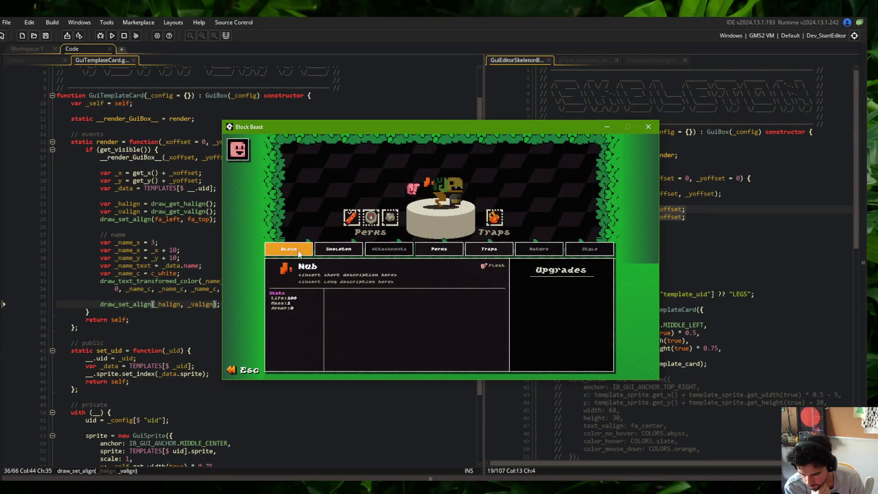
click(330, 248)
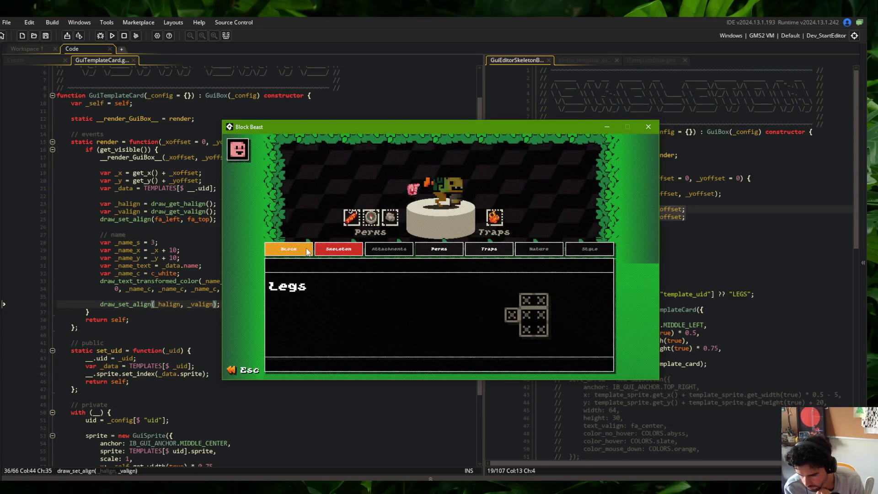
click(307, 252)
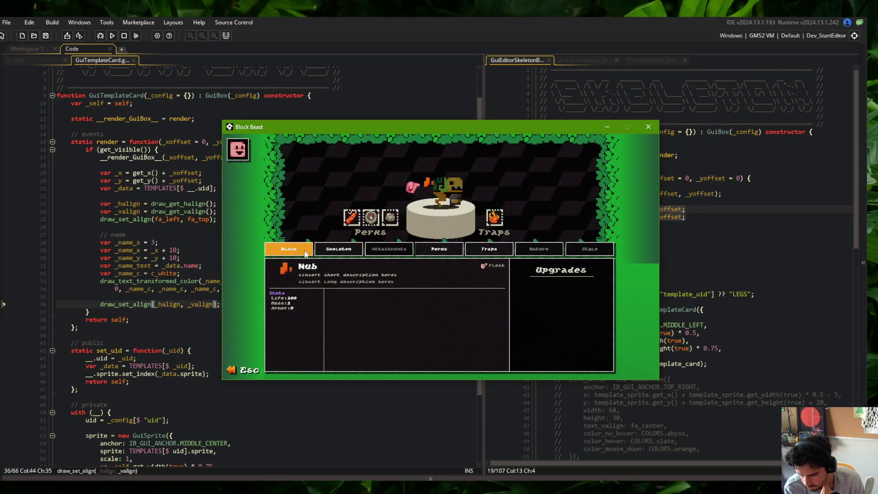
click(328, 253)
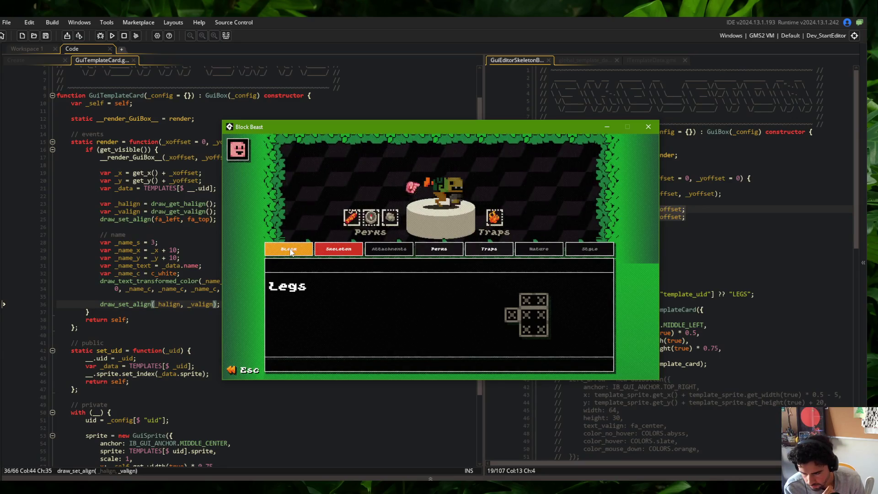
click(190, 235)
scroll(202, 280, down, 4)
Delete the sprite's width-based x expression after x: in the GuiSprite constructor.
click(112, 378)
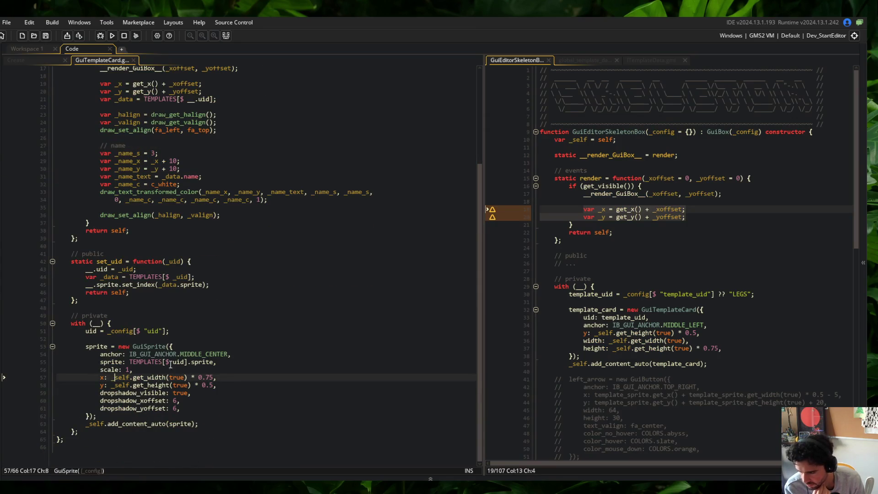
key(shift+End)
key(shift+Left)
key(Right)
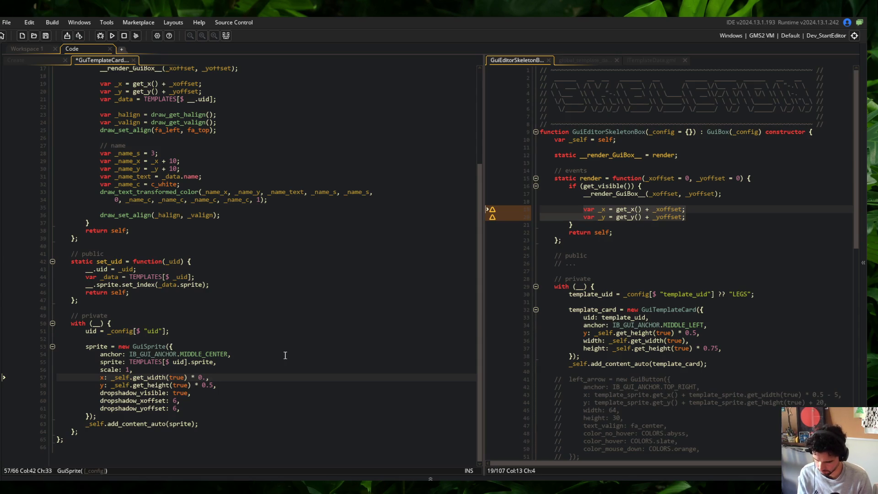
key(Home)
key(Right)
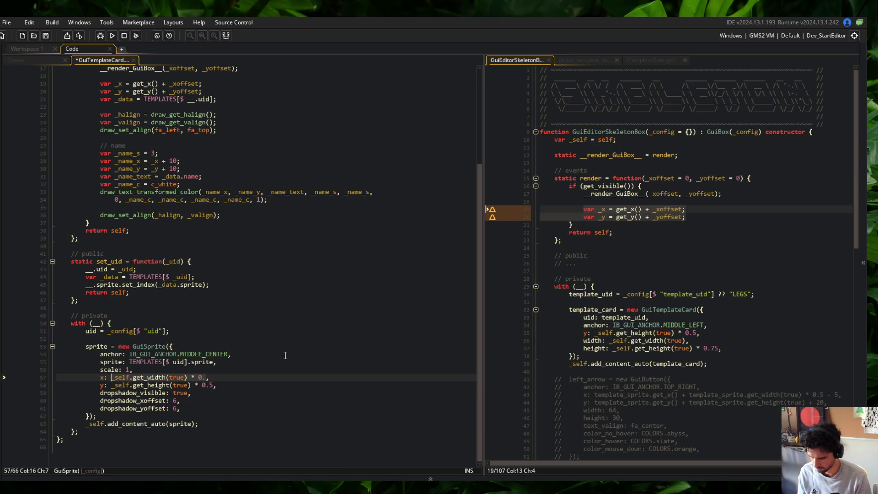
key(shift+End)
key(shift+Left)
key(Delete)
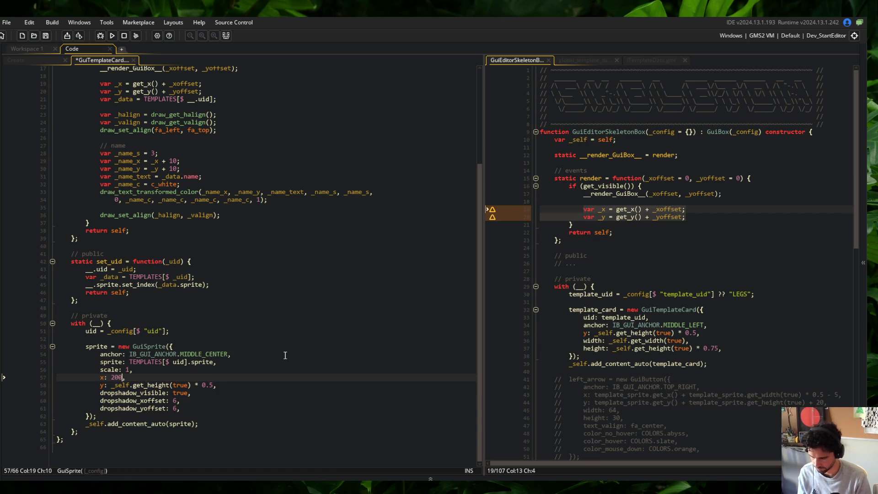
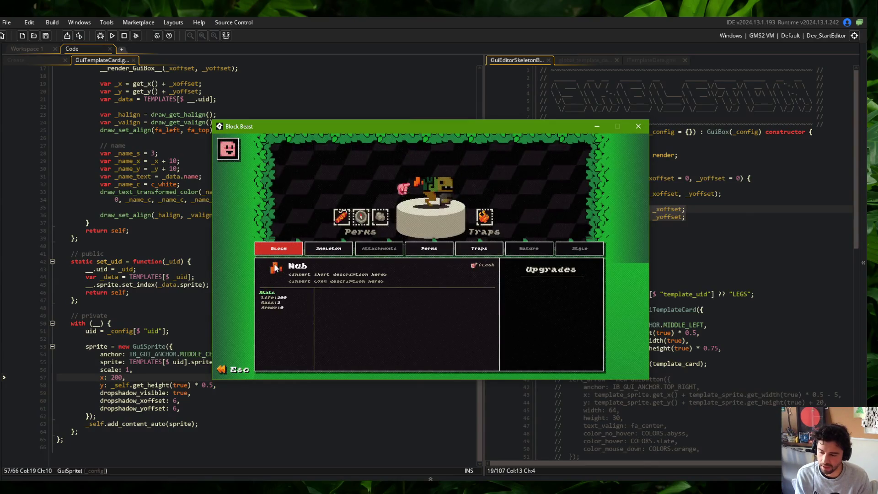
Set the template sprite's x to 75 in the GuiSprite config and rebuild to check the Skeleton tab.
click(328, 248)
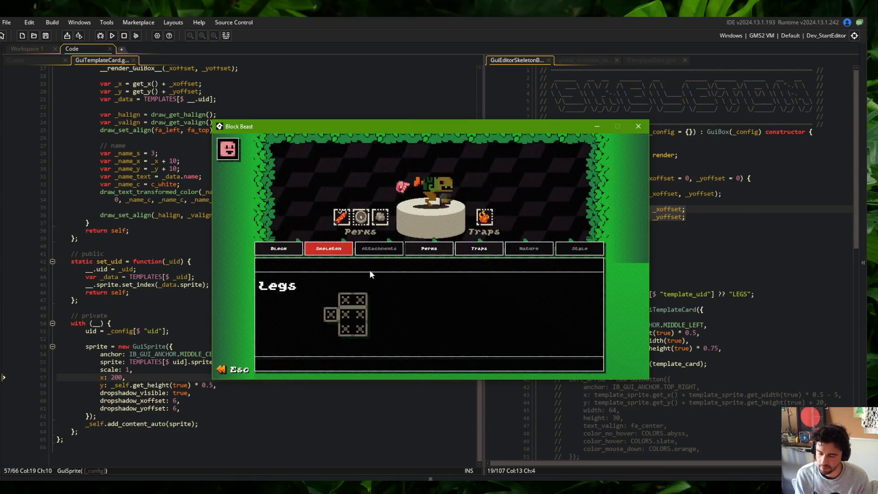
click(114, 378)
key(F5)
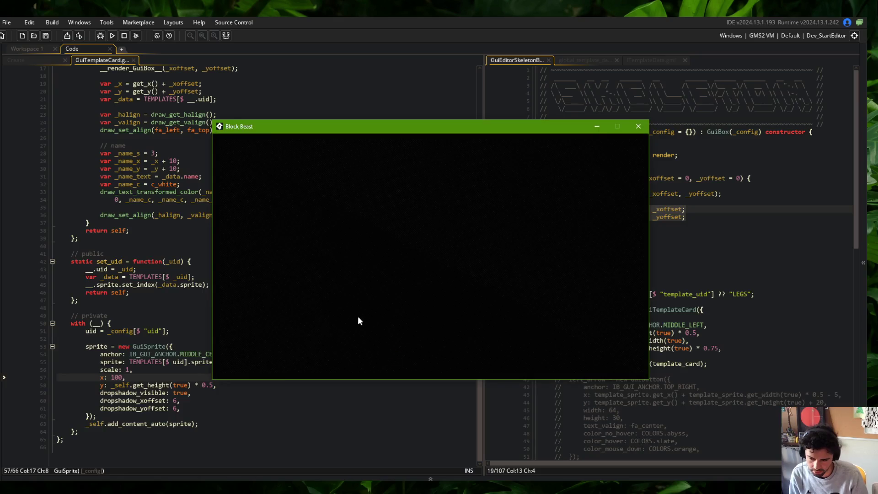
click(328, 248)
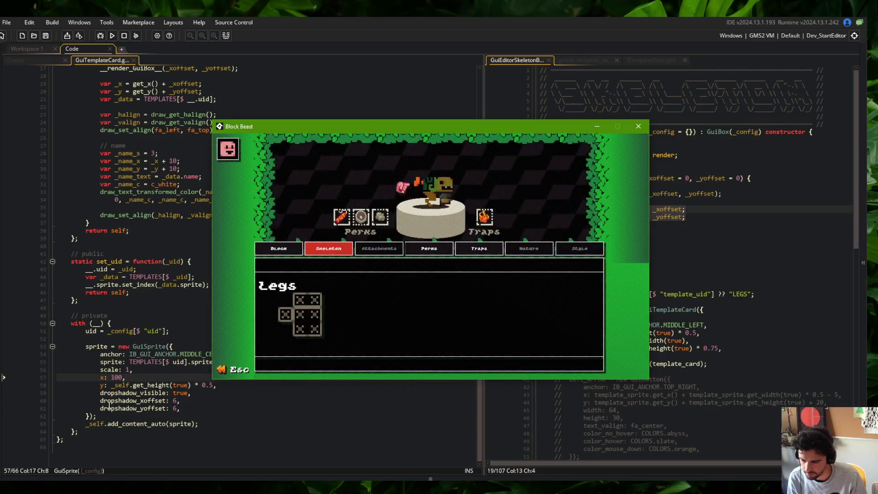
click(105, 401)
click(120, 378)
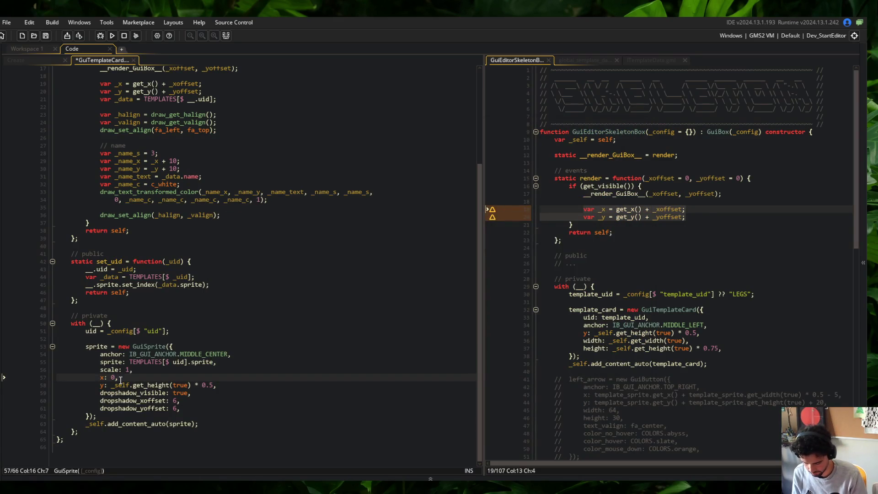
text(75)
key(F5)
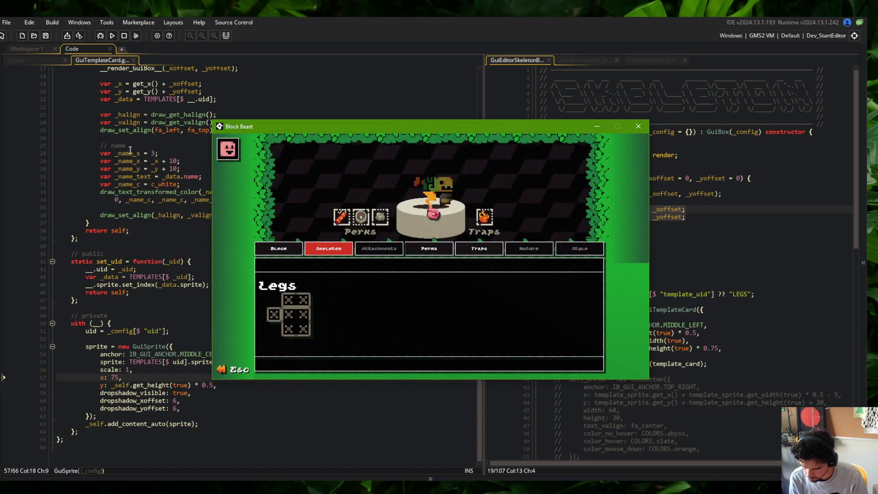
Comment out template name drawing lines 33–34 with Ctrl+K, rebuild, and leave the skeleton editor.
click(93, 191)
key(shift+Down)
key(ctrl+k)
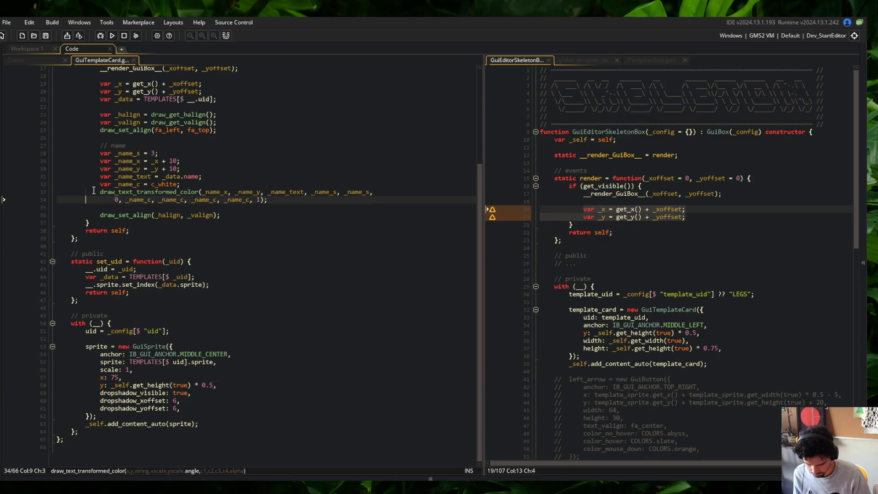
key(alt+Tab)
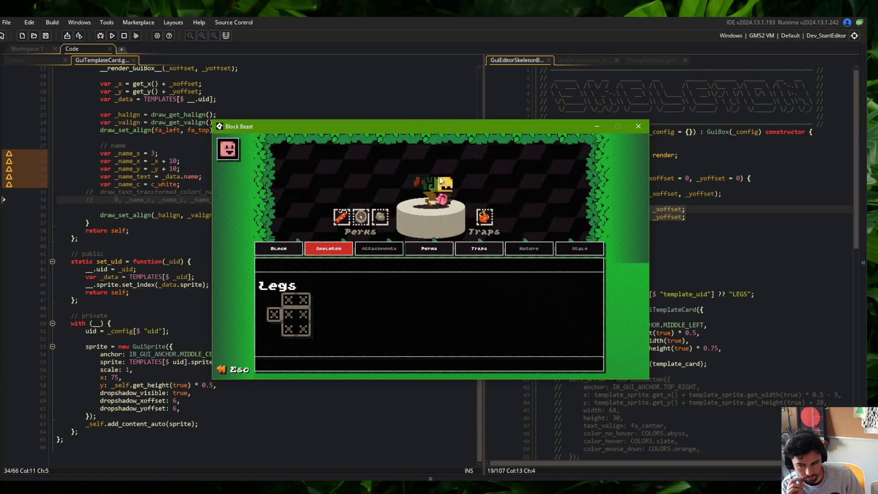
key(Escape)
key(Escape)
Go back to the game's main menu, open the Library, and cycle through Perks, Traps and Blocks.
click(462, 284)
click(423, 275)
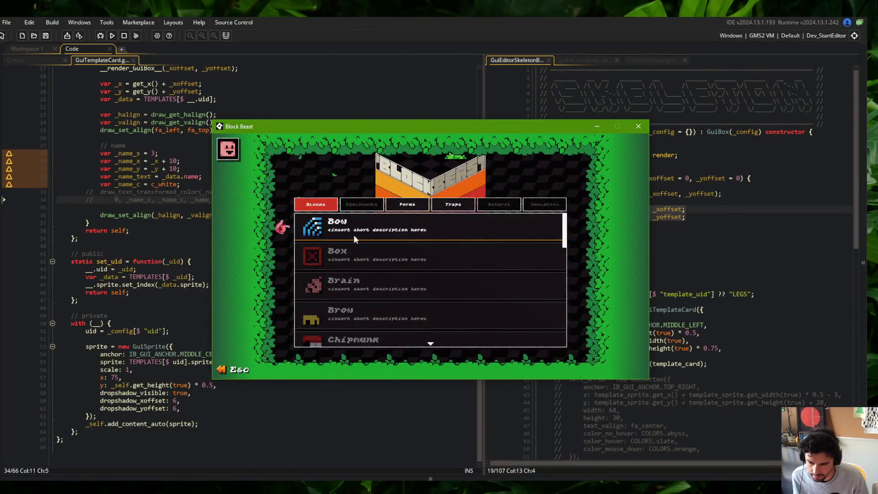
click(407, 204)
click(450, 208)
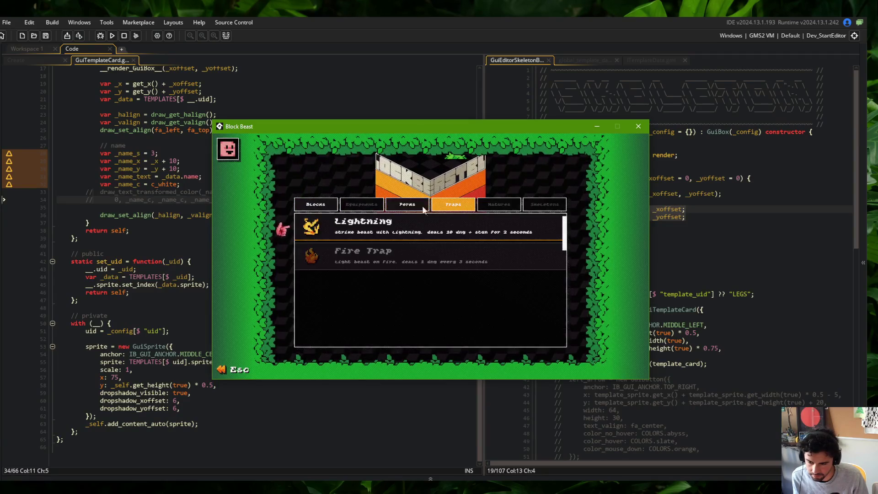
click(315, 204)
Open and close the Bow block's details several times in the Blocks list.
click(443, 221)
click(440, 222)
click(407, 218)
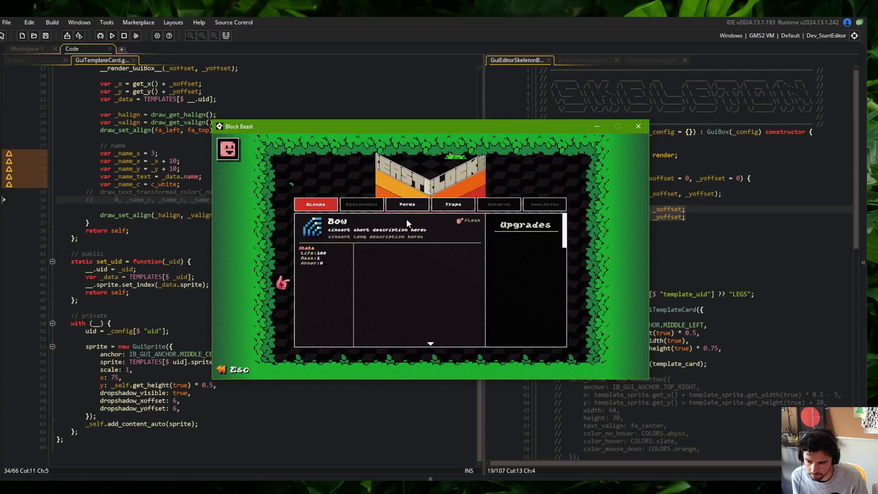
click(402, 219)
click(401, 220)
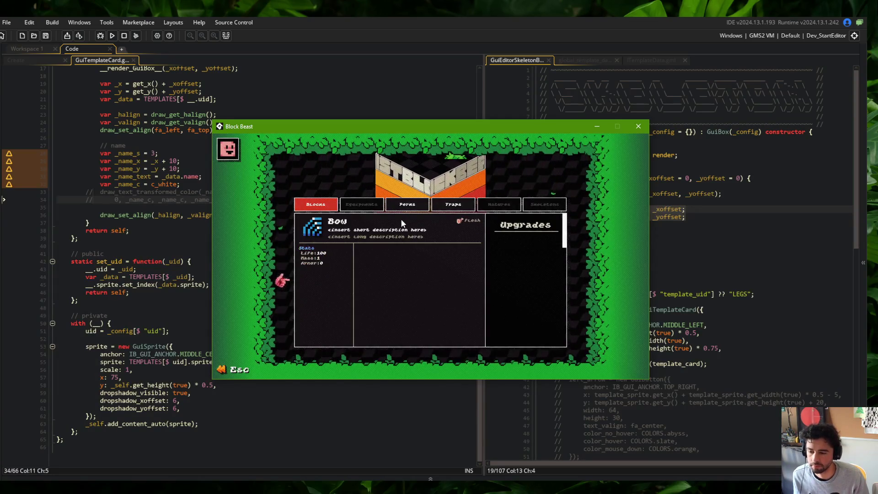
click(401, 223)
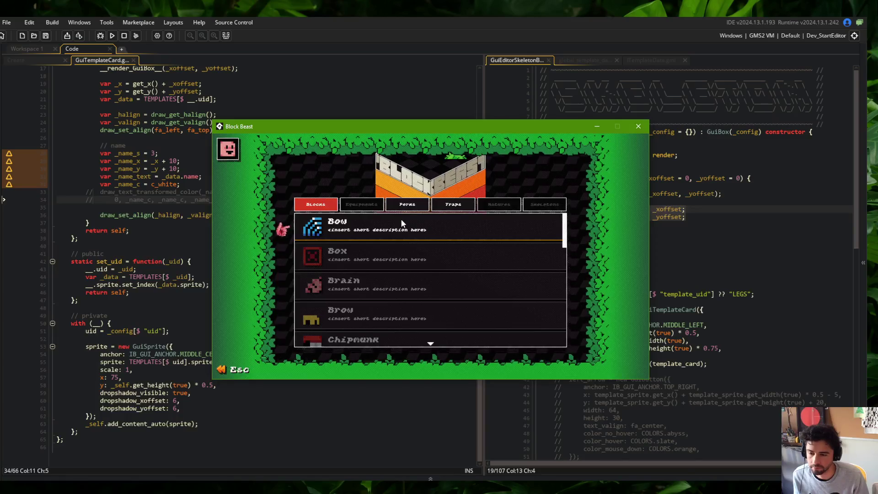
click(401, 223)
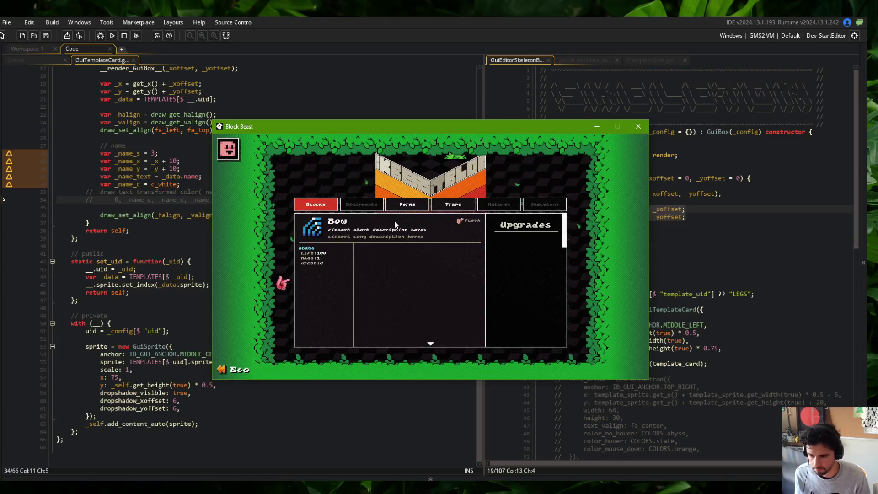
click(396, 224)
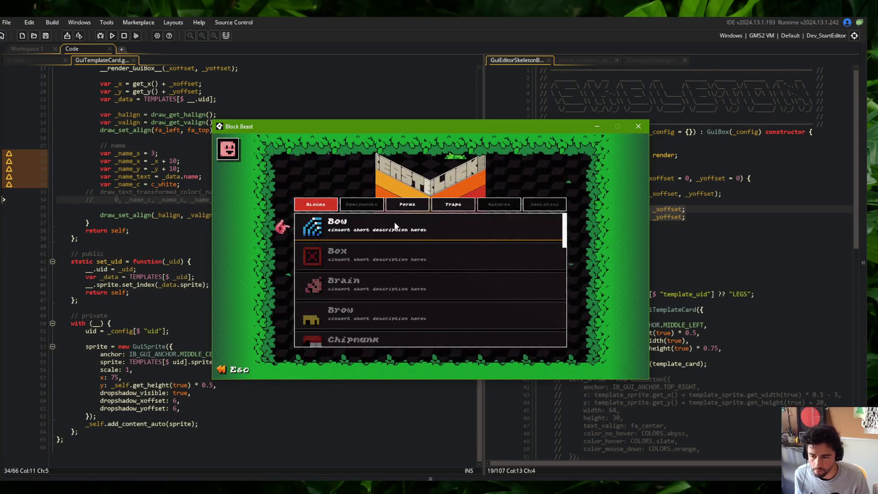
click(396, 226)
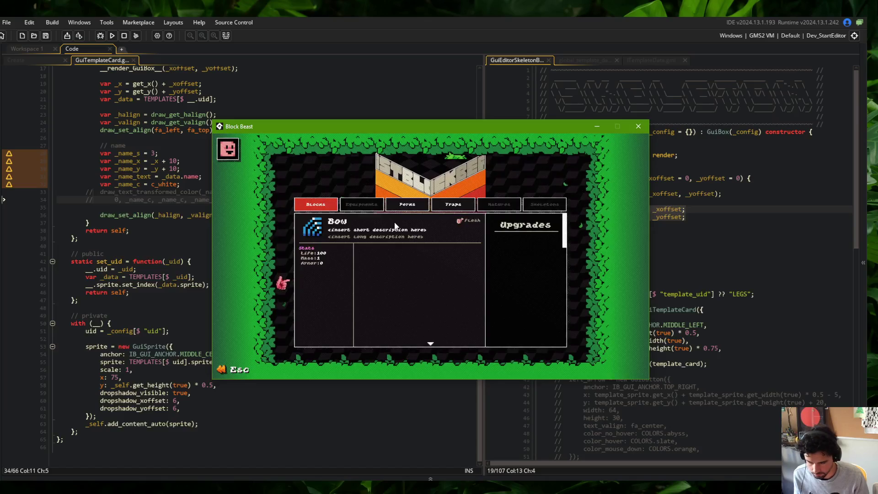
View the Magnetize perk's details on Perks, then check the Lightning trap on Traps.
click(409, 206)
click(410, 217)
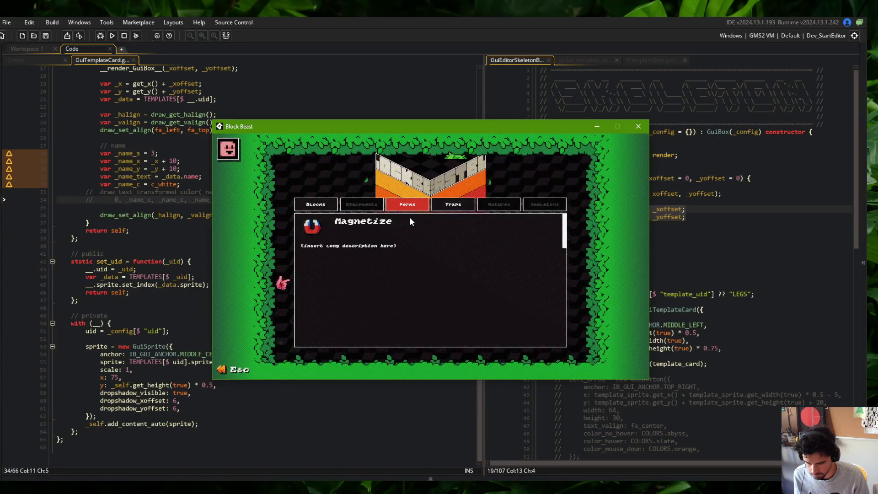
click(410, 217)
key(Right)
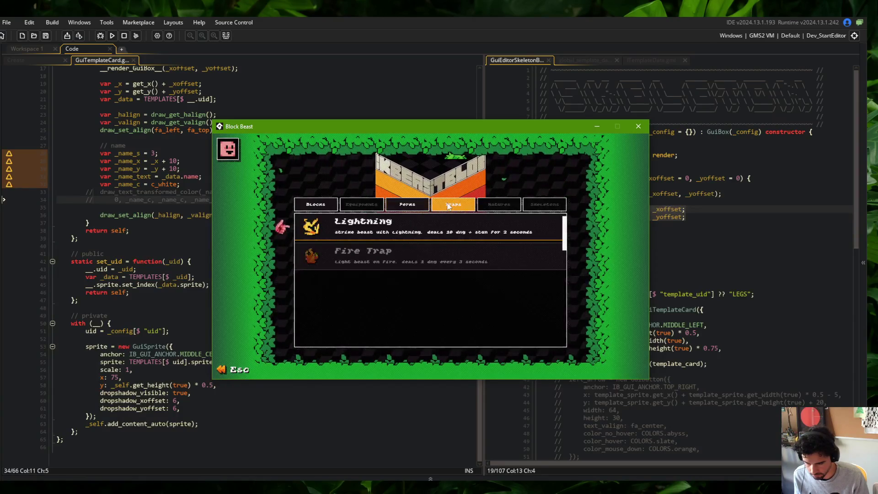
key(Left)
key(Right)
click(407, 218)
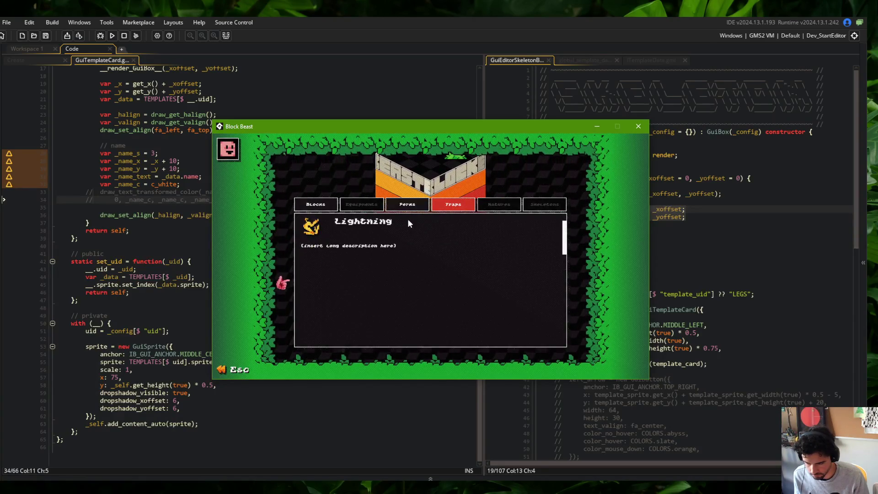
key(Left)
Toggle the Magnetize perk's details on the Perks list, then return to the code editor.
click(402, 217)
click(402, 218)
click(402, 218)
click(402, 218)
click(402, 217)
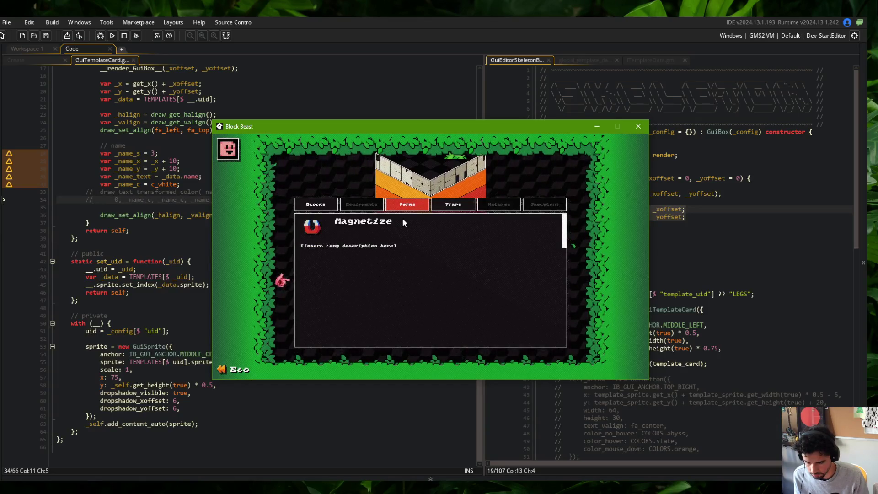
click(403, 213)
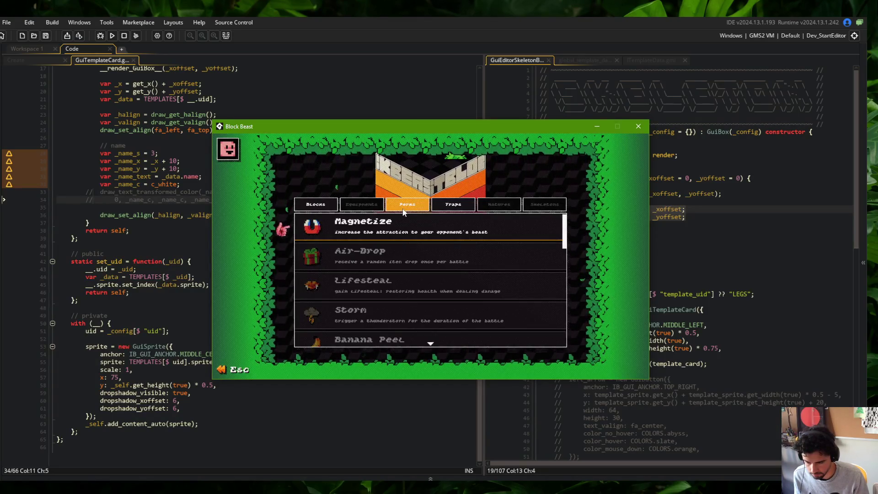
click(402, 221)
click(402, 220)
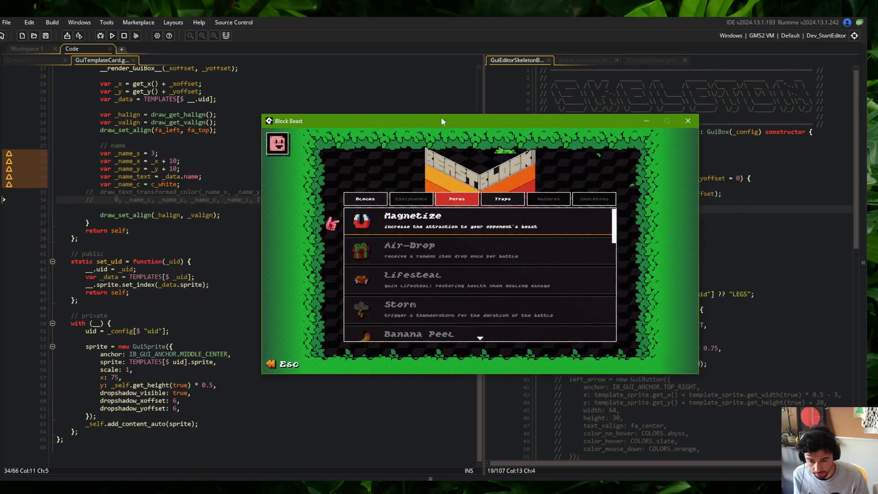
click(641, 139)
click(573, 163)
Open the GuiContentCard script and inspect its with (box) and on_mouse_click_pressed blocks.
key(ctrl+t)
text(GuiConte)
key(Return)
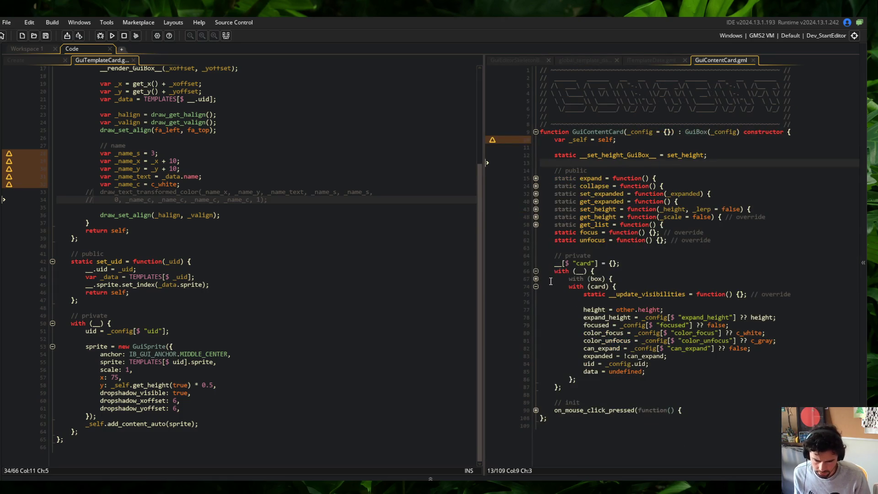
click(536, 279)
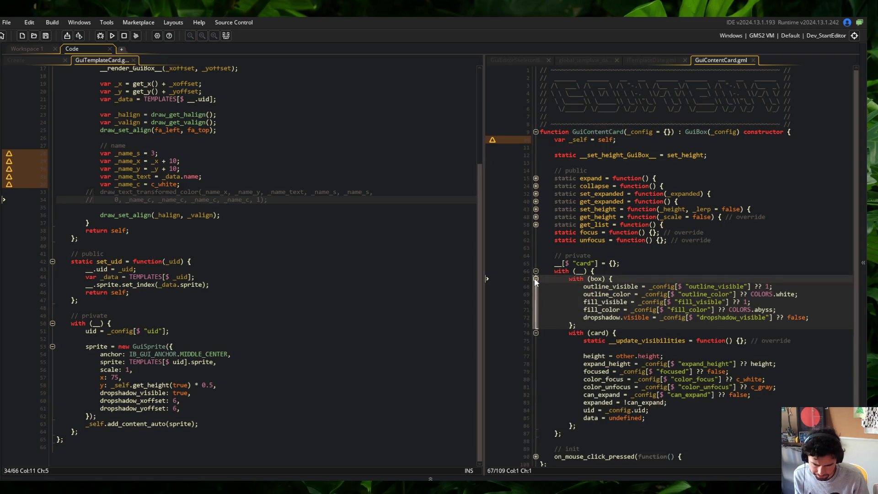
click(536, 279)
click(536, 411)
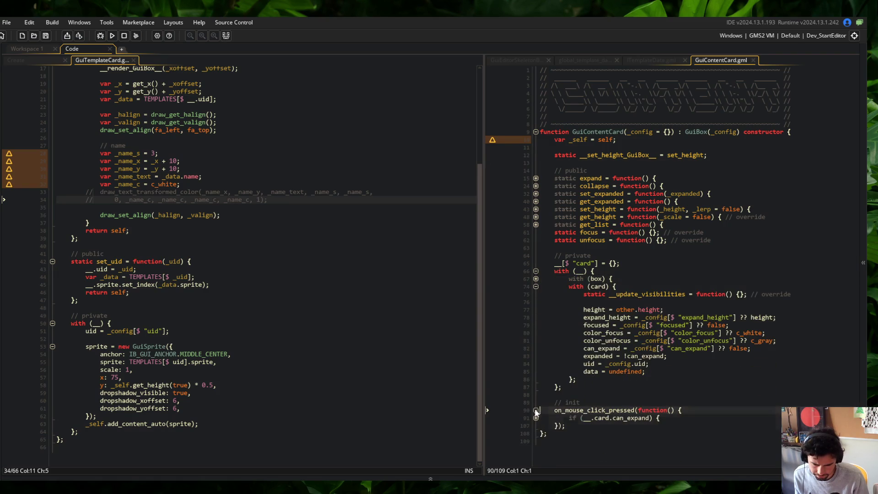
click(536, 418)
scroll(534, 416, down, 2)
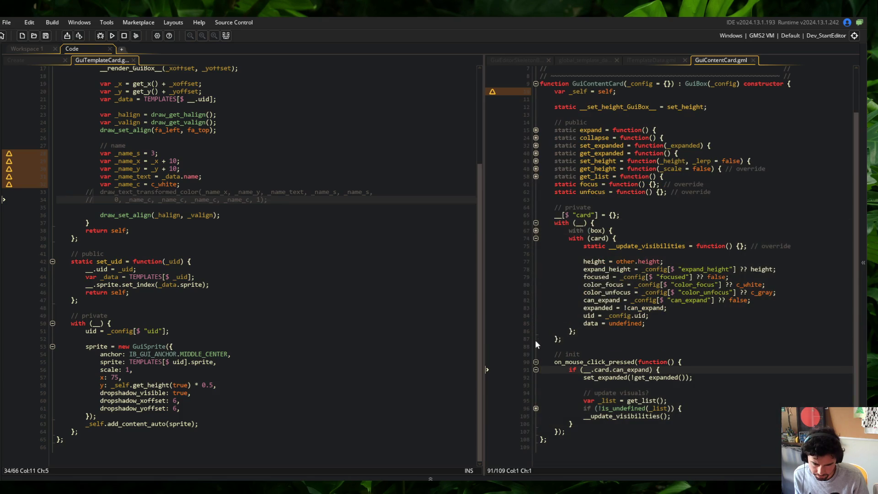
click(536, 362)
click(649, 179)
Open the GuiBlockCard script and unfold its private with and with (card) blocks.
key(ctrl+t)
text(Gui)
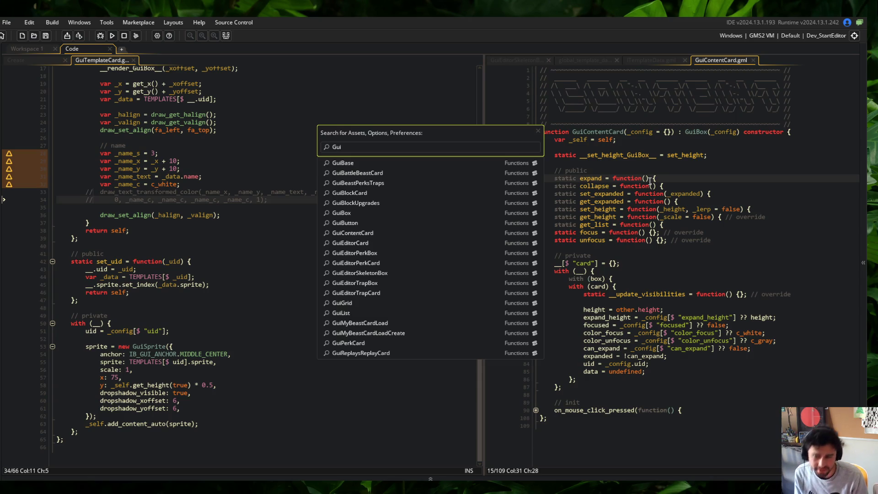
text(Blo)
text(rd)
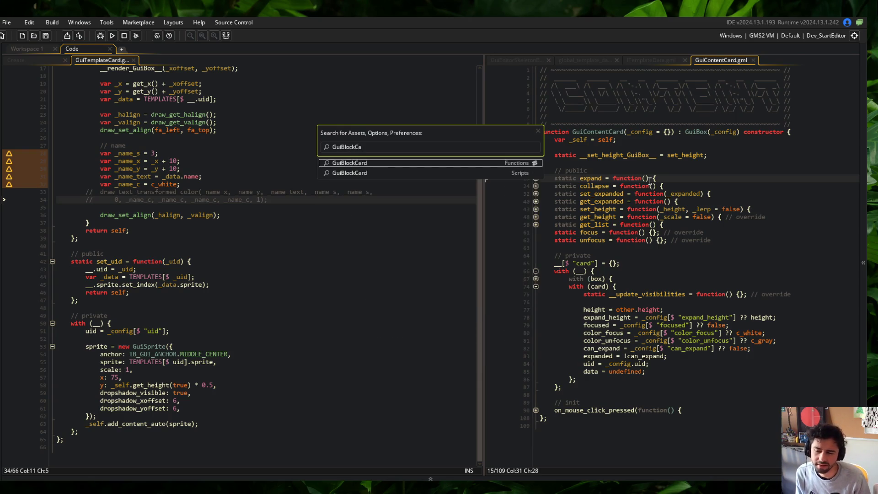
key(Return)
scroll(727, 151, down, 5)
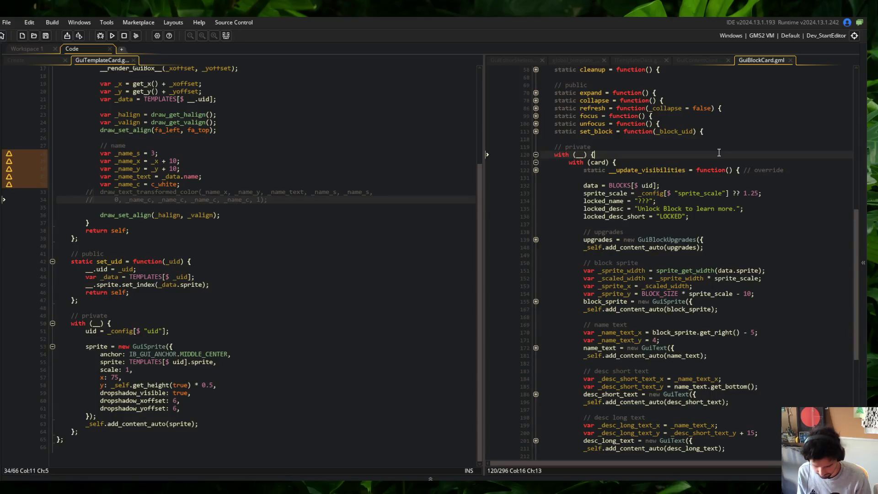
click(536, 310)
click(536, 317)
scroll(293, 231, up, 5)
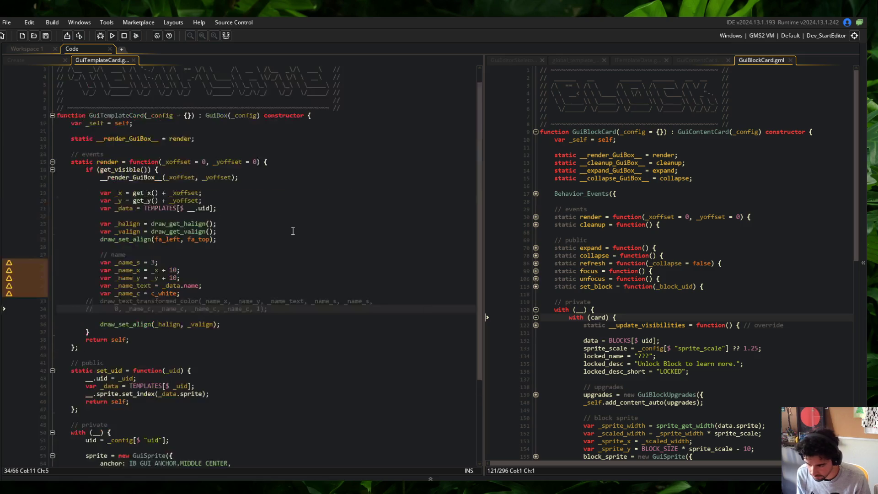
Replace GuiBox(_config) with GuiContentCard(_config) in the GuiTemplateCard constructor header.
click(418, 201)
click(712, 131)
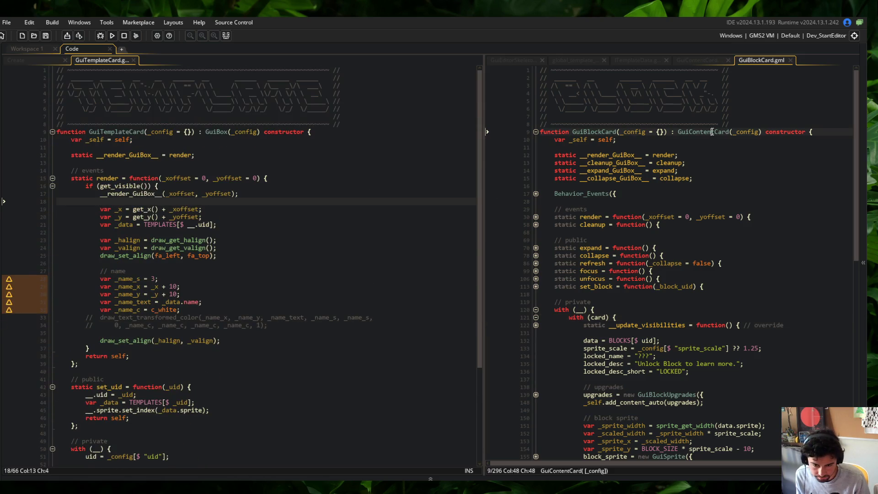
double_click(215, 132)
text(GuiContentCard)
key(End)
key(Up)
key(Up)
key(Up)
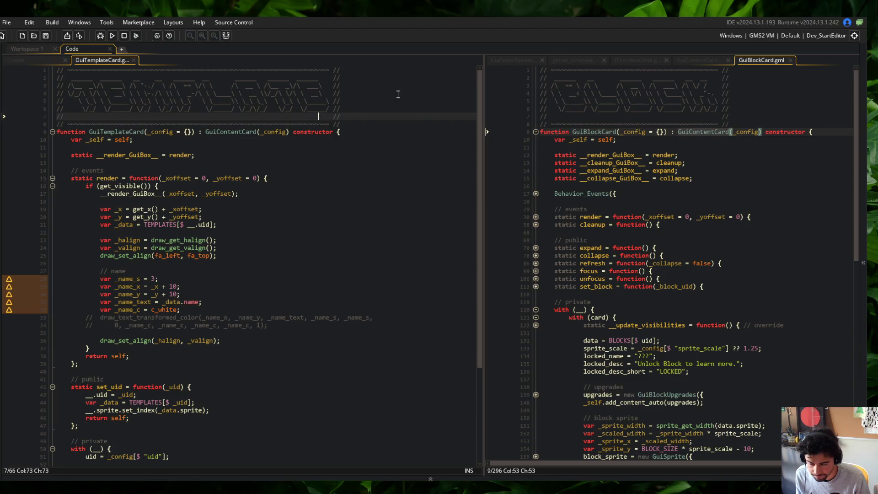
click(699, 79)
click(260, 108)
click(23, 59)
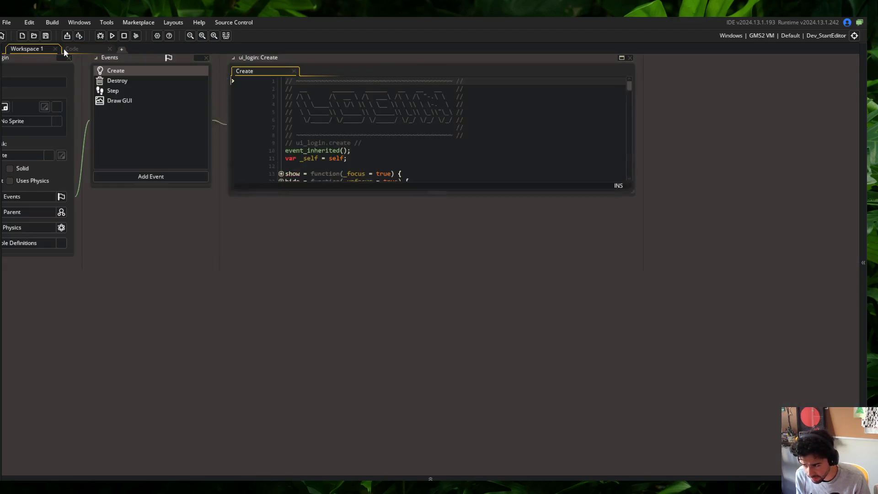
Set the run configuration to Dev_StartLibrary from Workspace 1.
click(64, 48)
click(26, 48)
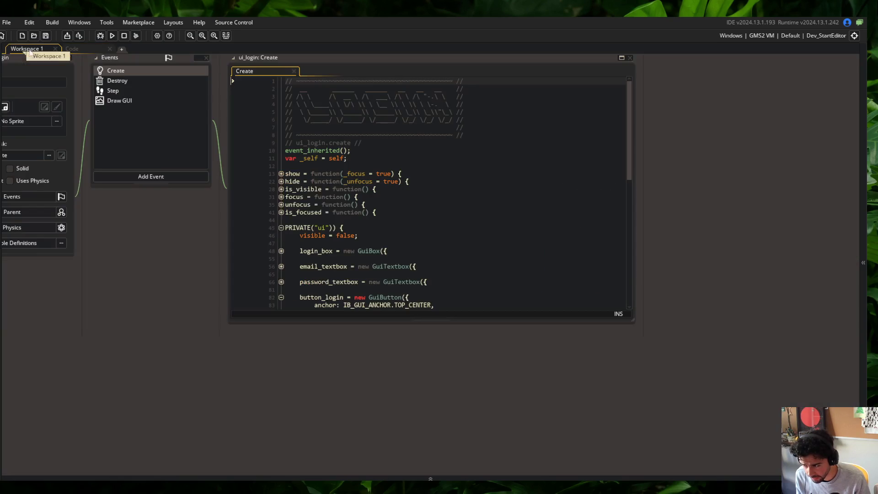
click(846, 35)
click(784, 92)
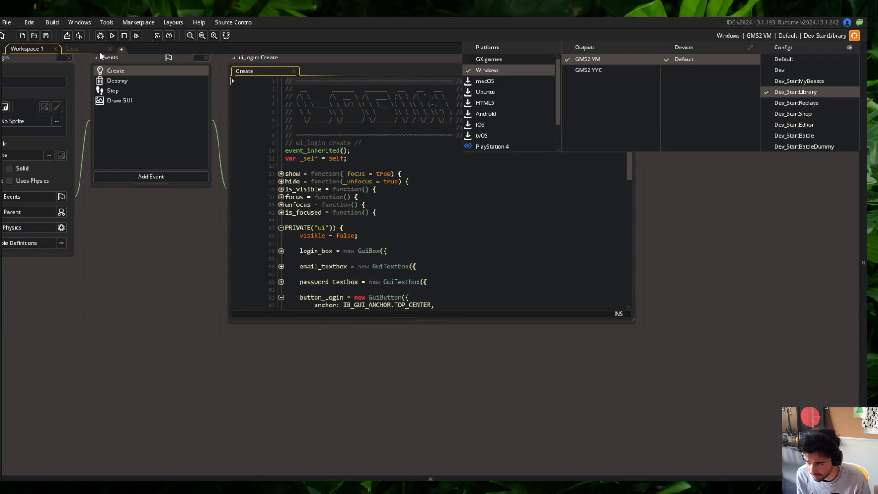
Open the ui_library object's Create event and drag it into the Code workspace beside GuiBlockCard.
click(99, 49)
click(177, 141)
key(ctrl+t)
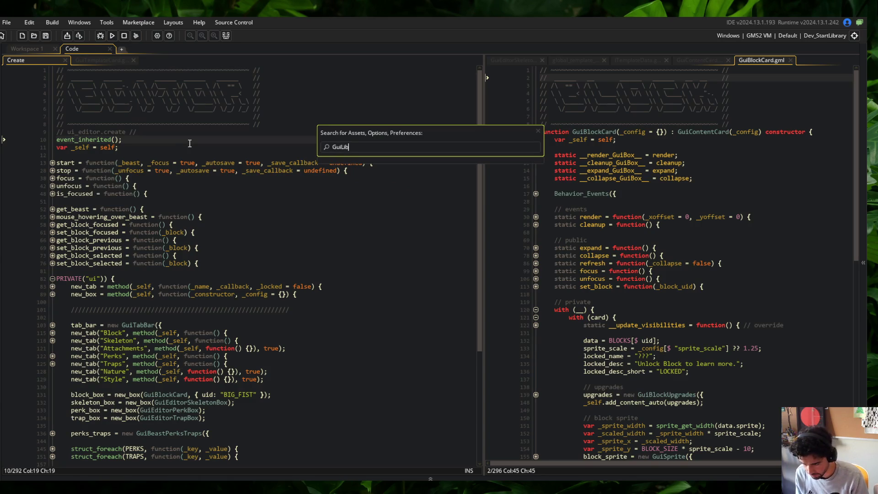
text(ui_lib)
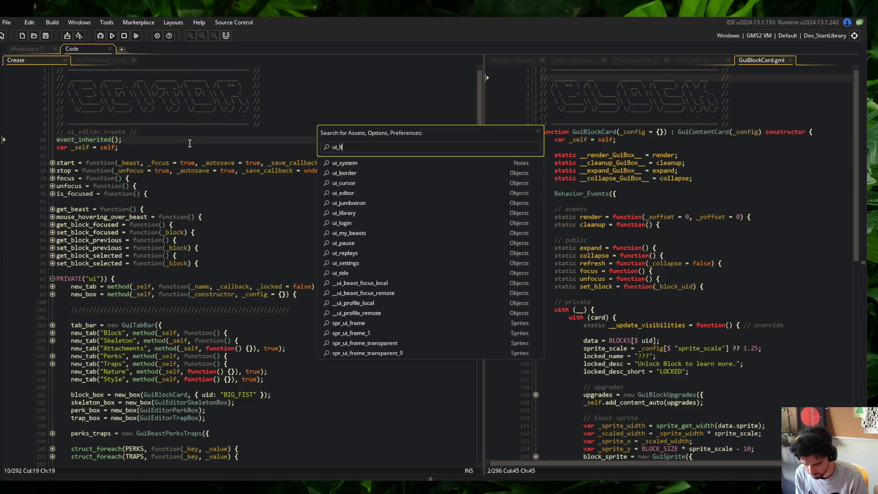
key(Return)
double_click(200, 180)
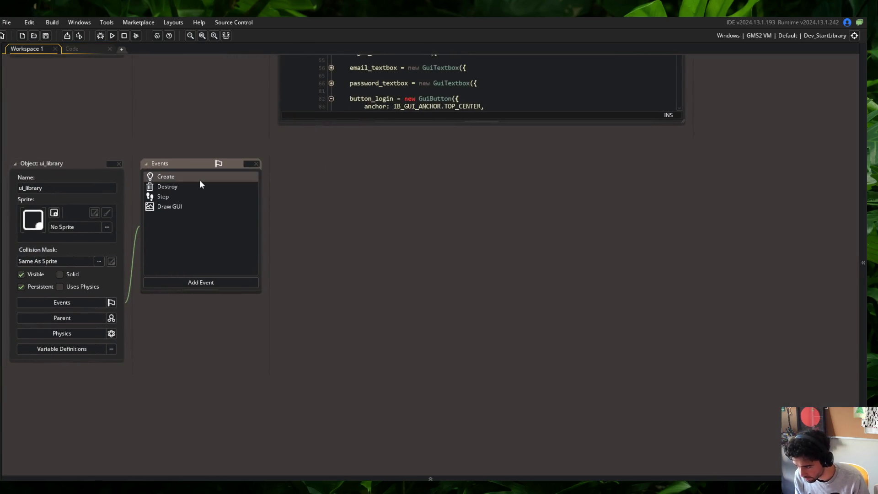
click(73, 48)
click(21, 48)
mouse_move(334, 192)
mouse_down()
mouse_move(141, 117)
mouse_move(74, 64)
mouse_up()
scroll(186, 229, down, 8)
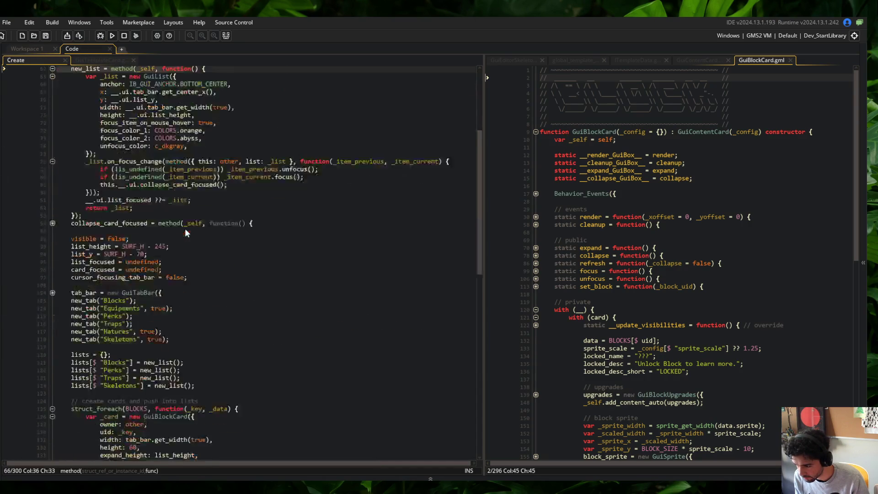
Move the new_tab("Skeletons") line above the Blocks tab.
click(254, 320)
key(Home)
key(shift+End)
key(ctrl+x)
key(Up)
key(Up)
key(Up)
key(ctrl+v)
key(Return)
key(End)
Remove the leftover blank line and the true flag from the Skeletons tab, then save.
key(Down)
key(Down)
key(Down)
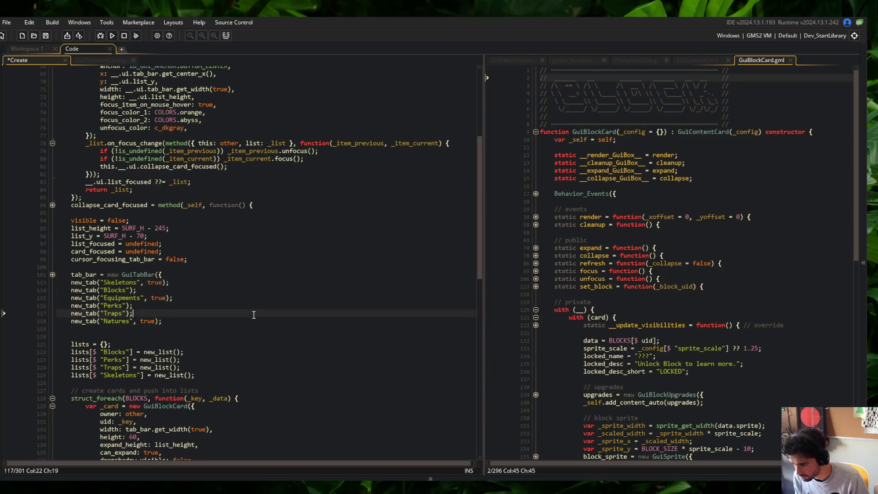
key(BackSpace)
key(Up)
key(Up)
key(Up)
key(End)
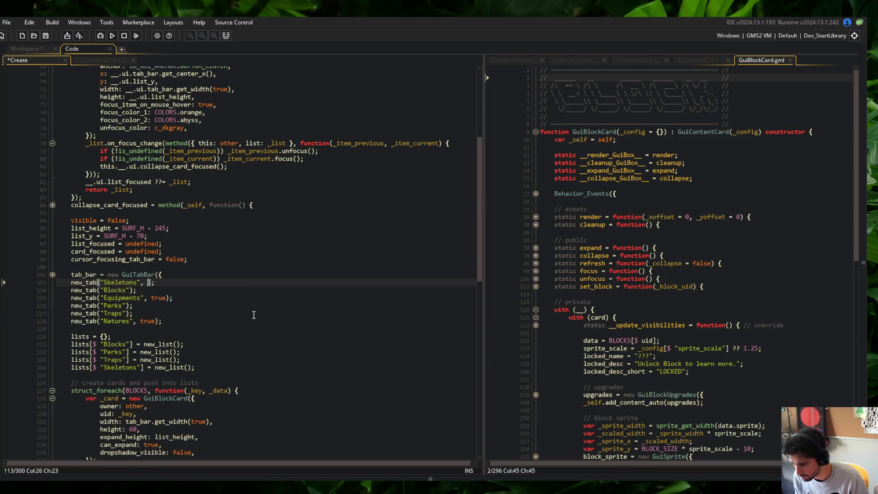
key(BackSpace)
key(BackSpace)
key(BackSpace)
key(ctrl+s)
Duplicate the Blocks list entry as lists[$ "Skeletons"] and save.
key(Down)
key(Down)
key(Down)
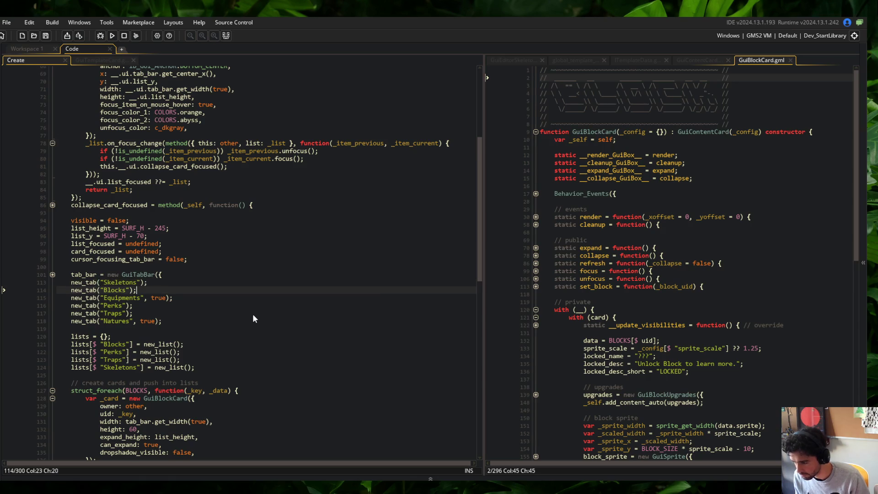
key(Down)
key(Down)
key(Down)
key(ctrl+d)
key(ctrl+Left)
key(ctrl+Left)
key(ctrl+Left)
key(ctrl+Right)
key(ctrl+Right)
key(ctrl+shift+Right)
text(Skeleton)
key(ctrl+s)
text(s)
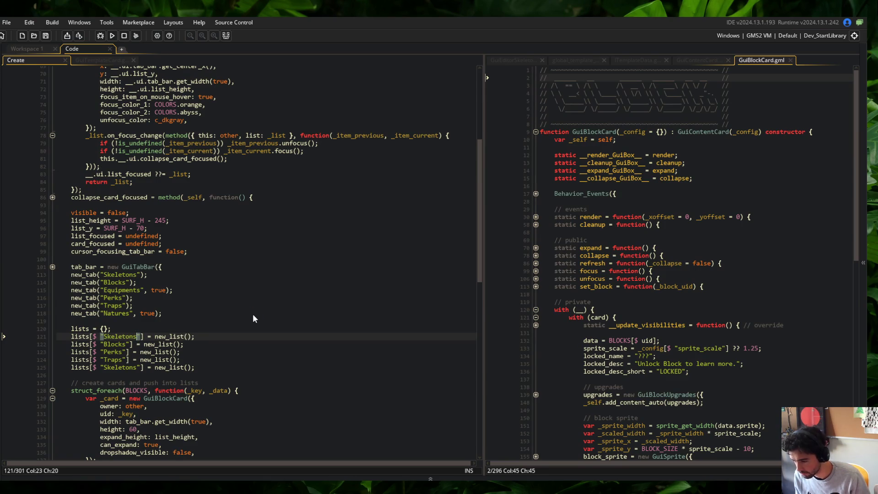
key(Up)
key(Up)
key(Up)
scroll(253, 319, down, 5)
Add a struct_foreach loop over TEMPLATES and paste the card creation code into its body.
click(285, 259)
key(Return)
text(stru)
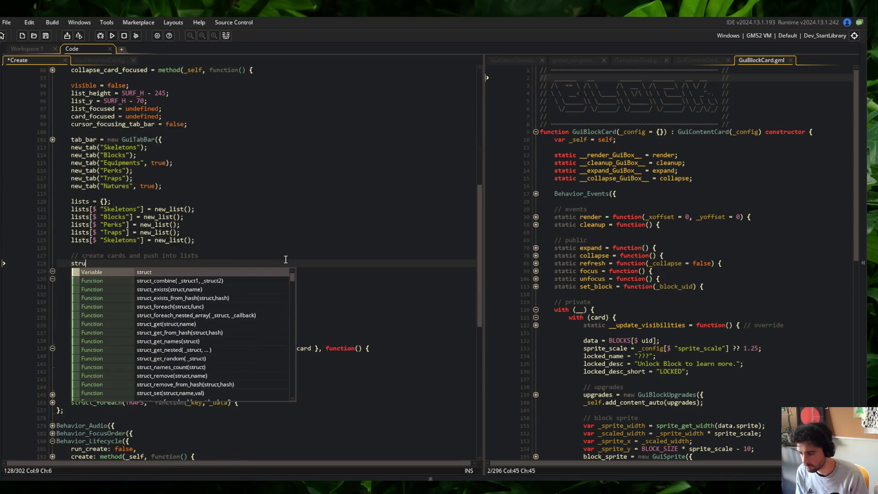
text(ct_f(TEMPLATE)
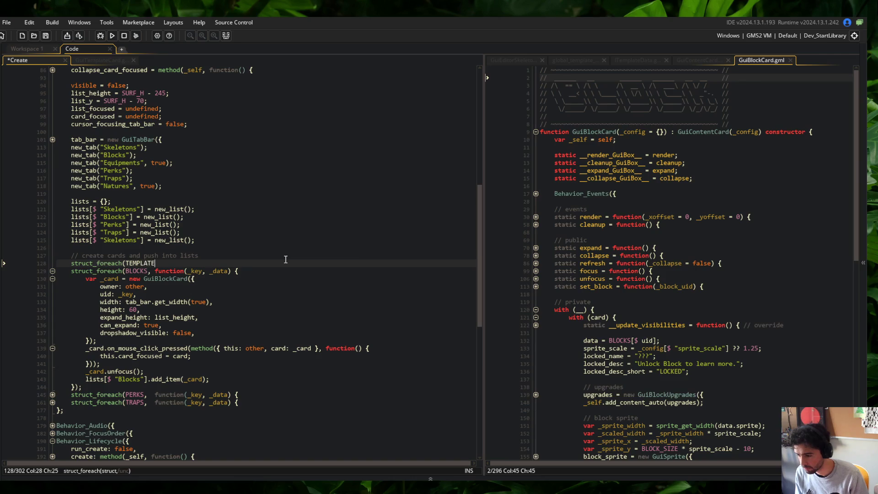
text(S, function(_k)
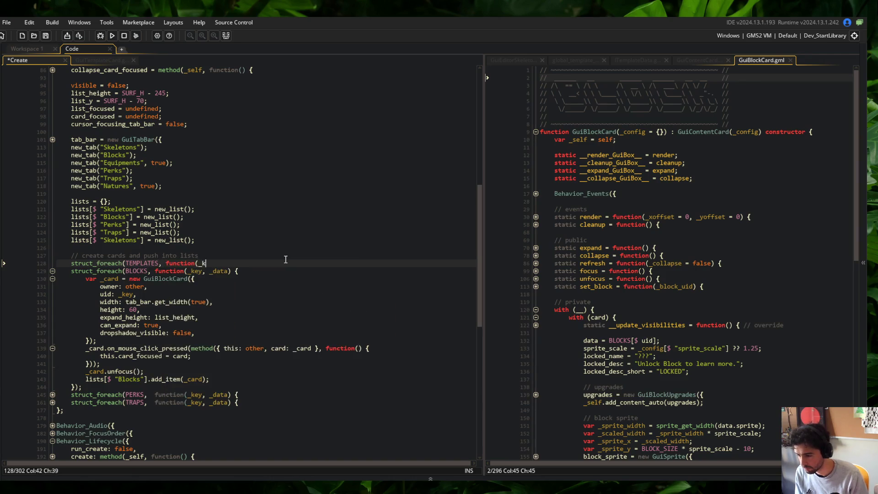
text({)
key(Return)
key(Return)
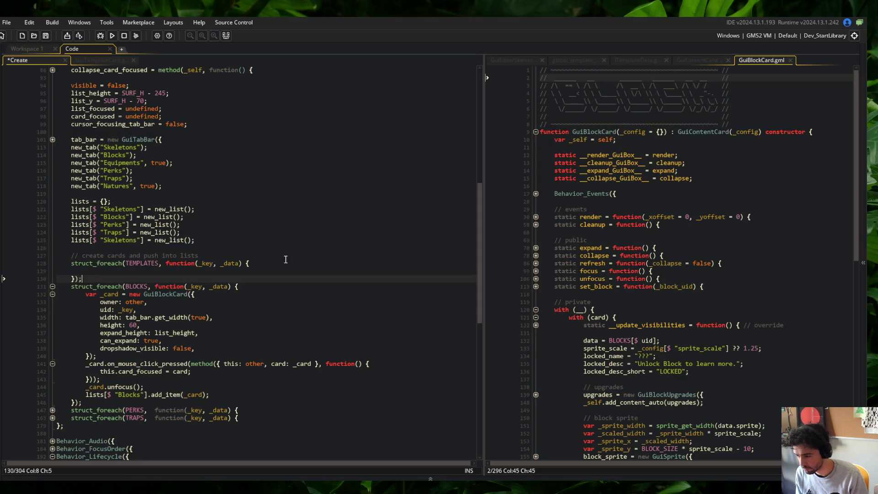
key(Down)
key(Down)
key(shift+Down)
key(shift+Down)
key(shift+Down)
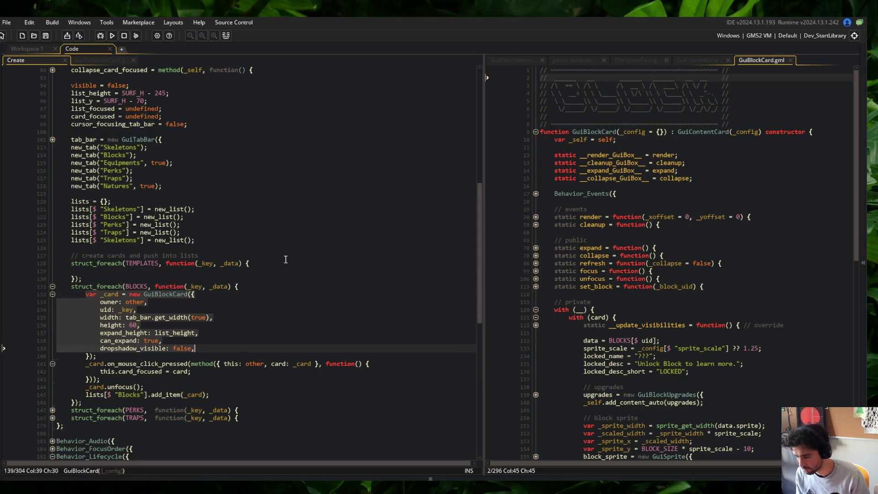
key(shift+End)
key(shift+Down)
key(shift+Down)
key(Up)
key(Up)
key(Up)
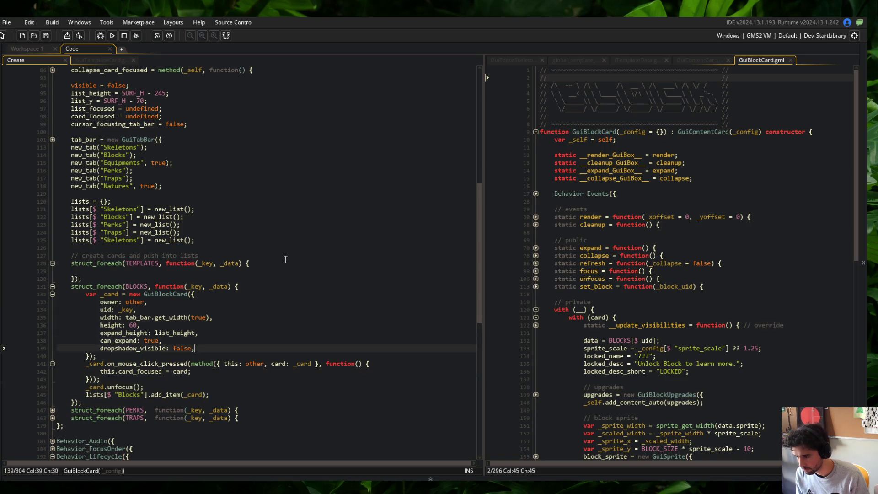
key(ctrl+v)
Change the pasted add_item target from Blocks to Skeletons and save.
click(285, 259)
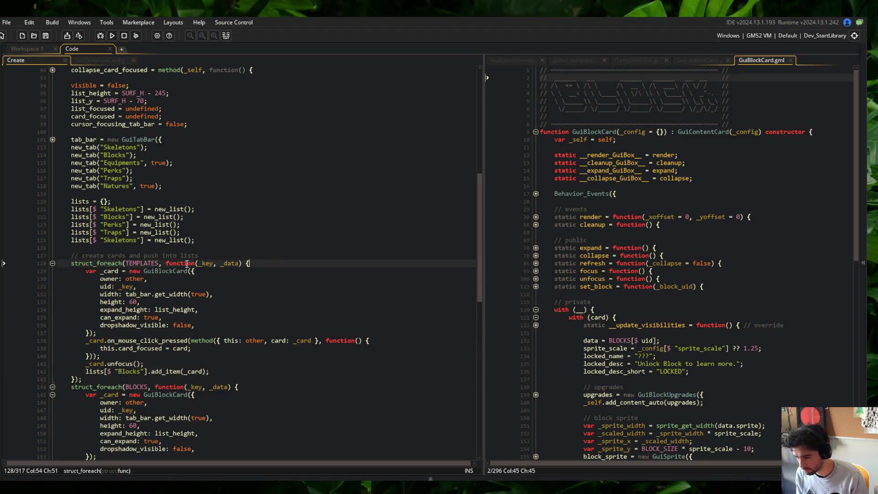
scroll(154, 254, down, 4)
double_click(124, 280)
text(Skeleton)
key(ctrl+s)
click(104, 264)
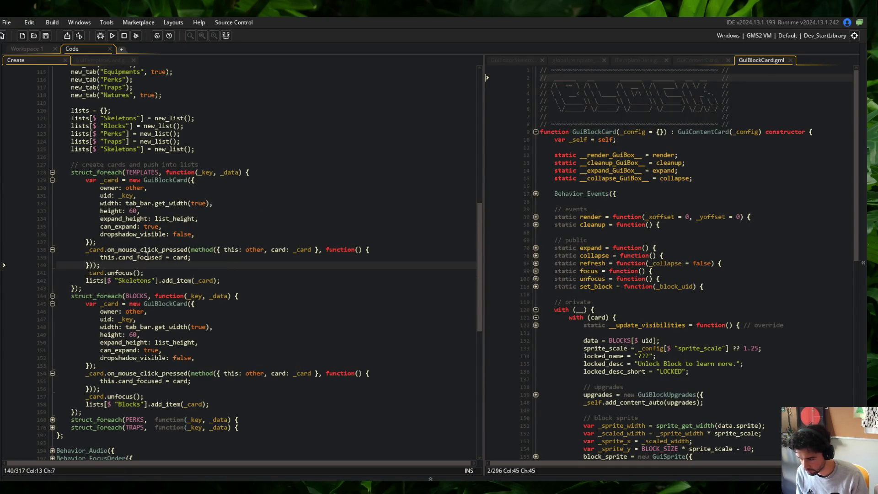
Swap GuiBlockCard for GuiTemplateCard in the loop, save, and fold the TEMPLATES loop.
click(159, 181)
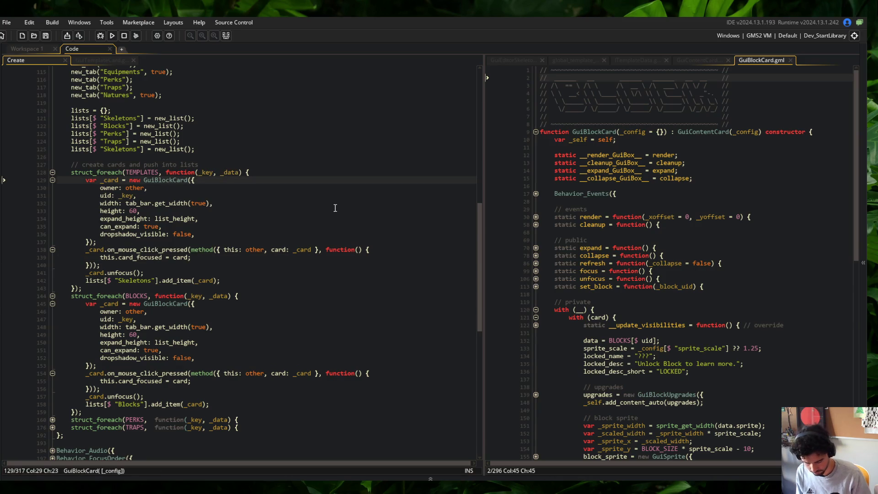
text(GuiTemplate)
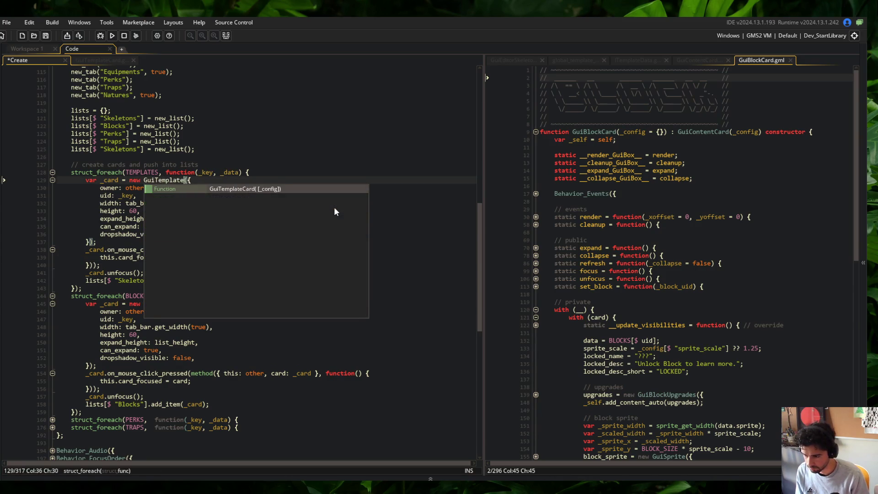
key(Return)
key(Delete)
key(BackSpace)
key(ctrl+s)
click(299, 165)
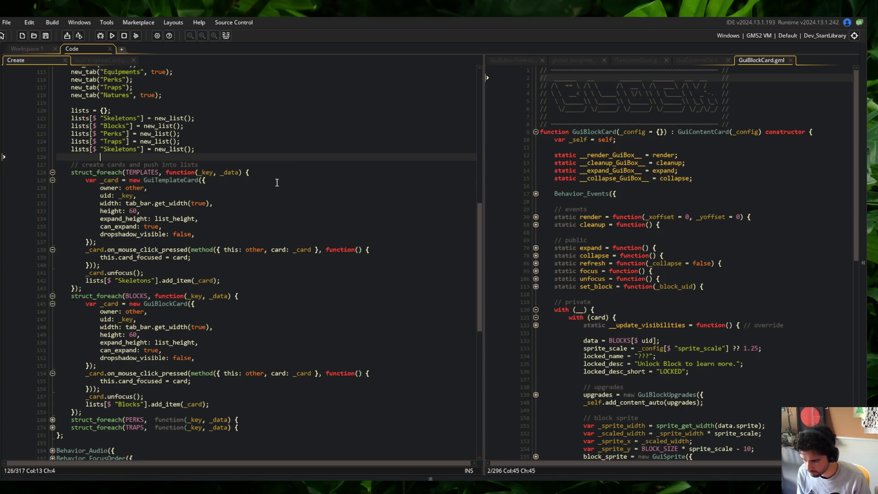
key(Down)
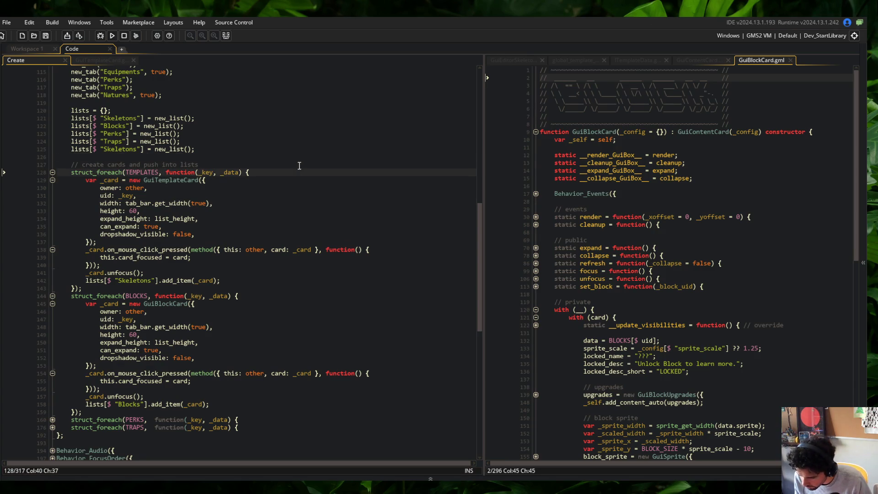
key(Down)
key(Up)
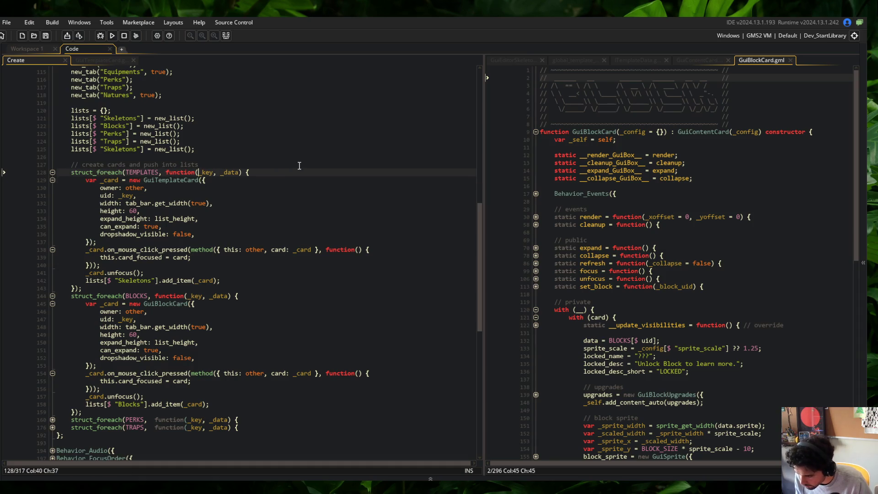
key(ctrl+shift+bracketleft)
key(Down)
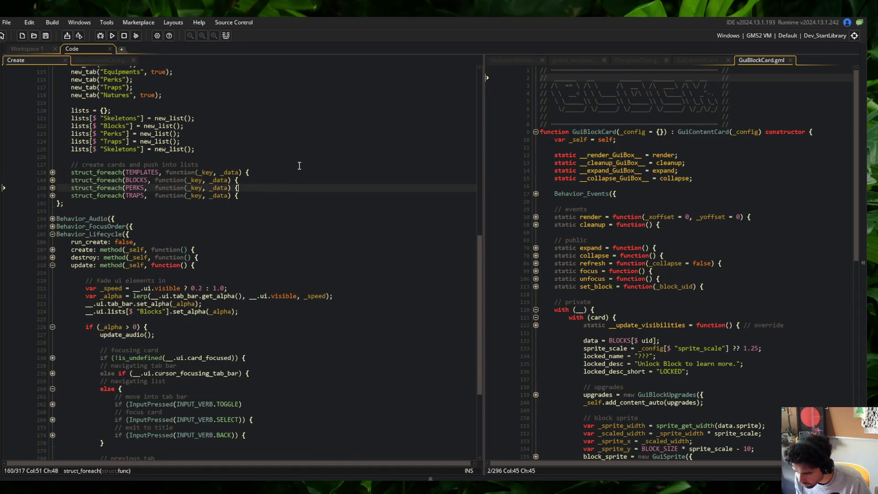
In GuiTemplateCard, add a 'with (card) {' line under the private 'with (_) {' line.
click(102, 60)
click(339, 243)
click(343, 204)
scroll(175, 221, down, 5)
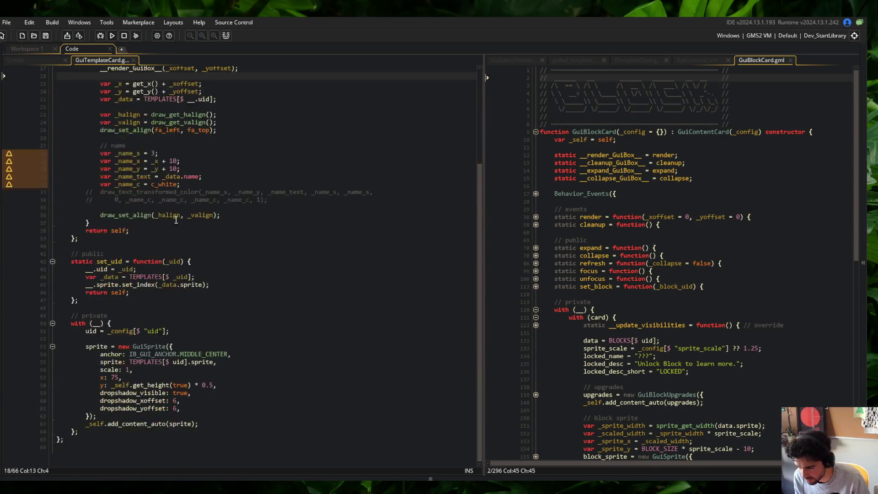
scroll(645, 182, down, 8)
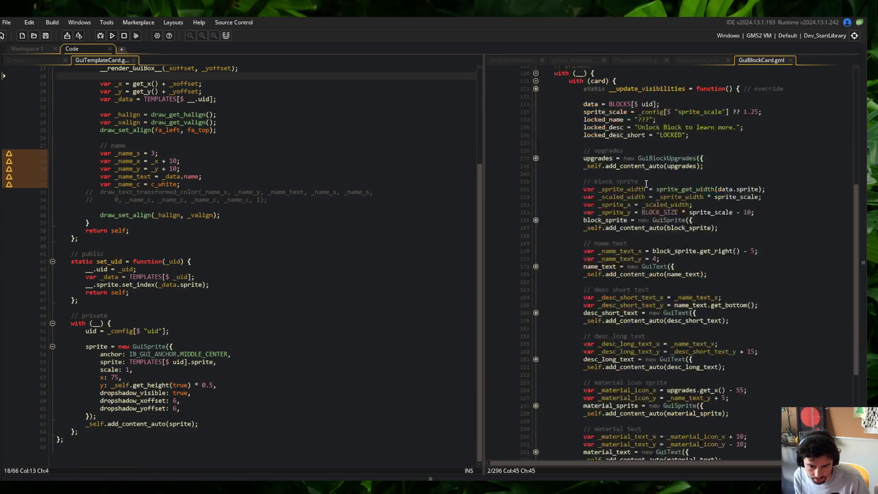
click(134, 224)
click(176, 314)
key(Down)
key(Return)
text(with (card) {)
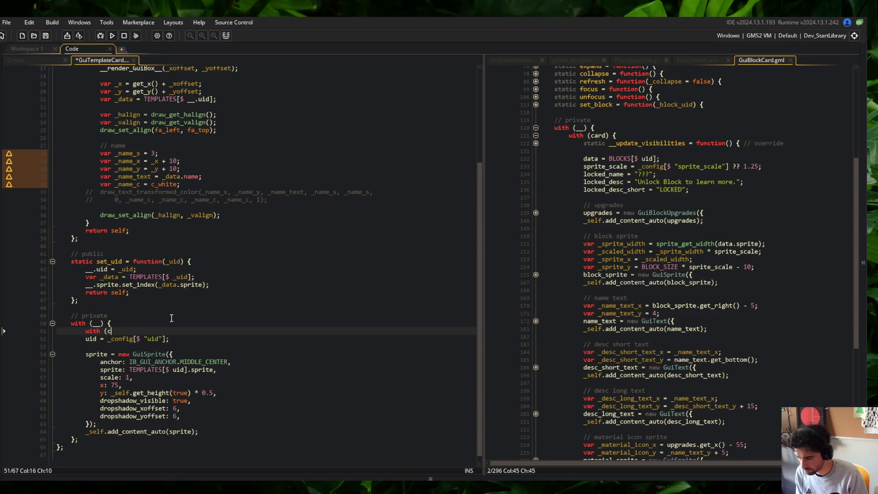
Indent the uid and sprite lines into the new block, close it with '}', and save.
key(Down)
key(Home)
key(shift+Down)
key(shift+Down)
key(shift+Down)
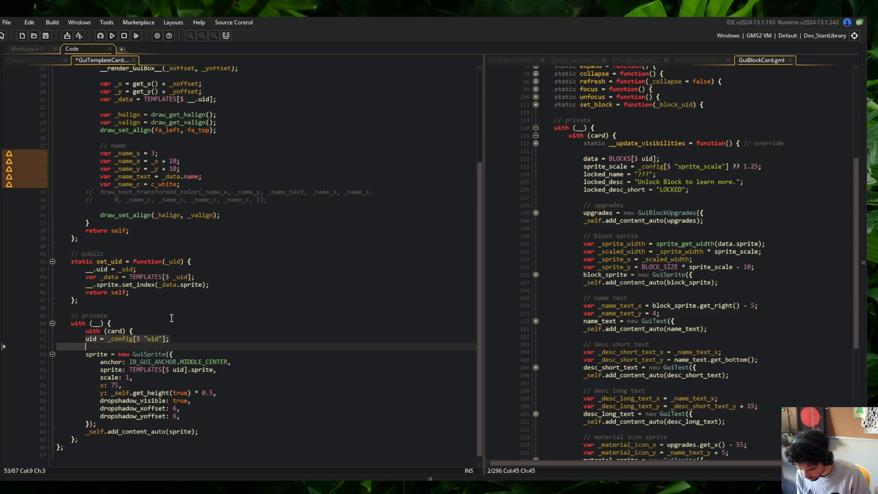
key(Tab)
key(End)
key(Return)
text(})
key(ctrl+s)
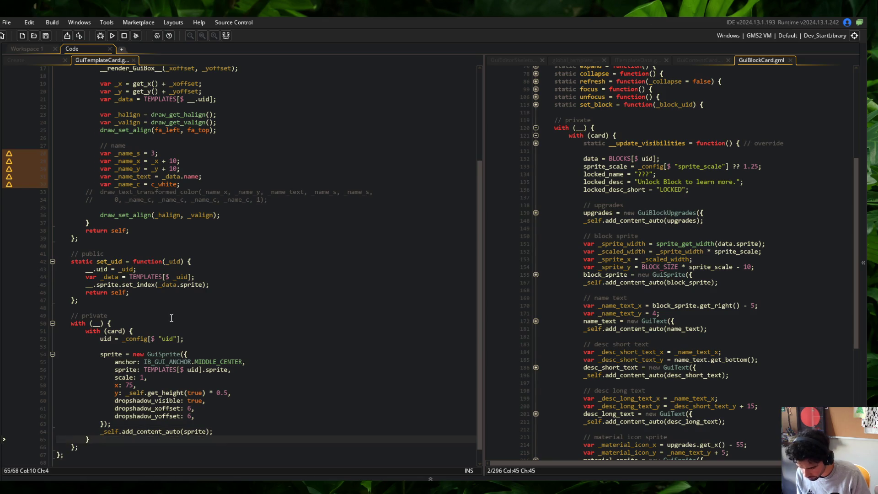
Review the with (card) block and GuiBlockCard's constructor header, then bring up quick file search.
click(172, 318)
key(Down)
key(Down)
key(End)
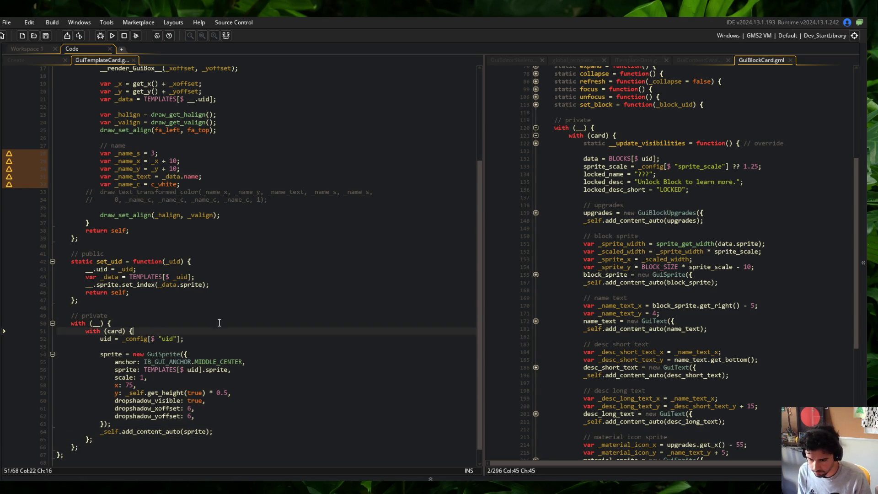
scroll(683, 163, up, 8)
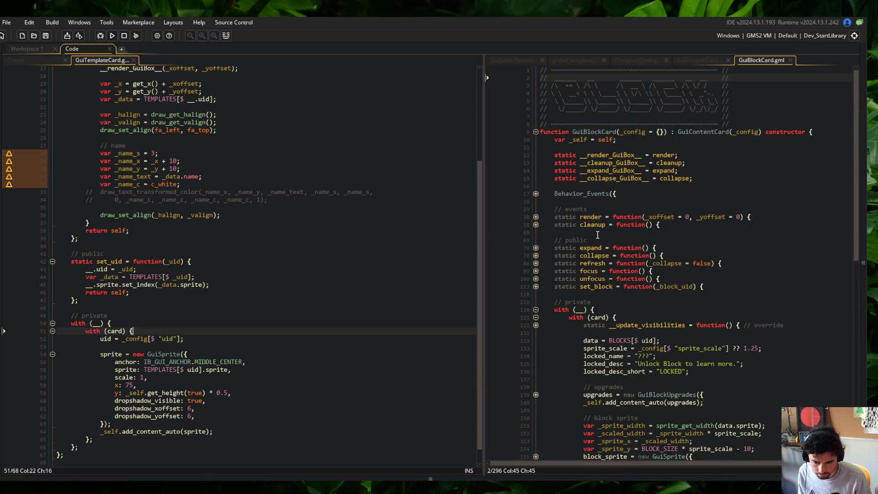
click(657, 163)
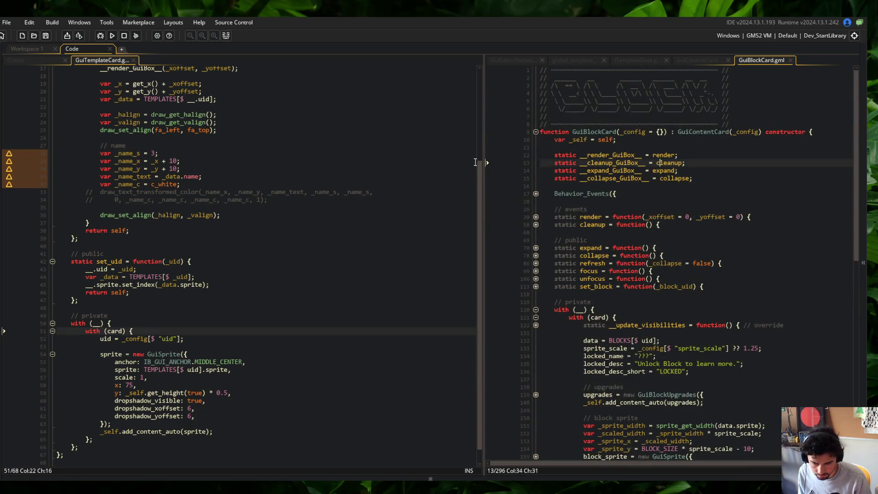
click(32, 47)
click(86, 49)
click(97, 62)
click(37, 60)
scroll(61, 77, up, 3)
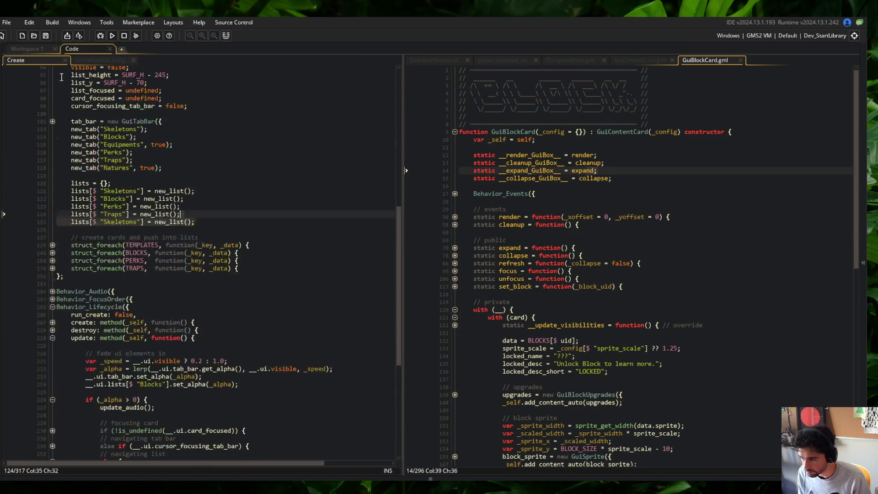
key(ctrl+t)
In todo.txt, note replacing hard-set data references in Gui*ContentCards with dynamic global data, then close it.
text(todo)
key(Return)
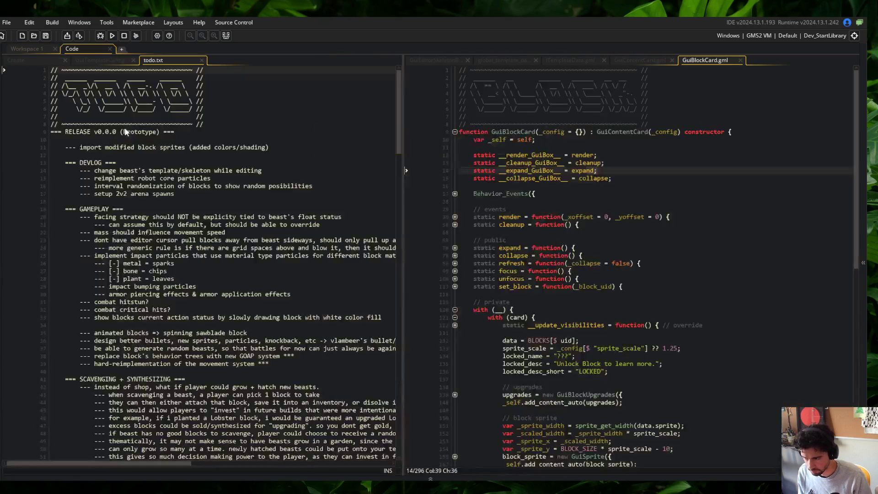
click(209, 125)
key(Down)
key(Down)
key(Return)
key(Tab)
text(- inside of all block)
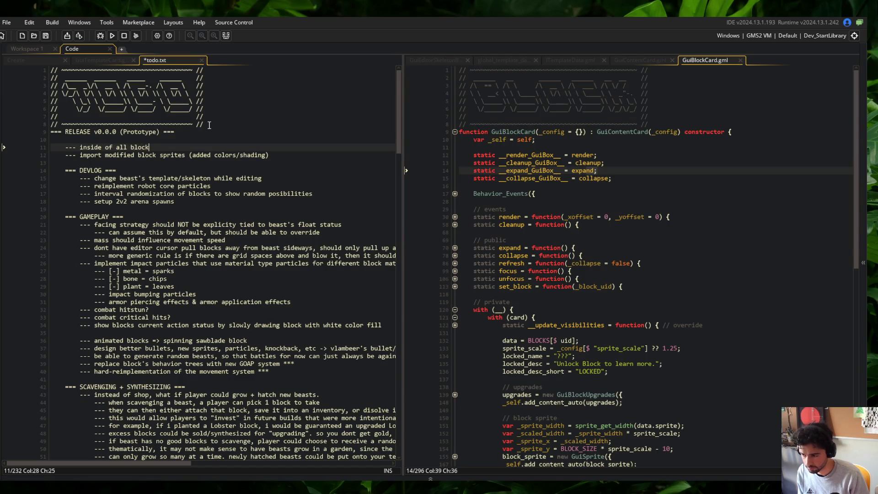
key(ctrl+BackSpace)
text(GuiB)
text(*Content)
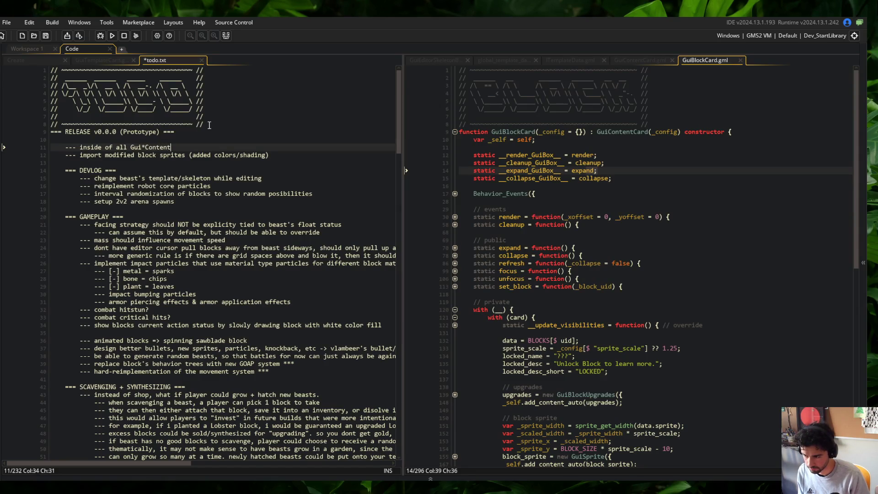
text(Cards, replace har)
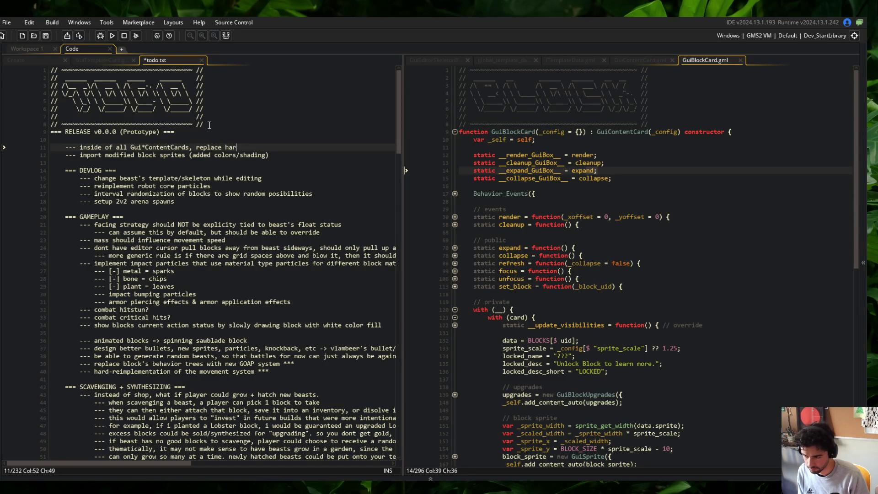
text(eference with dynam)
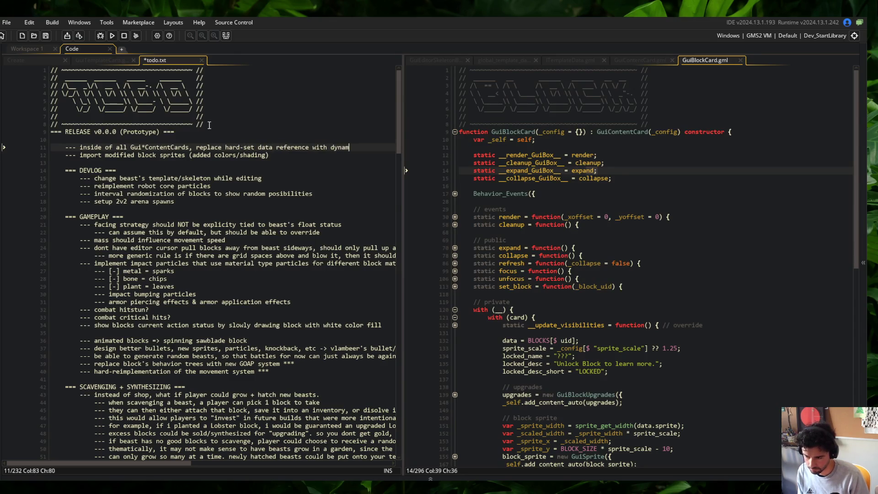
text(ference to)
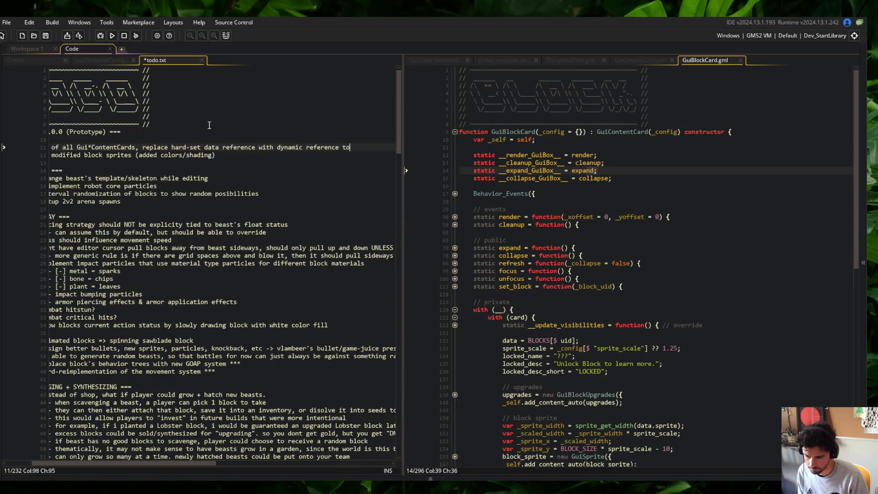
text( globata at)
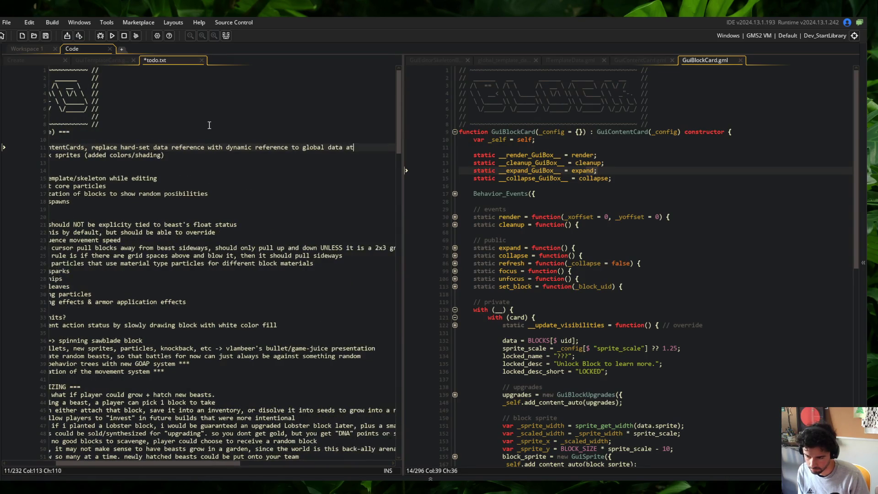
text(times.)
text(d pre)
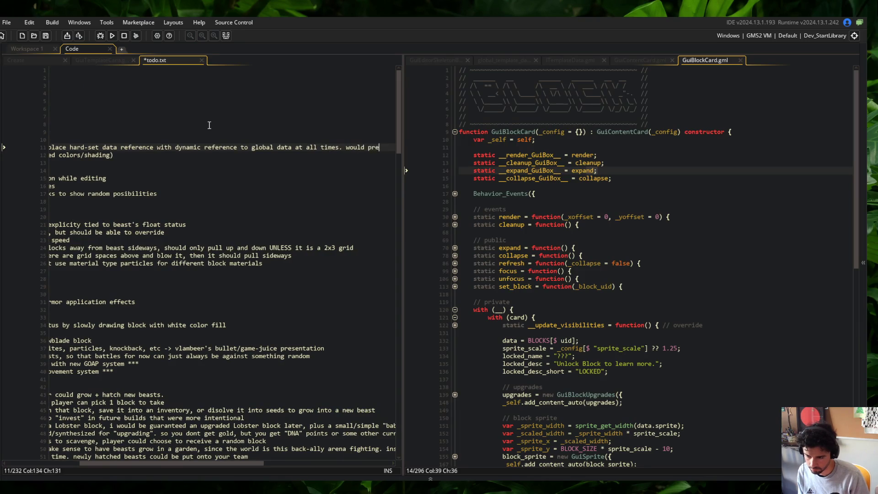
text(vent havingdo)
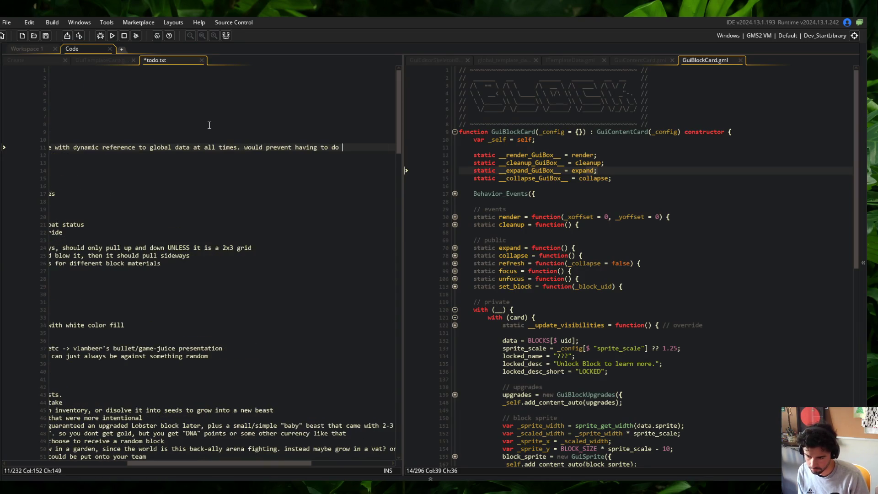
key(BackSpace)
key(BackSpace)
text('reloading)
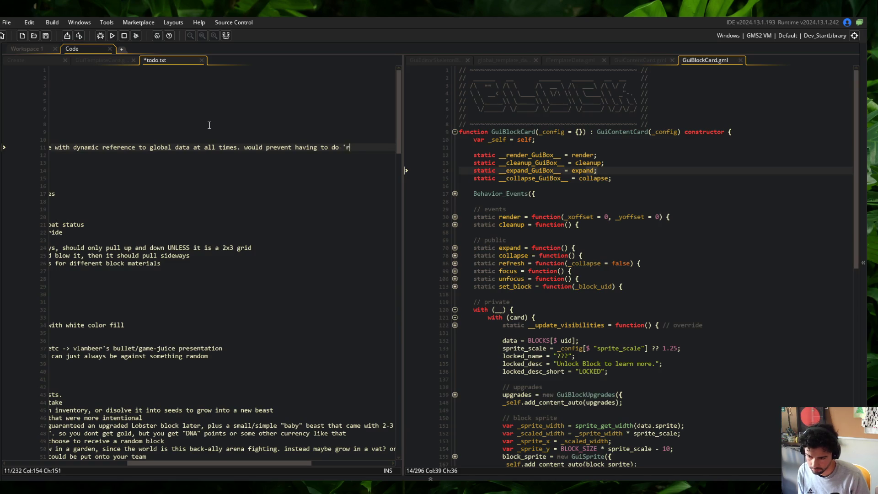
key(ctrl+w)
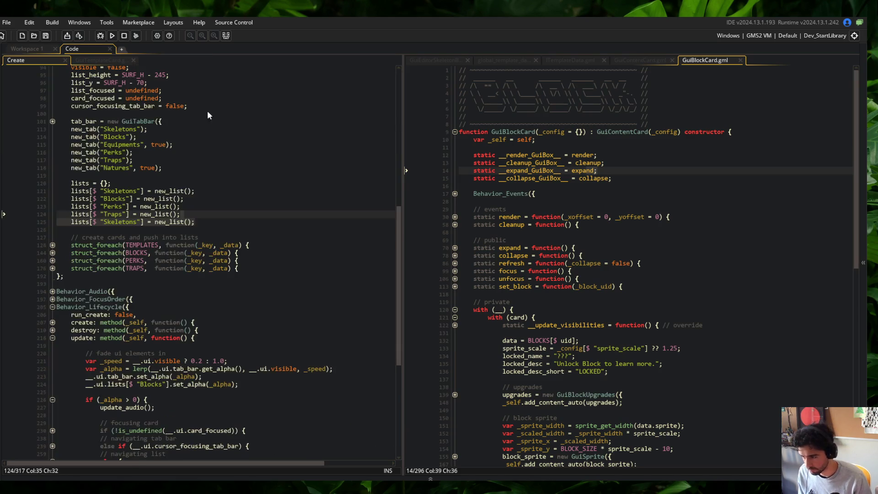
Show GuiTemplateCard on the left and look over GuiBlockCard's header in the right pane.
scroll(125, 67, up, 4)
click(122, 60)
click(640, 178)
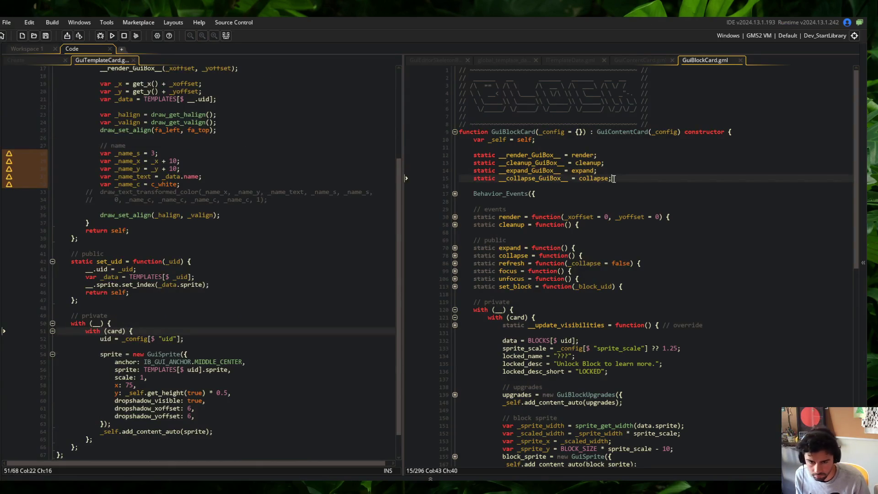
scroll(652, 67, down, 3)
right_click(497, 115)
click(843, 109)
Close the GuiEditorSkeleton and global_template_data script tabs in the right pane.
click(429, 59)
middle_click(429, 58)
click(429, 59)
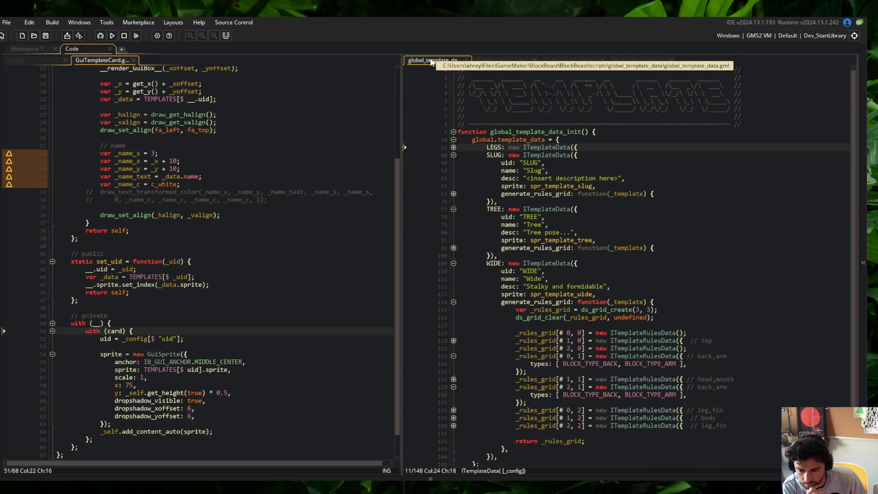
middle_click(431, 60)
middle_click(430, 61)
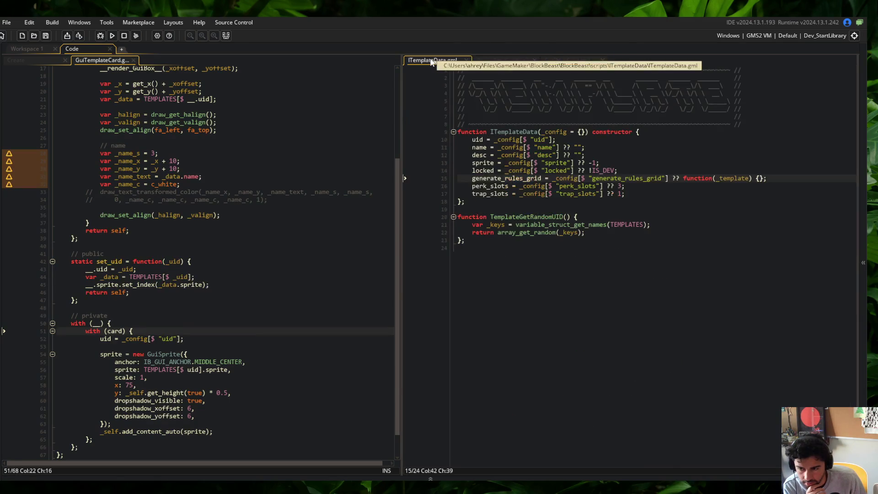
Move ITemplateData to the left pane, restore GuiTemplateCard there, and split the editor into a third pane.
mouse_move(431, 61)
mouse_down()
mouse_move(138, 73)
mouse_move(27, 50)
mouse_move(71, 50)
mouse_move(89, 61)
mouse_move(20, 60)
mouse_up()
click(89, 61)
click(170, 59)
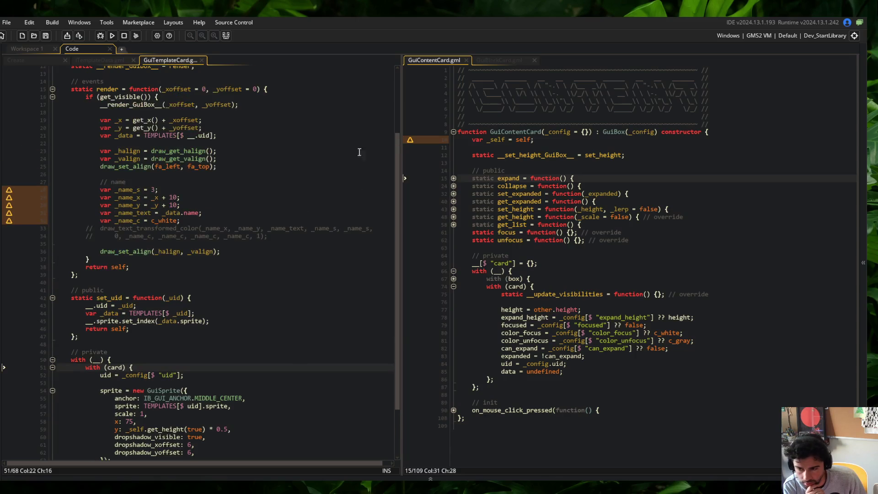
right_click(513, 101)
click(540, 257)
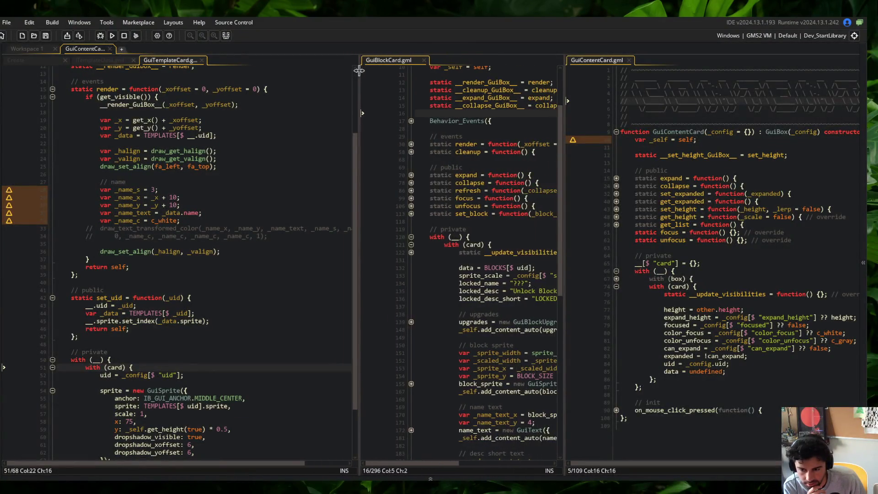
Resize the three code panes and shrink the code font to fit more lines.
drag(399, 73, 280, 73)
click(784, 193)
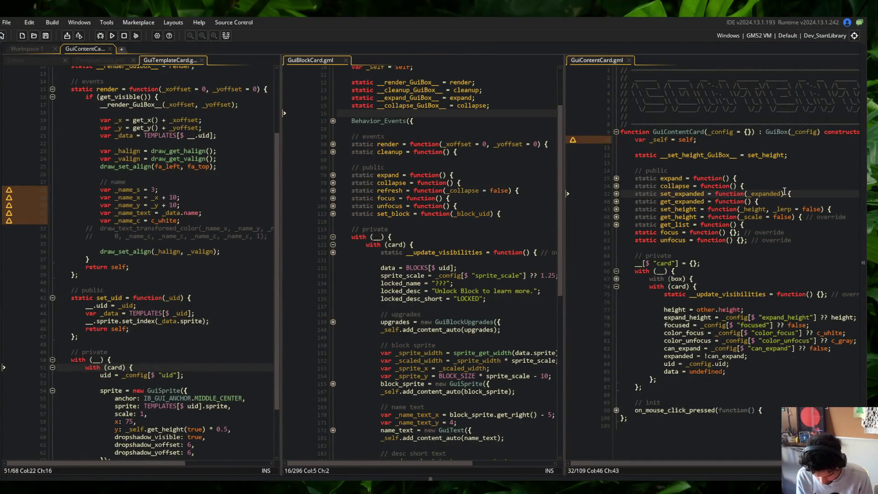
key(ctrl+minus)
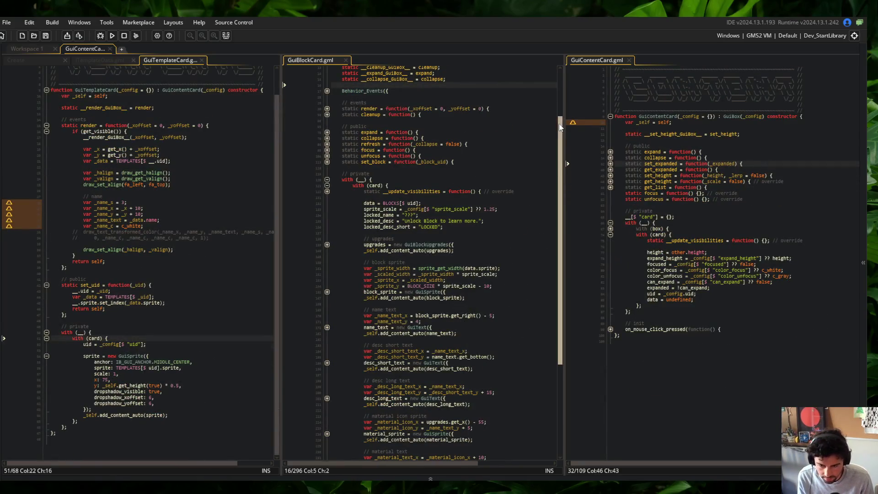
drag(565, 111, 597, 110)
drag(279, 97, 310, 101)
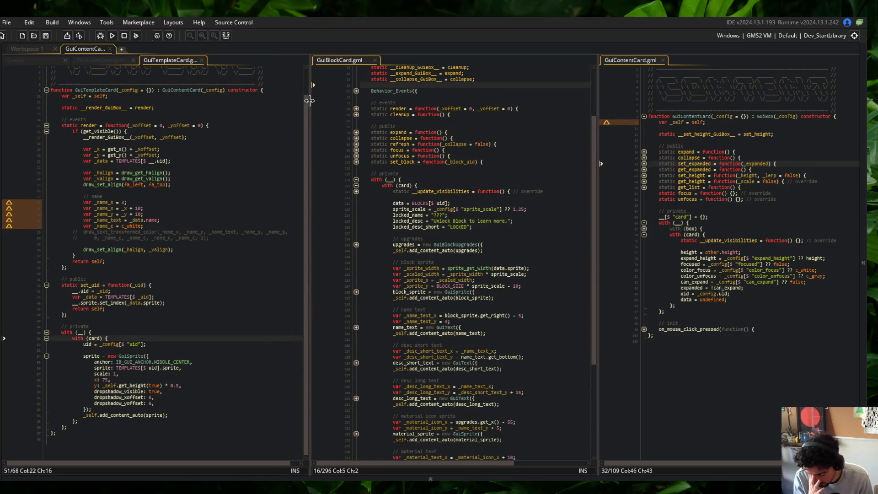
Compare the scripts' sprite_scale, expand override, render and GuiContentCard's with block.
click(446, 209)
scroll(444, 211, up, 4)
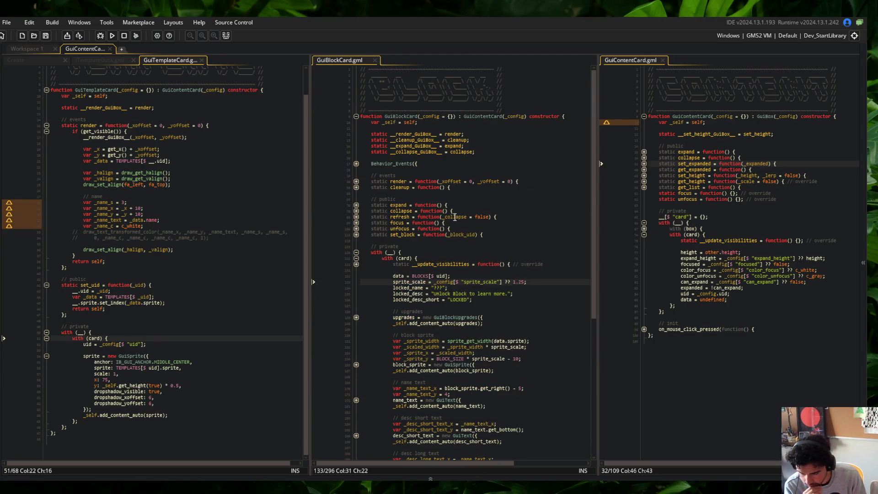
scroll(459, 214, down, 3)
scroll(458, 214, up, 3)
click(440, 146)
scroll(204, 187, up, 2)
click(182, 194)
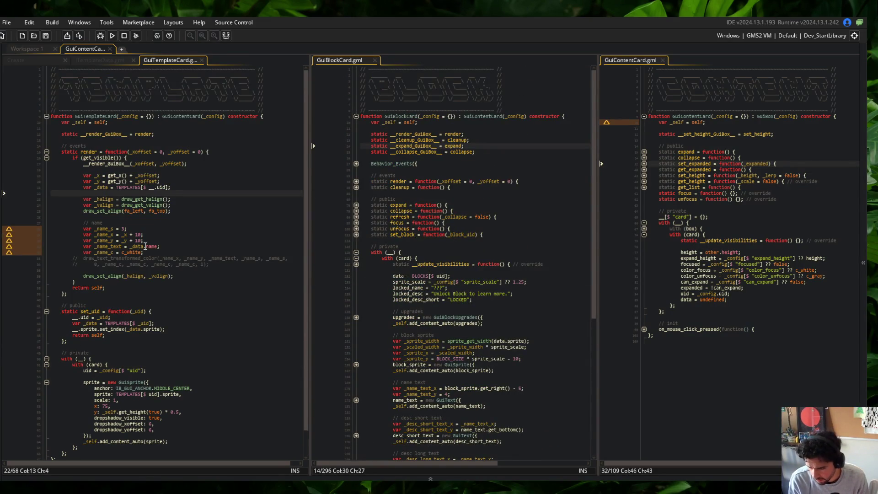
scroll(179, 319, down, 2)
click(173, 309)
scroll(447, 273, down, 3)
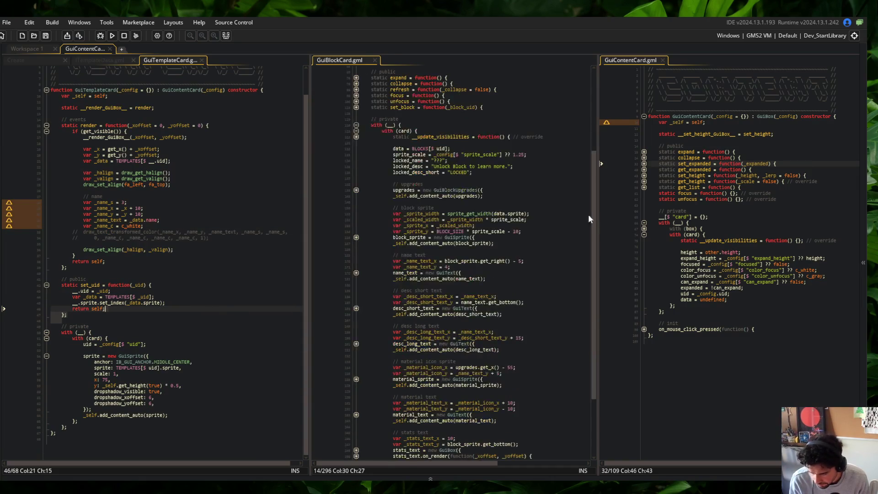
click(708, 224)
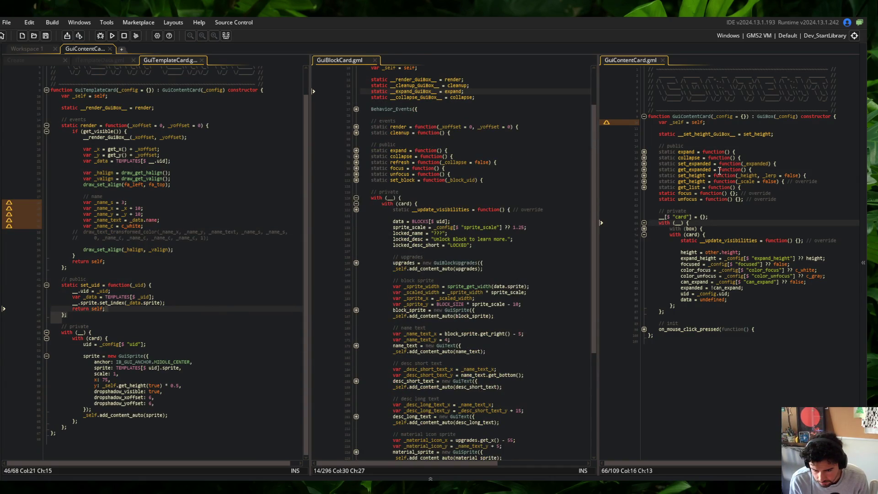
scroll(551, 176, up, 3)
click(708, 216)
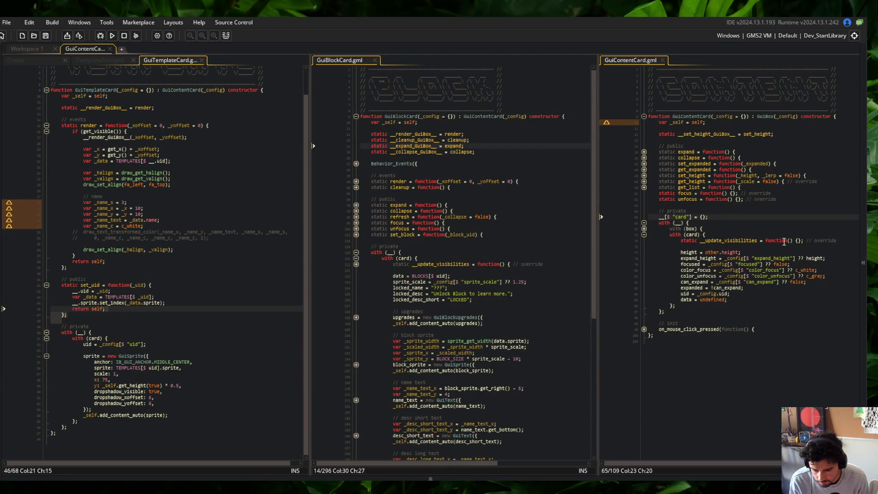
Delete the set_uid function from GuiTemplateCard and save, then fold GuiContentCard's with (card) block.
click(147, 287)
key(ctrl+d)
key(ctrl+d)
key(ctrl+d)
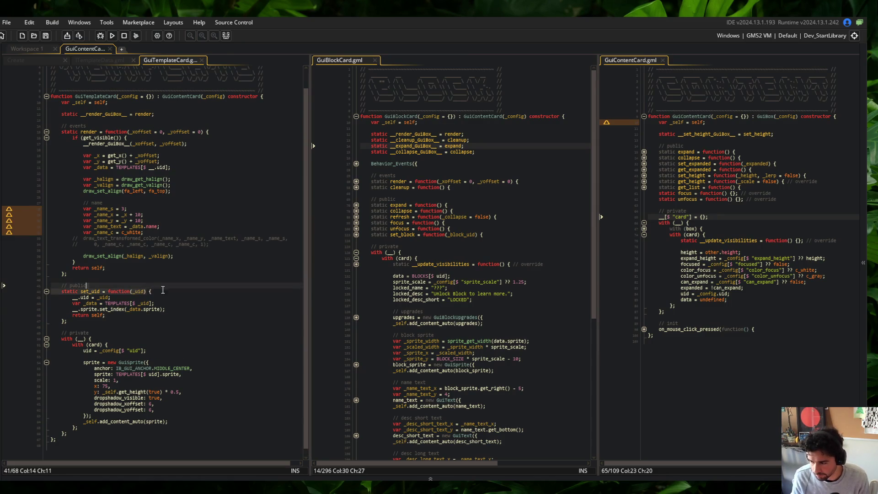
key(ctrl+s)
click(175, 292)
click(660, 228)
click(644, 235)
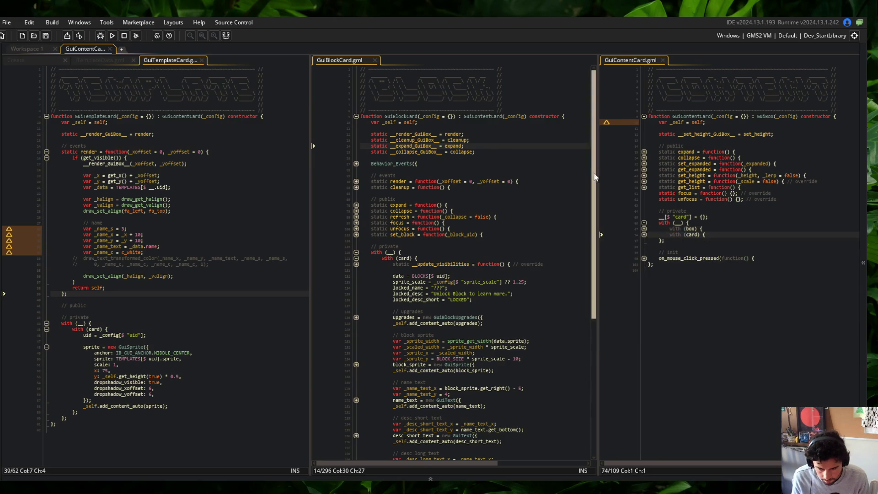
drag(597, 173, 682, 164)
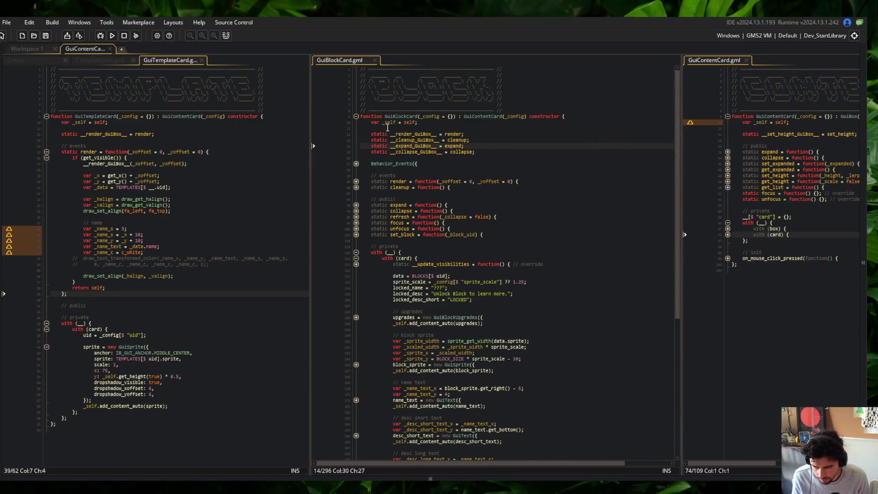
Compare GuiBlockCard's with (card) block, then go to GuiTemplateCard's with (card) line.
drag(311, 101, 392, 101)
scroll(561, 221, down, 4)
scroll(561, 221, up, 2)
click(561, 224)
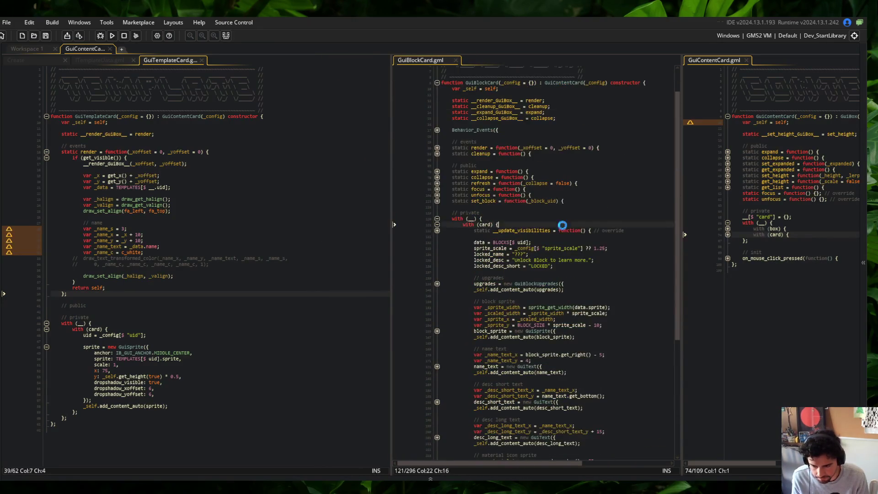
scroll(561, 224, up, 2)
click(183, 329)
Add a 'static __update_visibilities = function()' stub with an '// override' comment and save.
key(Return)
text(static _)
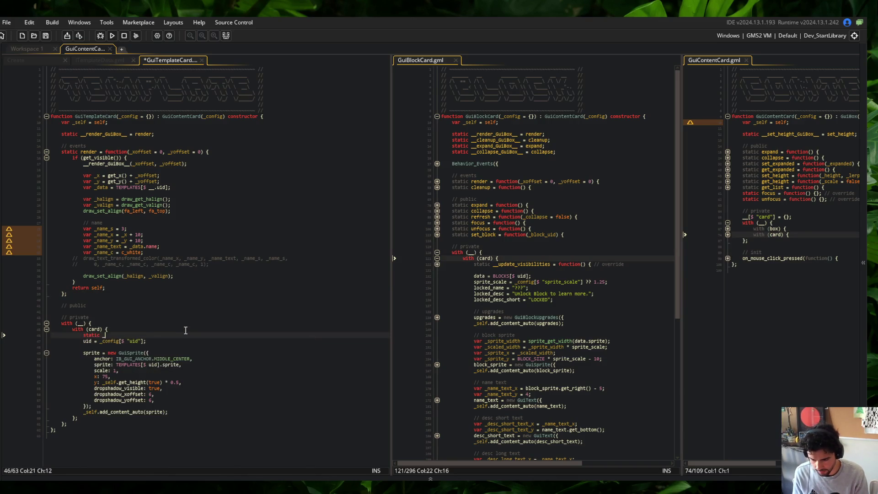
text(_update_visib)
key(Return)
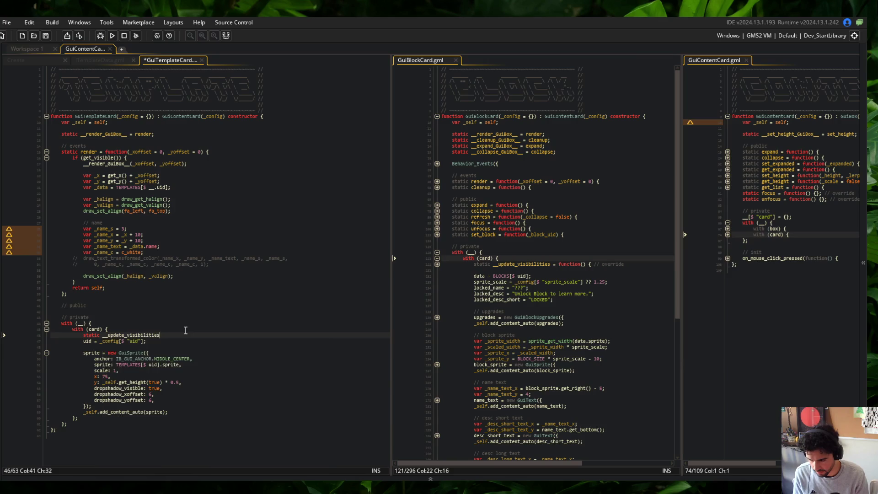
text( = functio)
key(Return)
key(Return)
key(ctrl+s)
text(// override)
key(Return)
key(ctrl+s)
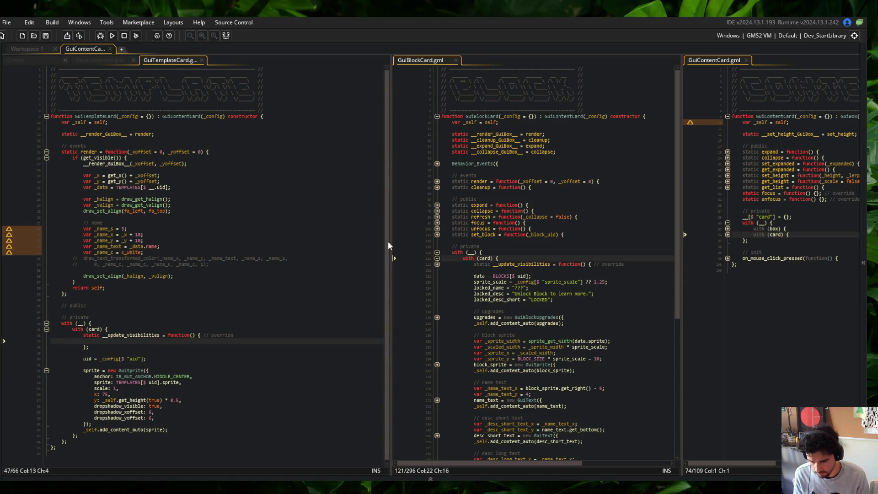
Fill the override with GuiBlockCard's _expanded line and __card.sprite.set_visible(_expanded), then save.
click(437, 266)
scroll(549, 256, down, 3)
key(Down)
key(Down)
key(Home)
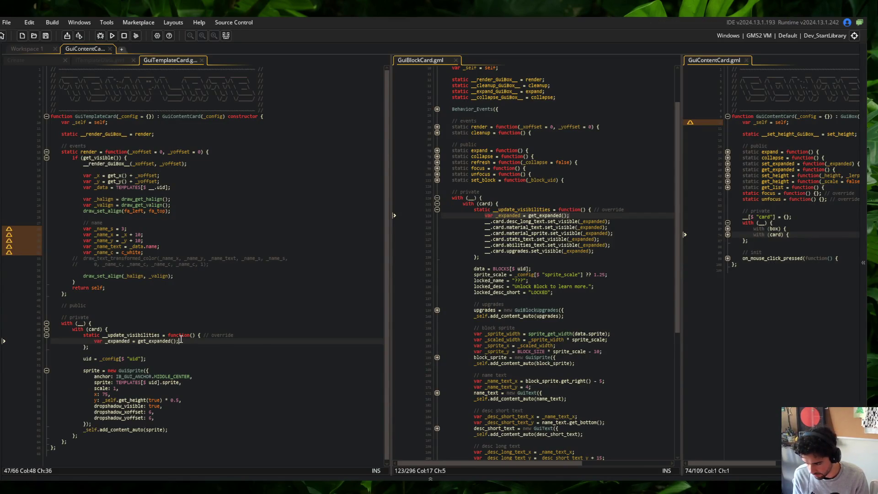
key(Return)
text(__.card.sprite.)
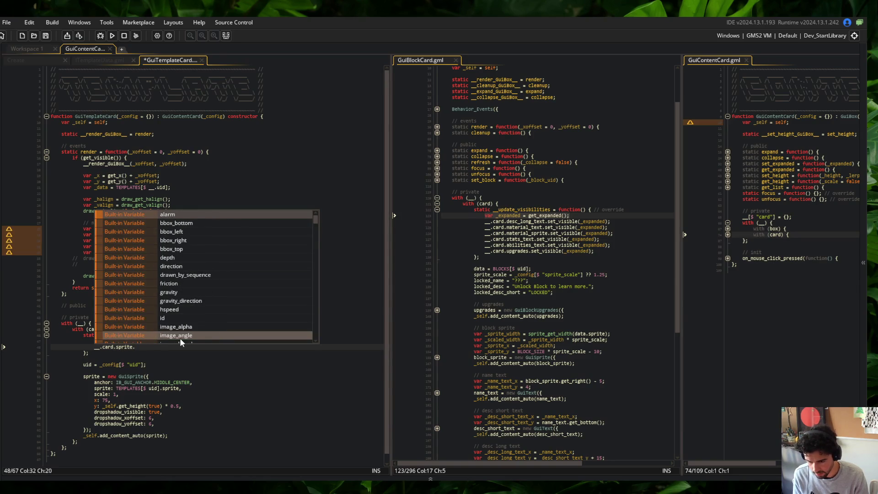
text(set_visible(_expanded))
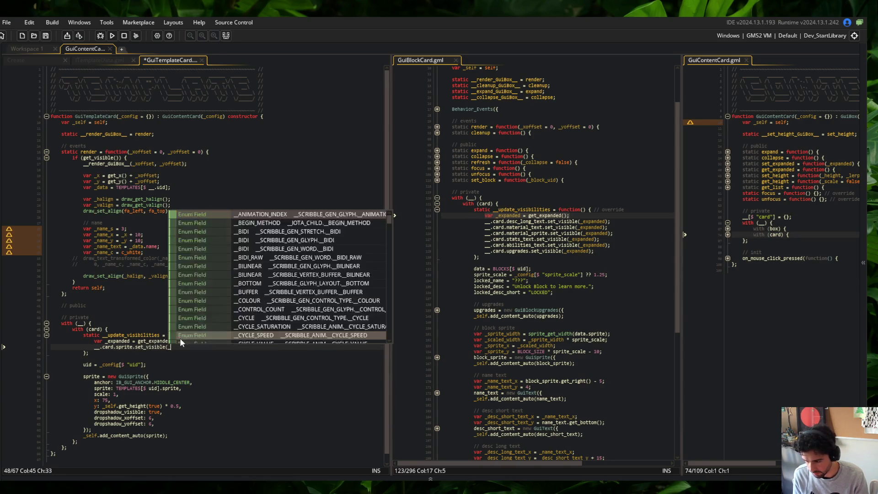
key(ctrl+s)
Locate the data = BLOCKS[$ uid] line in GuiBlockCard's with block.
click(187, 323)
click(486, 200)
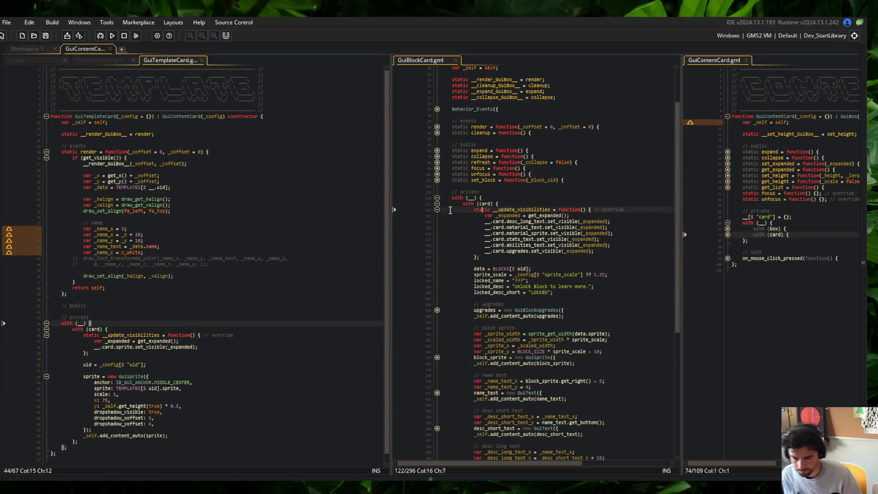
scroll(517, 250, down, 5)
click(550, 179)
key(Home)
Replace GuiTemplateCard's uid = _config line with data = TEMPLATES[$ uid] and save.
click(156, 362)
key(Return)
text(data = BLOCKS[$ uid];)
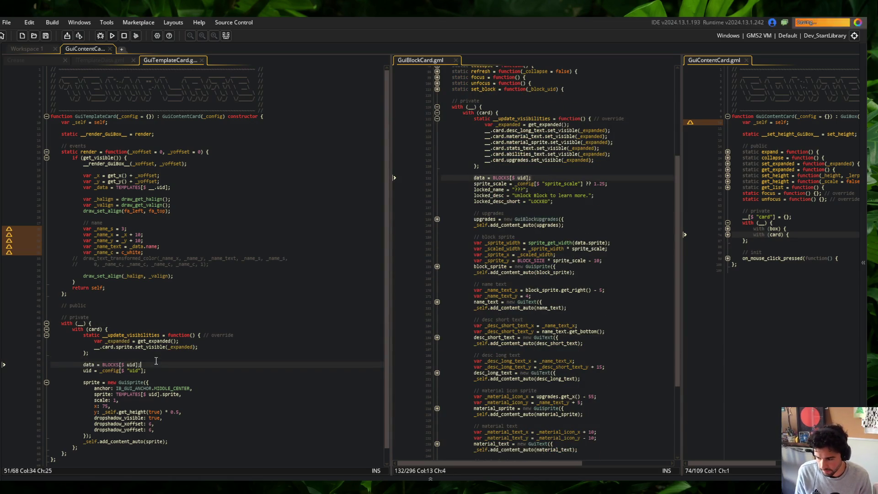
key(ctrl+Left)
key(ctrl+Left)
key(ctrl+BackSpace)
text(TEMPL)
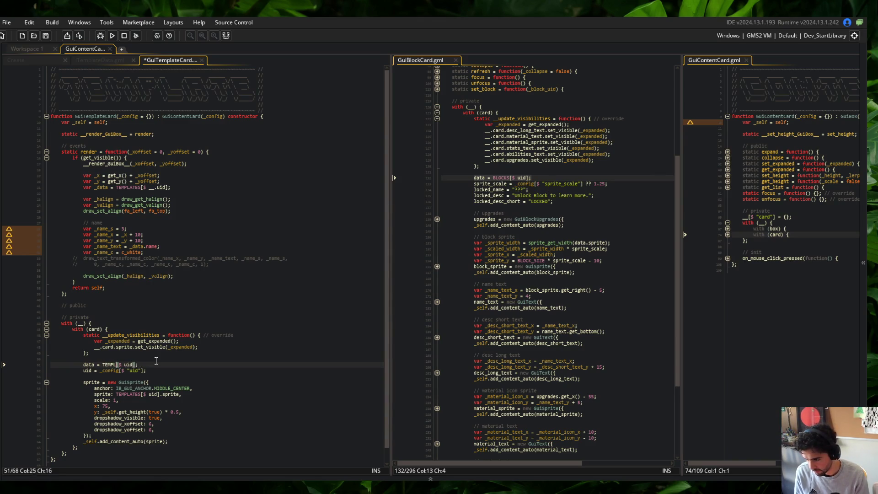
key(Return)
key(Down)
key(ctrl+d)
key(ctrl+s)
Check the new data = TEMPLATES line against GuiBlockCard's data = BLOCKS line.
click(155, 364)
scroll(157, 303, down, 1)
key(ctrl+Left)
key(ctrl+Left)
key(ctrl+Left)
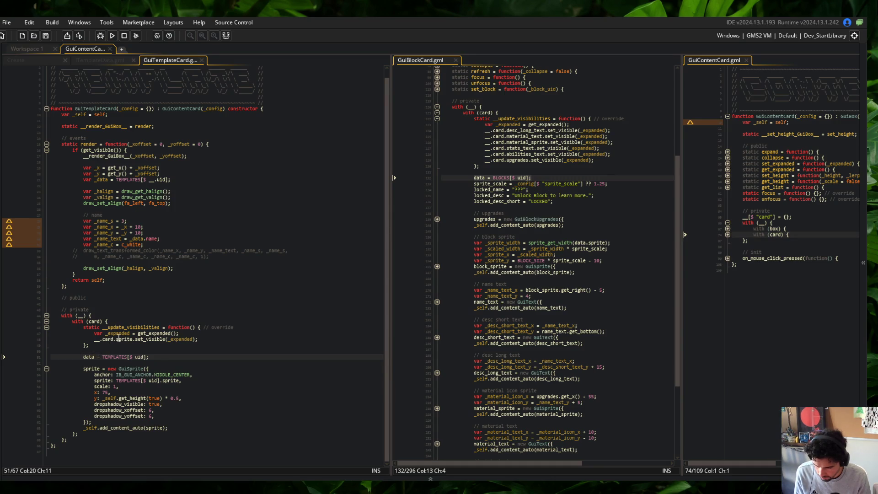
click(229, 301)
click(552, 176)
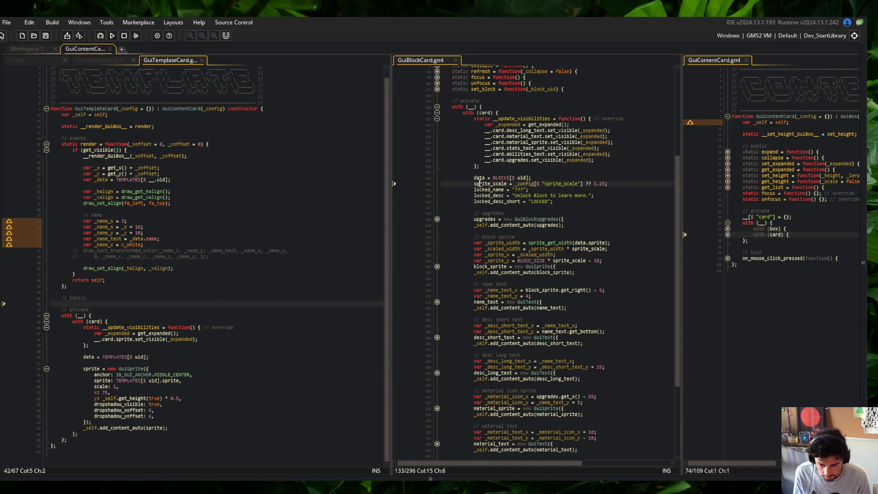
Browse GuiBlockCard's __render_GuiBox__ and event functions, unfolding its cleanup function.
scroll(542, 204, down, 5)
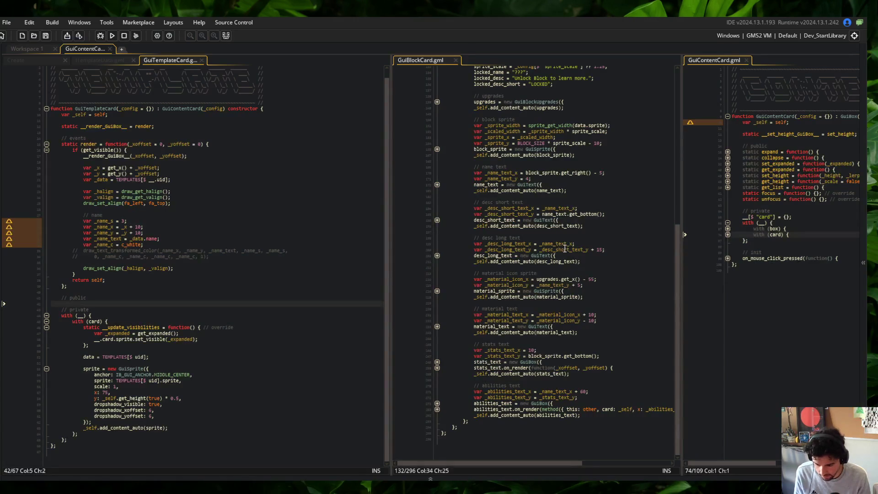
scroll(566, 249, up, 5)
click(565, 247)
click(245, 244)
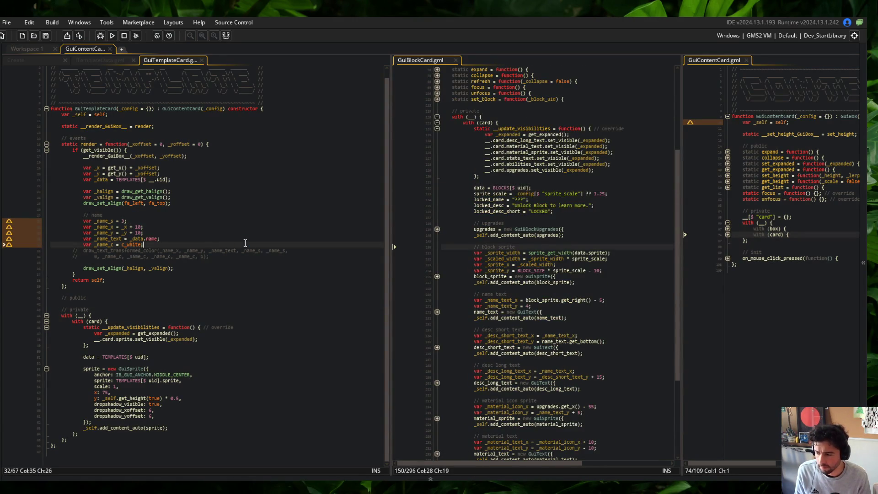
scroll(503, 183, up, 5)
double_click(492, 134)
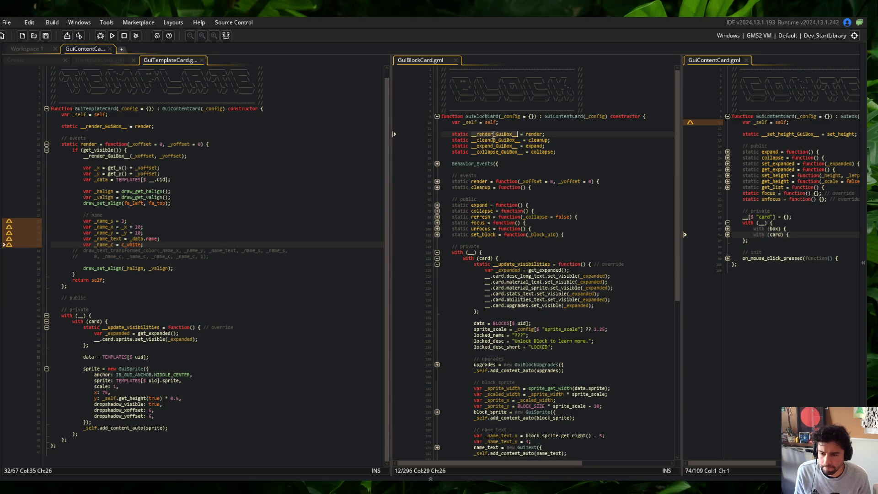
click(556, 134)
key(Down)
key(Down)
key(Down)
key(Down)
key(Down)
key(End)
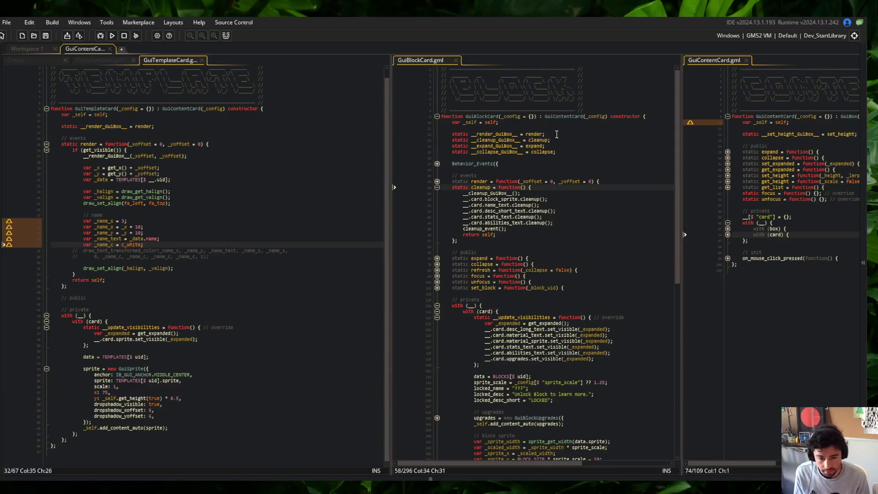
click(577, 133)
key(Home)
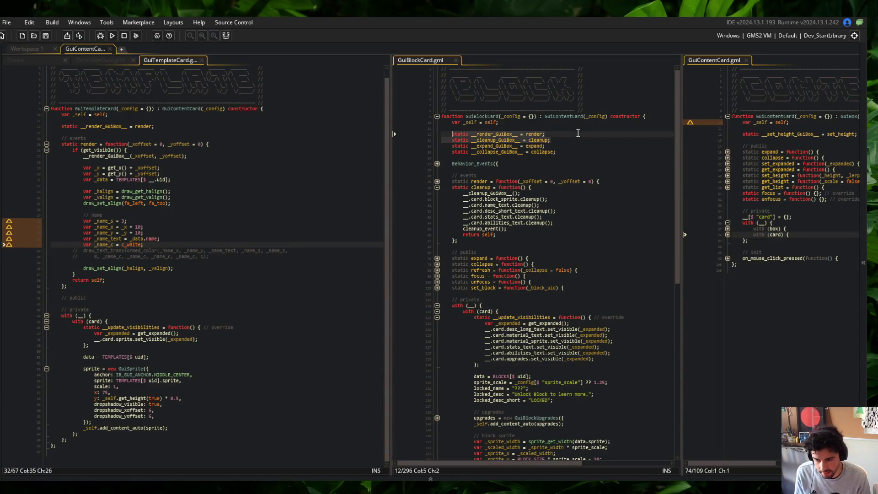
key(Down)
key(Down)
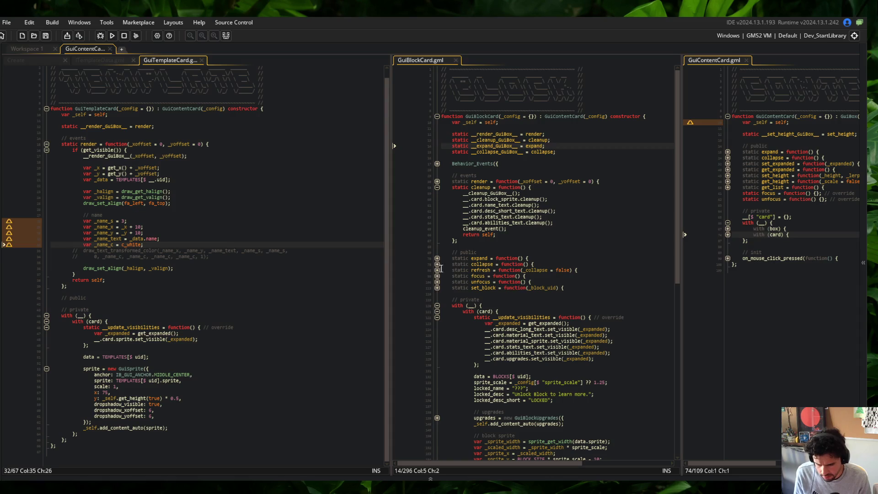
Unfold GuiBlockCard's expand and refresh functions and select the refresh function's lines.
click(437, 258)
click(438, 306)
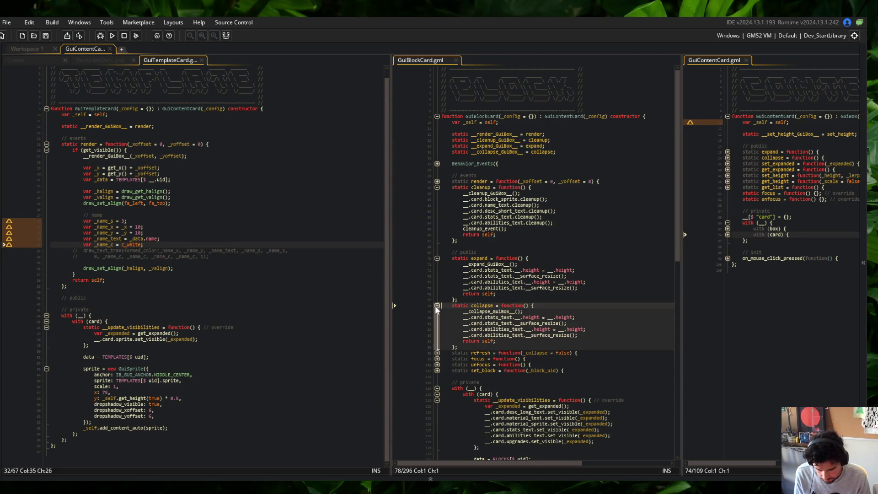
click(434, 306)
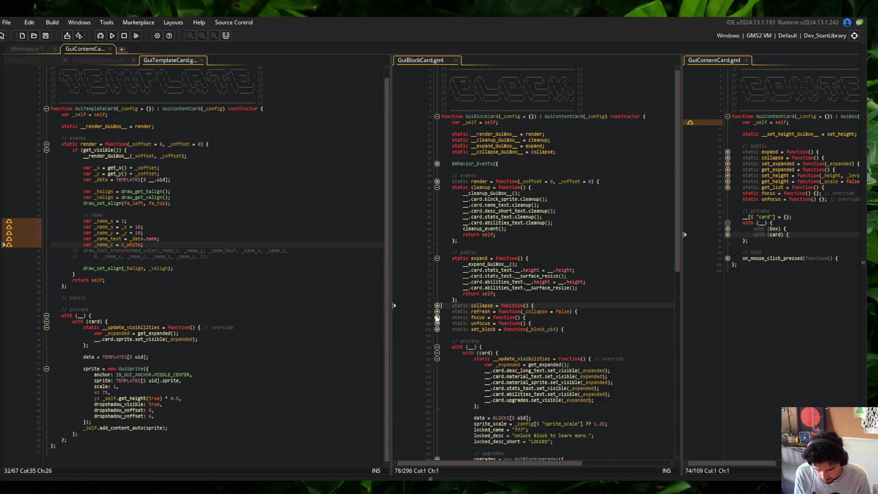
click(436, 313)
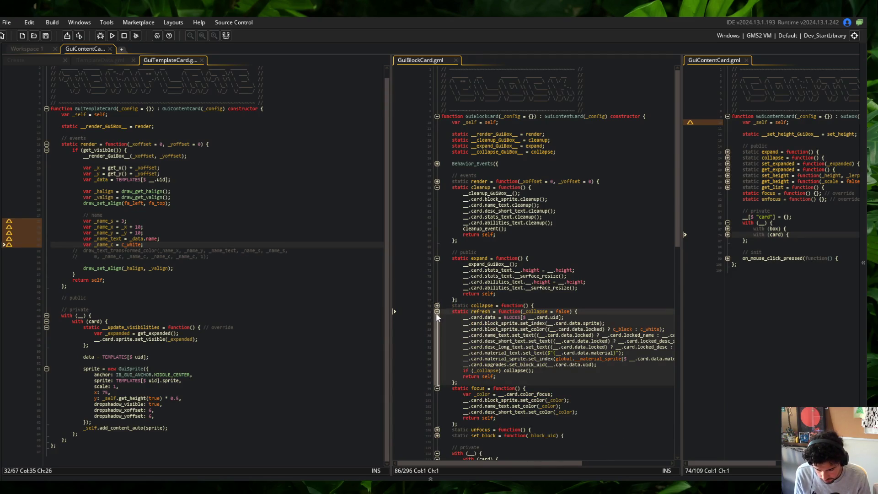
mouse_move(452, 311)
mouse_down()
mouse_move(627, 355)
mouse_move(629, 370)
mouse_up()
mouse_move(450, 312)
mouse_down()
mouse_move(595, 336)
mouse_move(574, 370)
mouse_up()
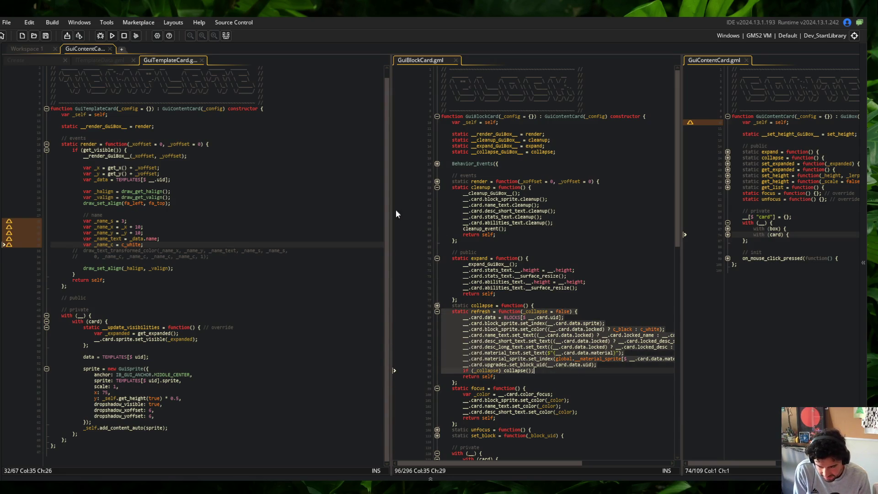
Narrow the GuiTemplateCard pane, widen GuiContentCard's, and unfold all its functions.
drag(391, 173, 232, 172)
mouse_move(681, 91)
mouse_down()
mouse_move(523, 110)
mouse_move(542, 116)
mouse_up()
click(750, 158)
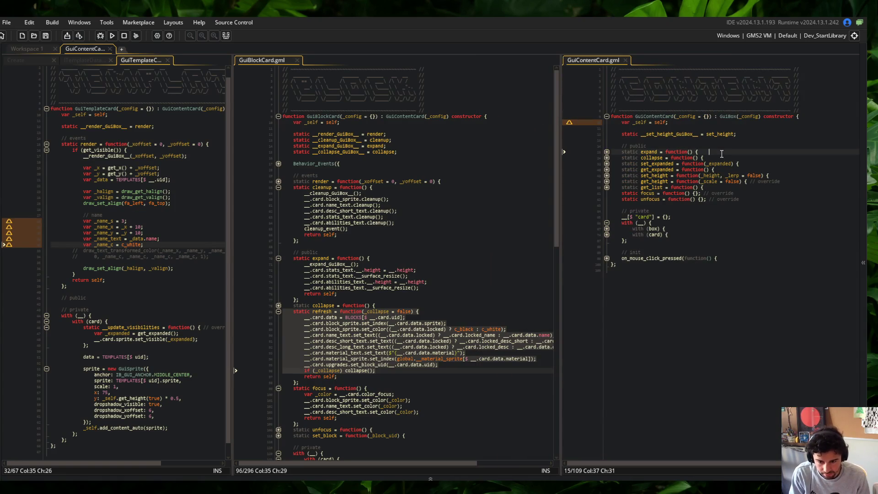
key(ctrl+shift+bracketright)
click(700, 200)
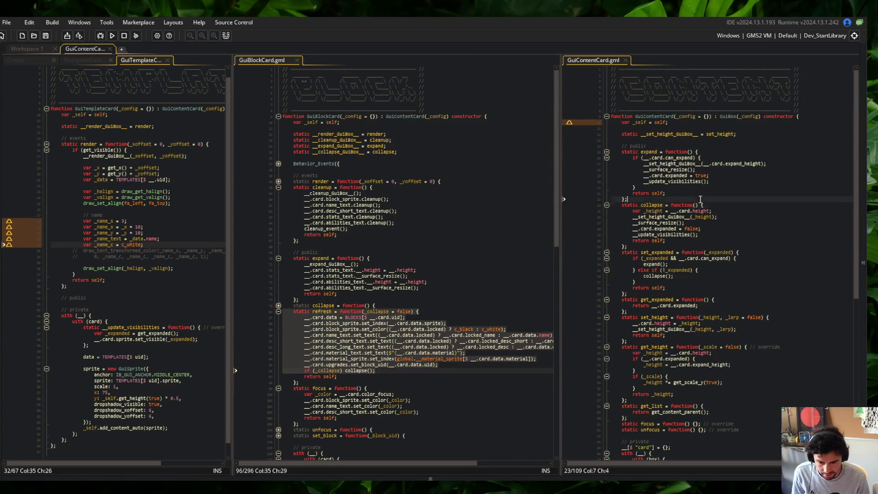
drag(560, 146, 474, 146)
Review GuiContentCard's collapse height settings and the line setting data to undefined.
click(643, 211)
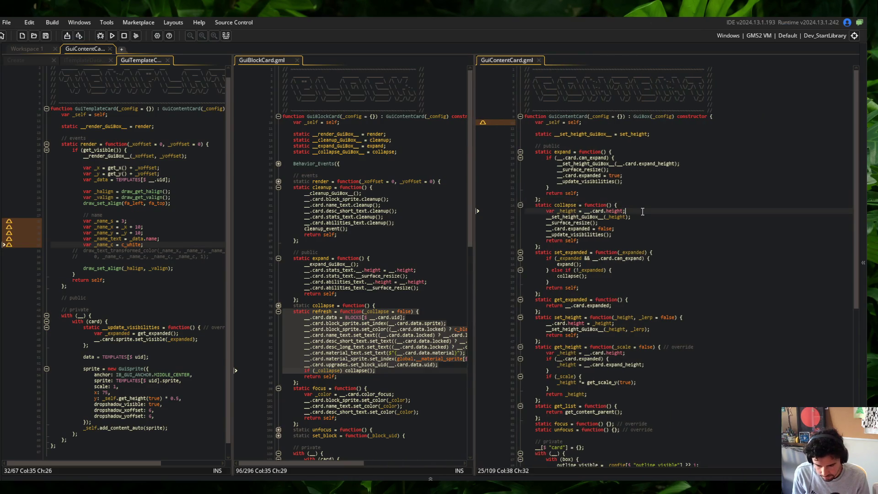
scroll(643, 212, down, 10)
click(609, 258)
click(595, 309)
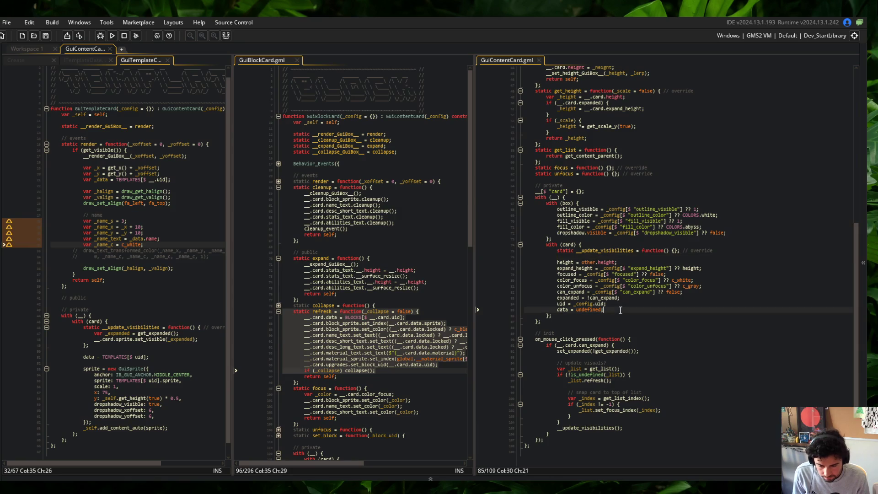
click(607, 334)
scroll(635, 274, up, 15)
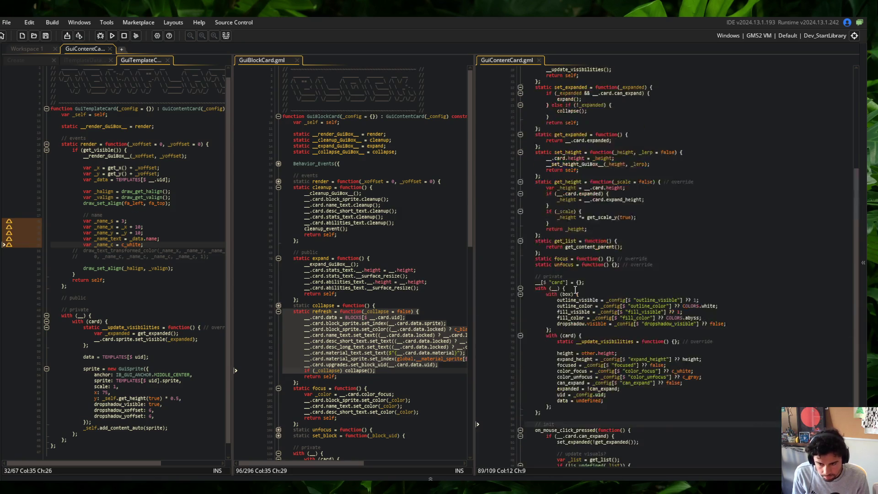
Search GuiContentCard for 'data', then bring up the editor's layout context menu.
click(668, 223)
key(ctrl+f)
text(data)
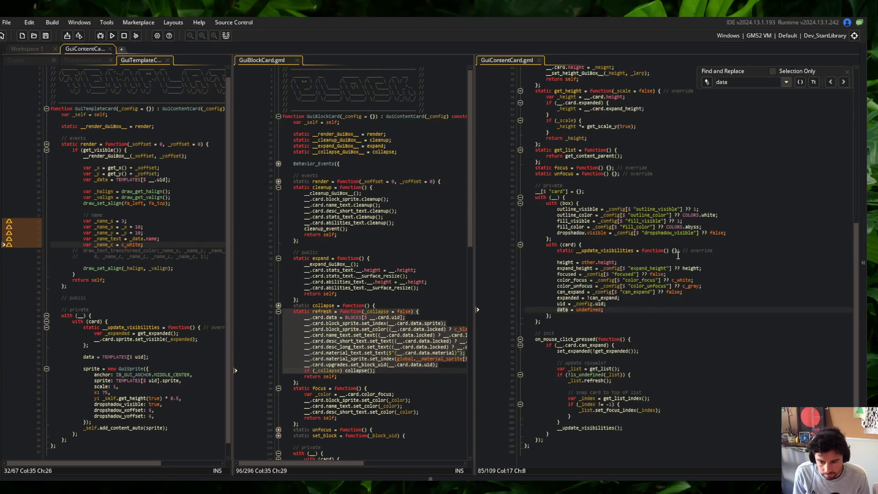
click(847, 73)
click(621, 149)
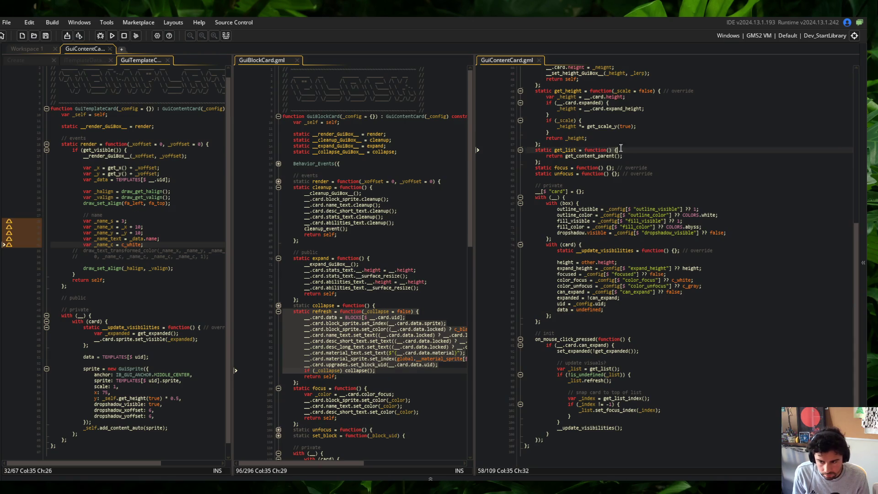
right_click(629, 185)
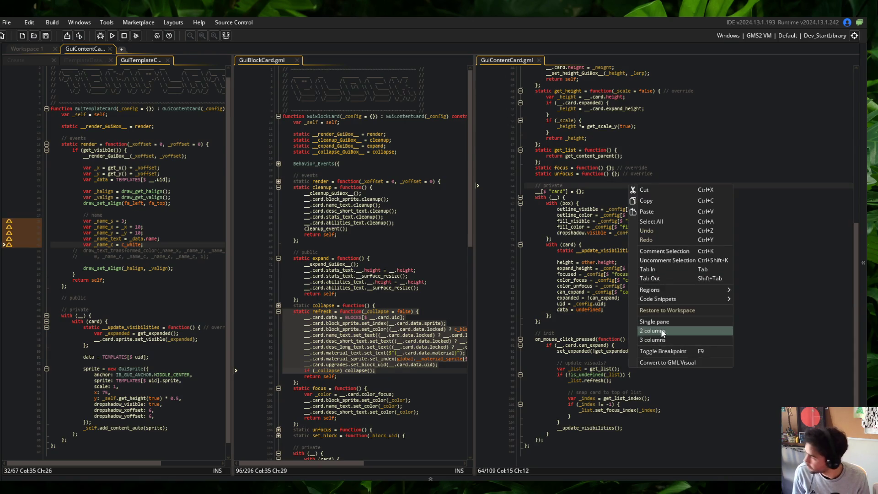
Switch the code editor to 2 columns with GuiBlockCard in the right pane.
click(663, 332)
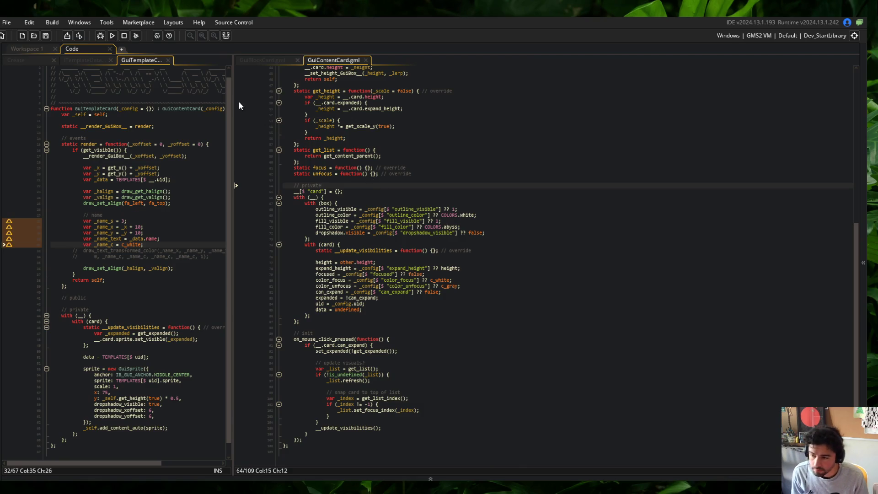
click(259, 60)
drag(234, 71, 313, 71)
click(492, 147)
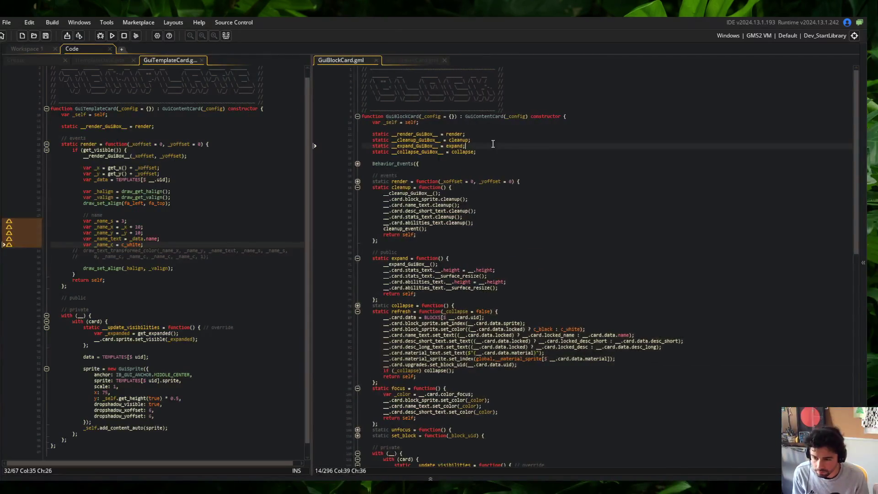
Open the GuiPerkCard and GuiTrapCard scripts via Ctrl+T asset search.
key(ctrl+t)
text(GuiPerkC)
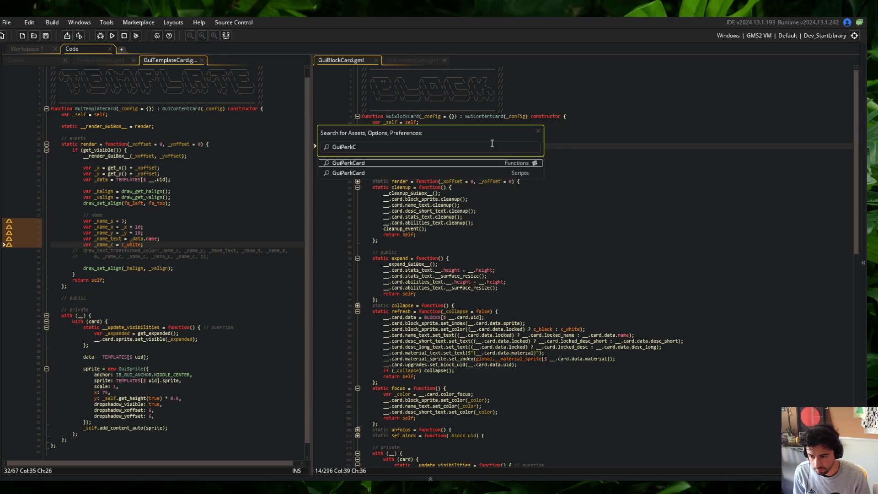
key(Return)
key(ctrl+t)
text(GuiTrapCard)
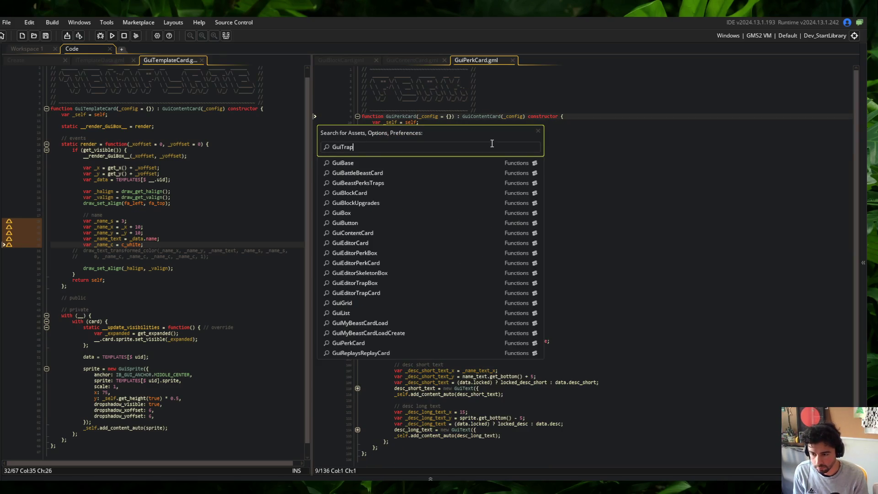
key(Return)
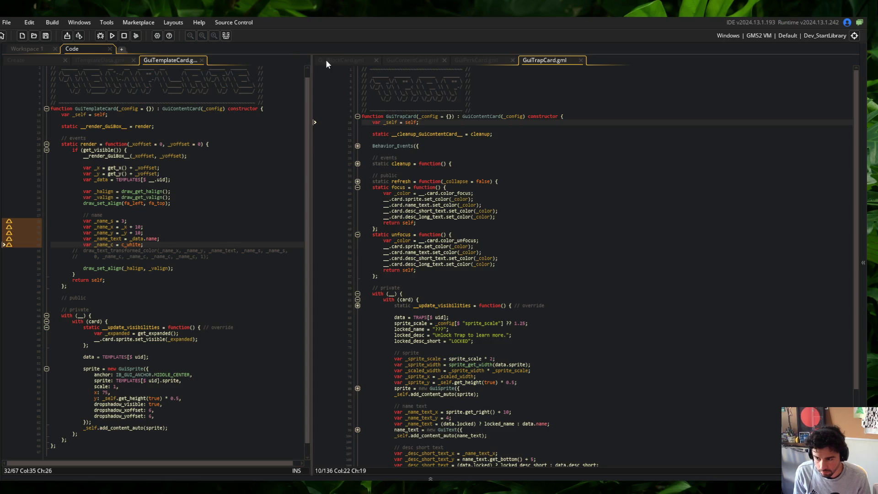
Search GuiBlockCard for 'data' and step through every match.
click(328, 63)
click(490, 164)
click(477, 188)
scroll(477, 188, down, 5)
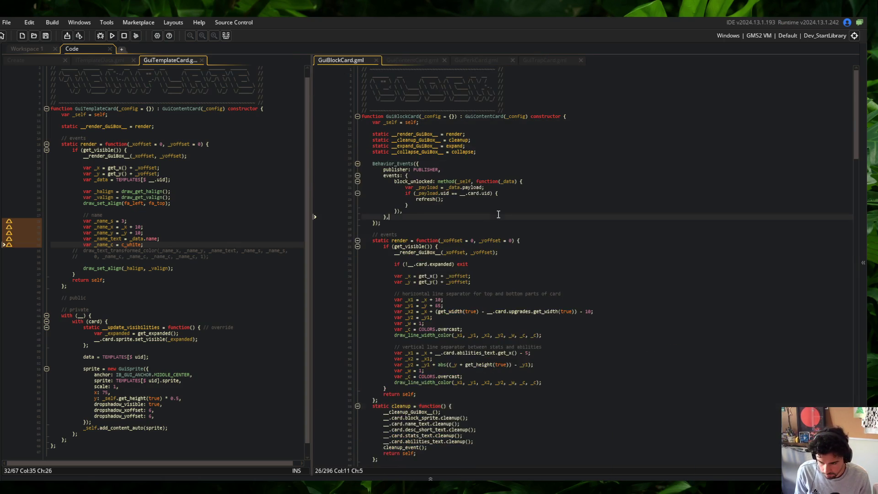
key(ctrl+f)
text(data)
click(844, 82)
click(844, 82)
click(844, 82)
click(844, 82)
click(844, 82)
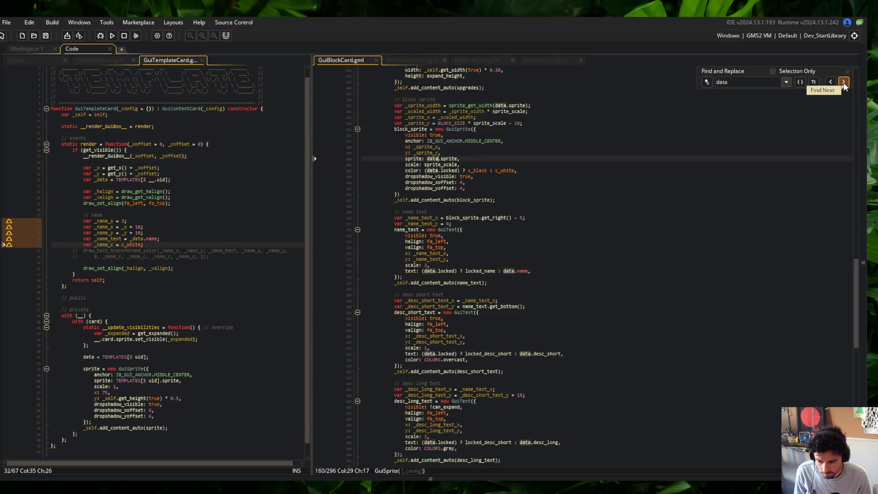
click(844, 82)
click(844, 82)
click(844, 82)
click(844, 82)
click(843, 83)
click(844, 82)
click(844, 83)
click(844, 82)
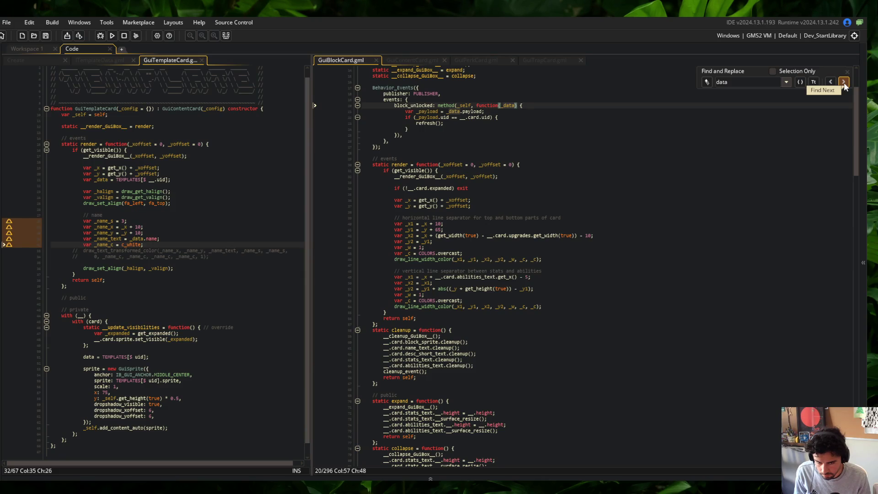
click(844, 82)
click(844, 82)
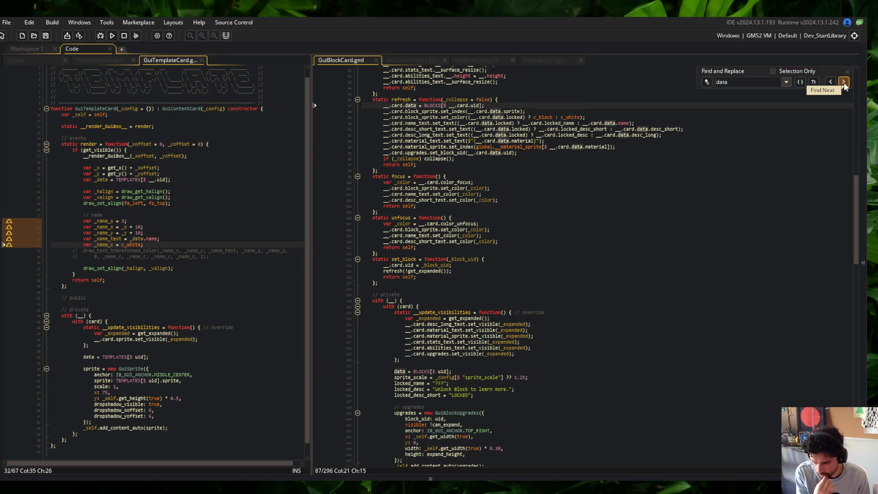
click(844, 83)
click(843, 83)
click(844, 83)
click(844, 82)
click(843, 83)
click(843, 83)
click(844, 83)
click(843, 83)
click(843, 83)
click(844, 83)
click(844, 82)
click(843, 83)
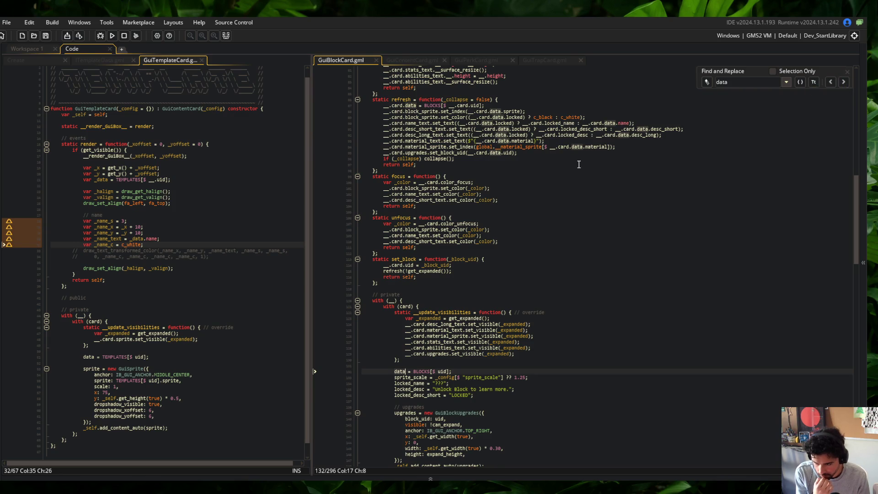
scroll(578, 164, up, 14)
scroll(579, 164, down, 6)
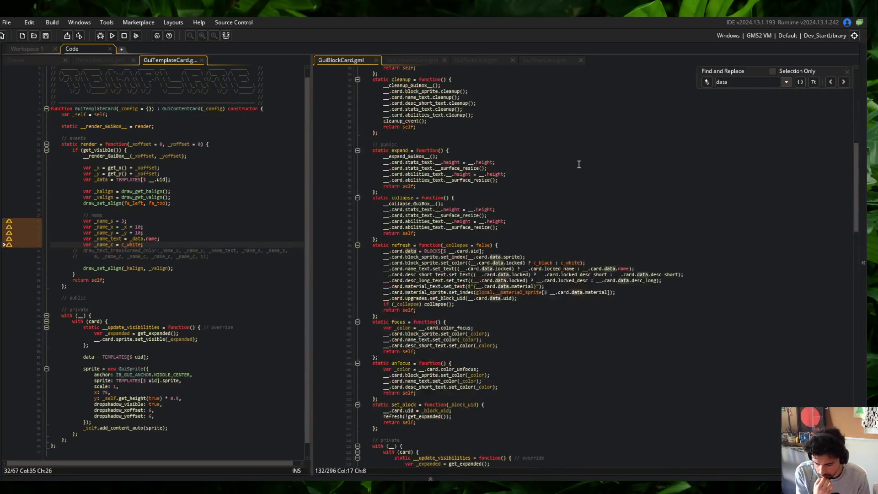
scroll(578, 164, up, 11)
scroll(578, 164, up, 10)
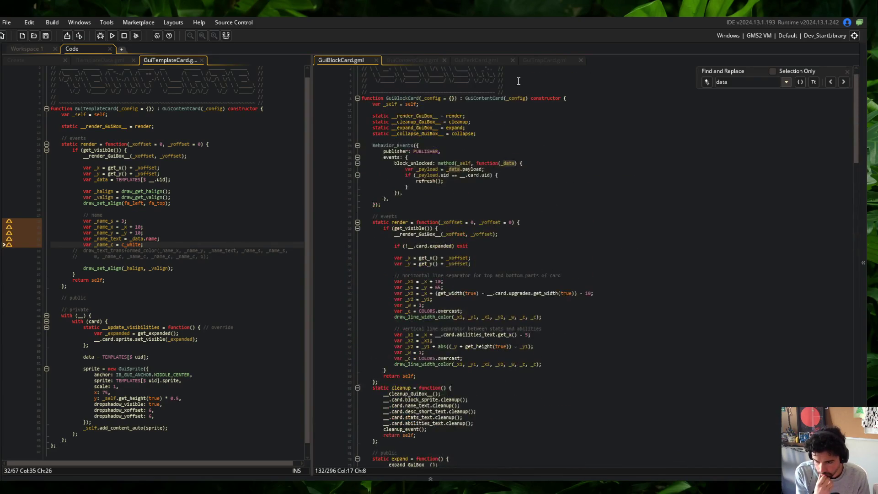
Check GuiPerkCard's refresh function, then close the GuiPerkCard and GuiTrapCard tabs.
click(484, 62)
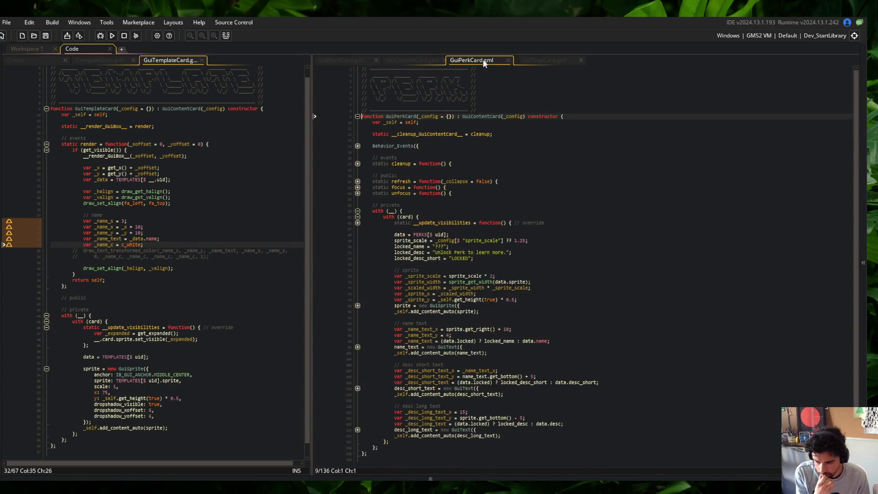
click(358, 182)
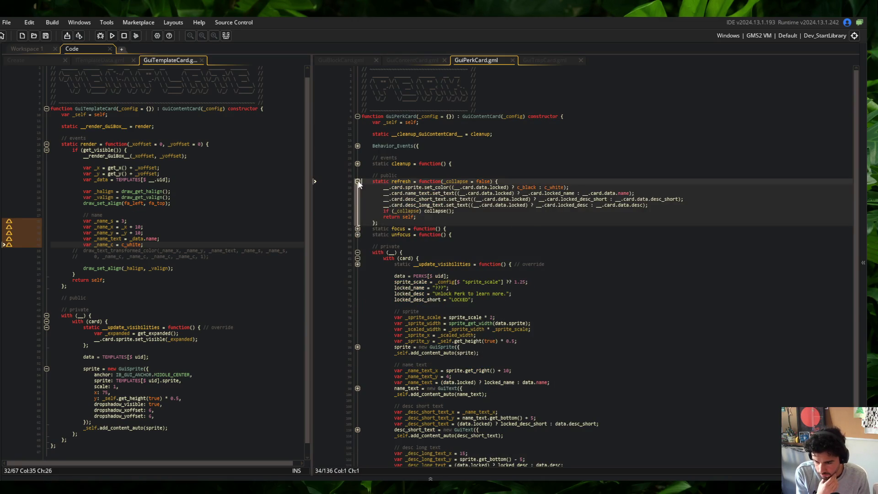
click(357, 181)
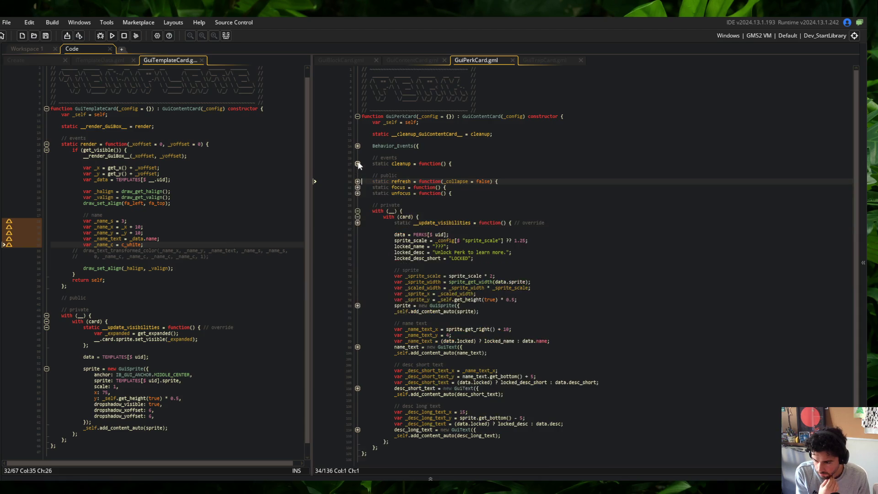
middle_click(466, 61)
middle_click(470, 61)
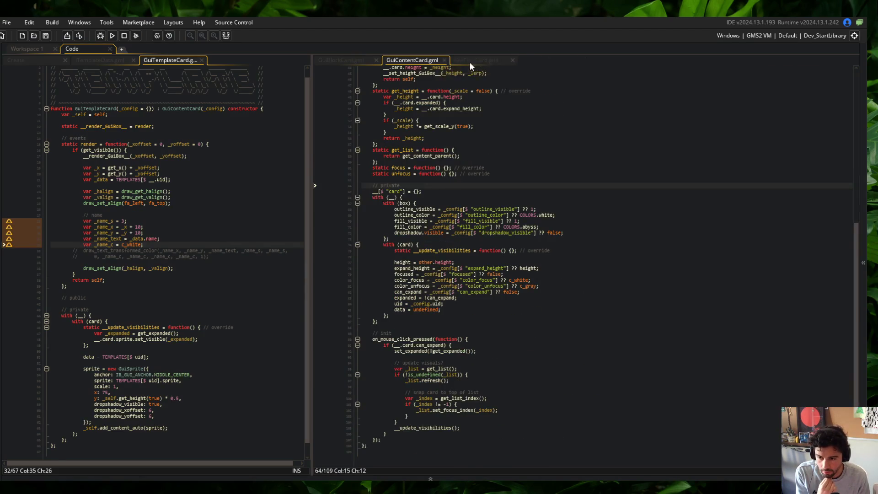
click(314, 68)
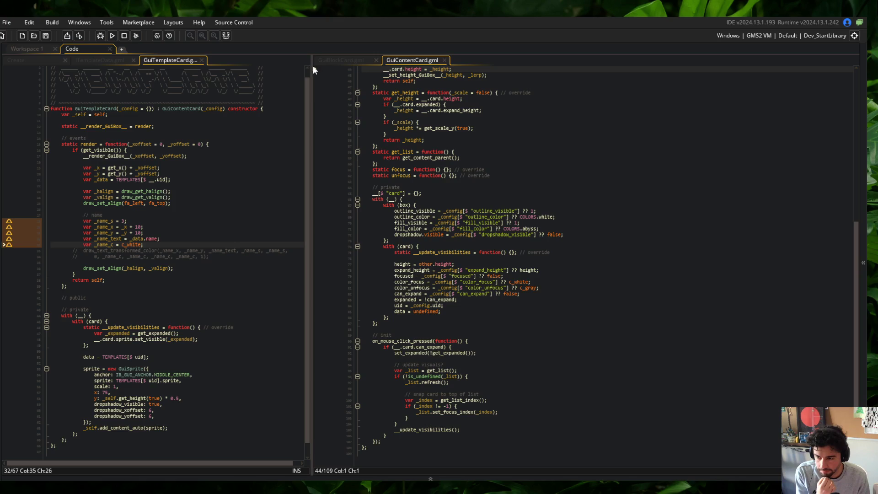
Open todo.txt and delete the GuiContentCards hard-set data reference item.
click(32, 49)
key(ctrl+t)
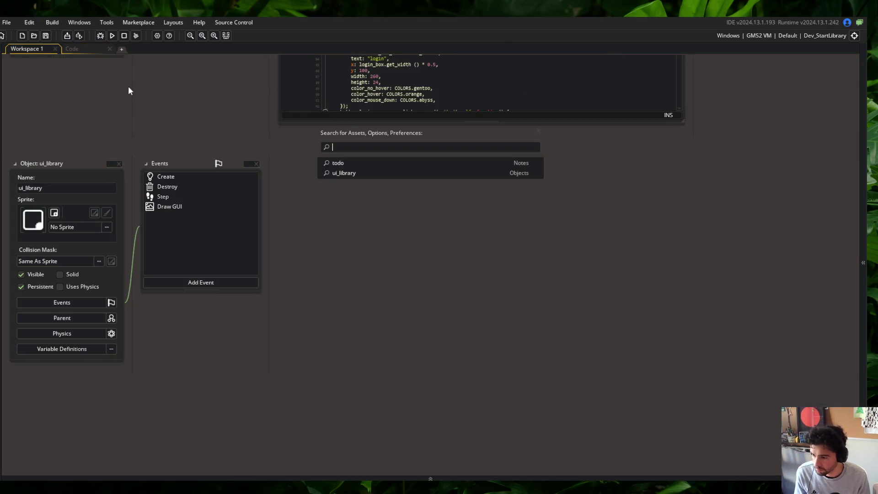
text(todo)
key(Return)
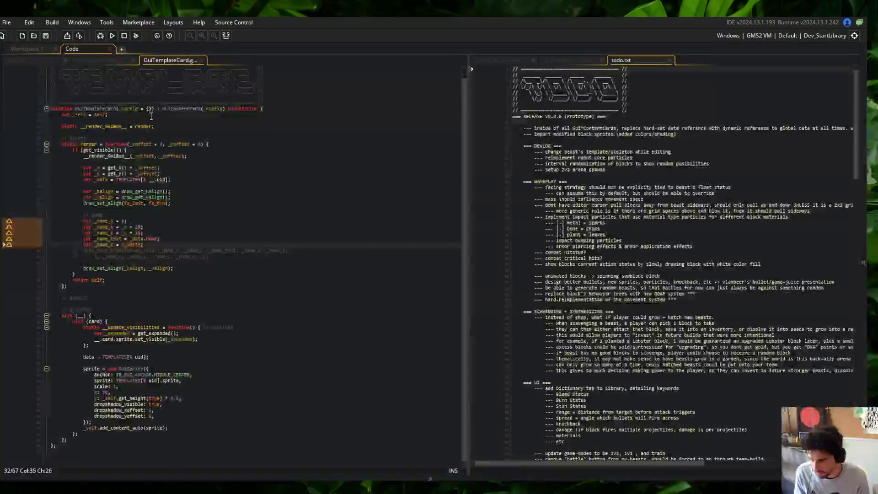
click(593, 131)
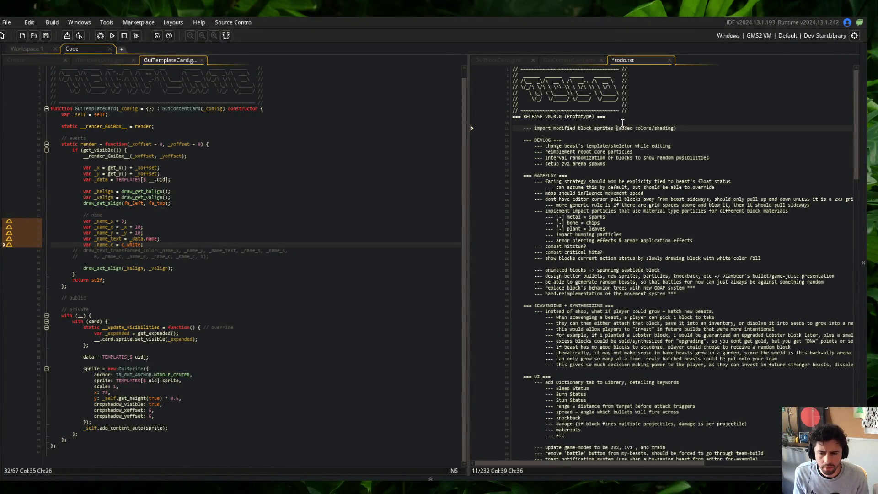
key(ctrl+w)
click(498, 60)
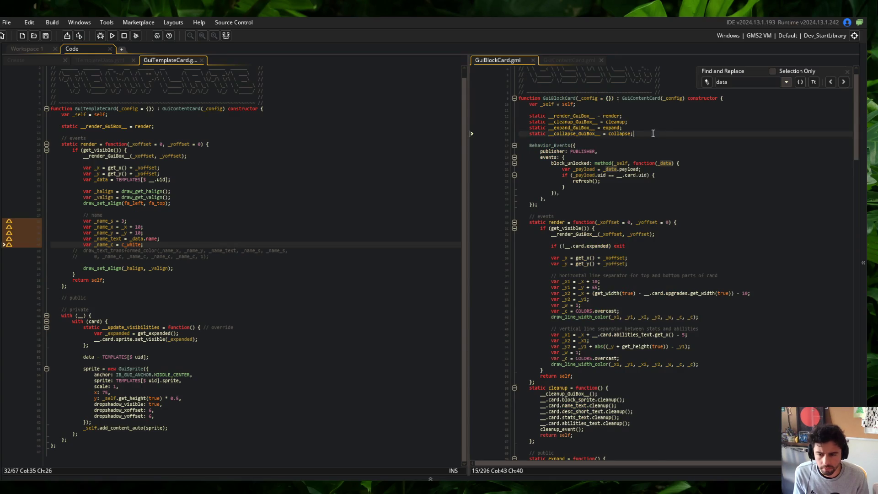
Copy GuiBlockCard's __cleanup_GuiBox__ static alias line into GuiTemplateCard and save.
scroll(659, 236, down, 5)
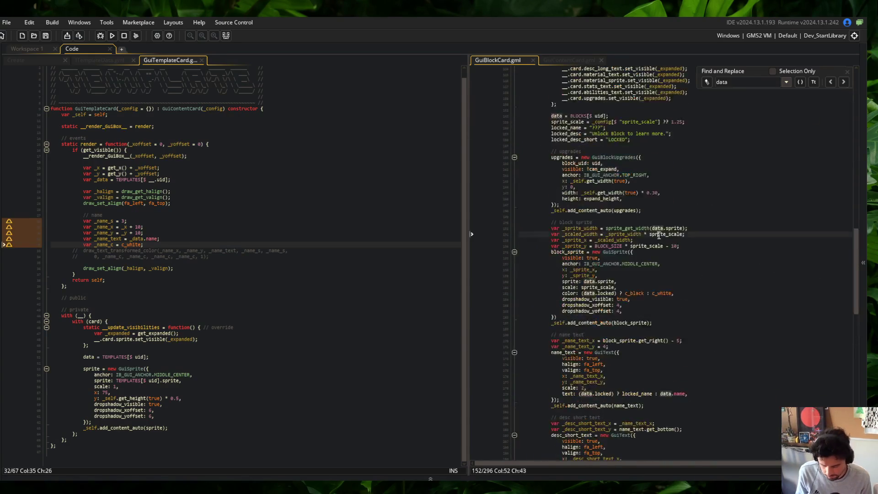
key(ctrl+shift+bracketleft)
click(631, 211)
click(228, 187)
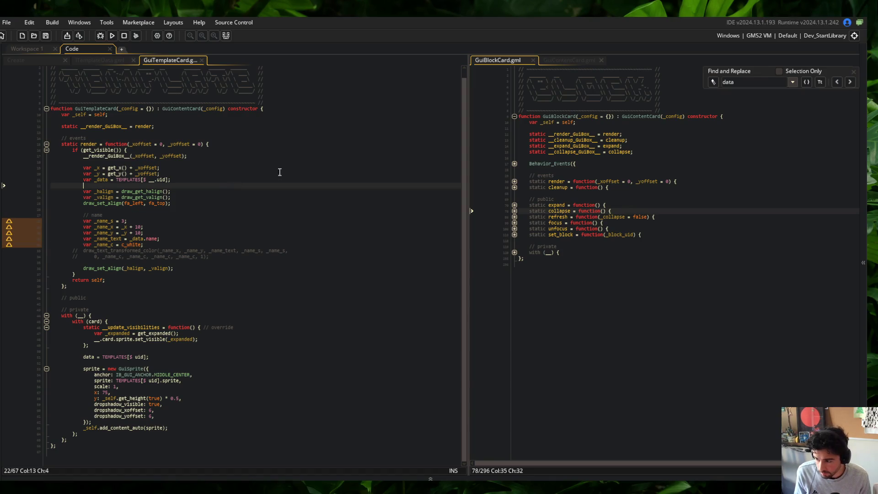
click(514, 181)
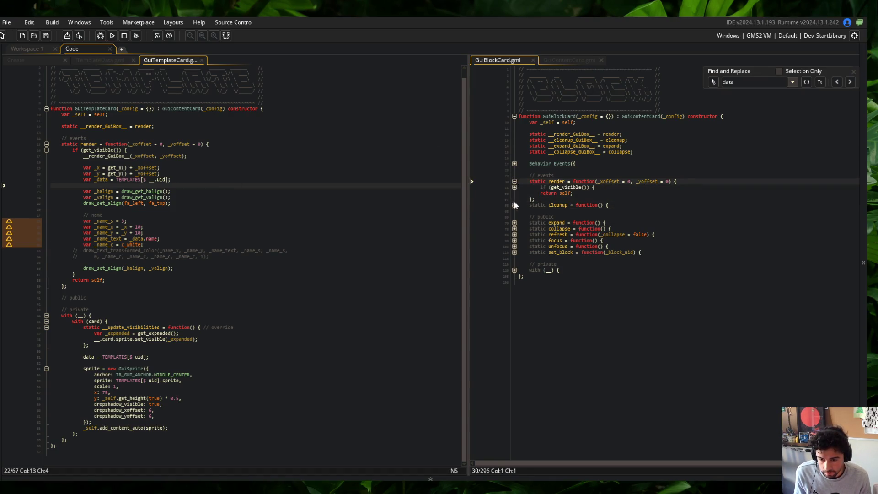
click(514, 181)
click(668, 140)
key(Home)
click(174, 131)
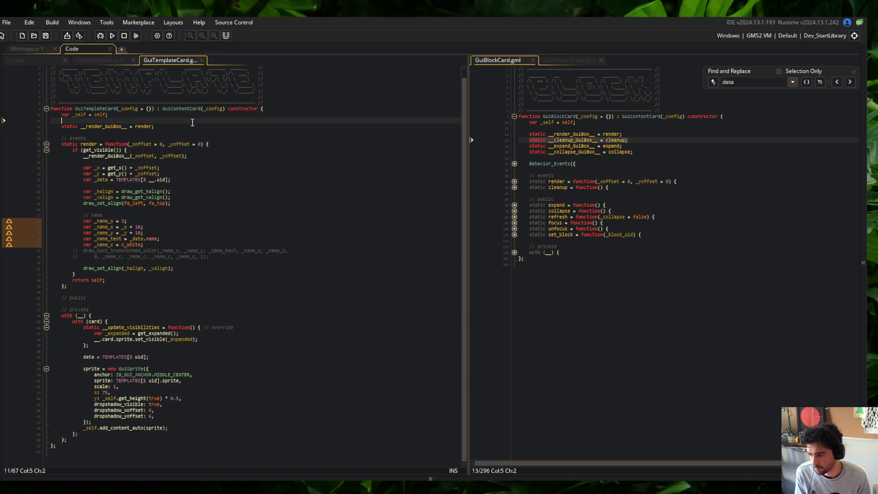
text(static __cleanup_GuiBox__ = cleanup;)
key(ctrl+s)
Add a static cleanup function that calls __cleanup_GuiBox__ and returns self, then save.
scroll(192, 122, down, 1)
scroll(193, 122, up, 1)
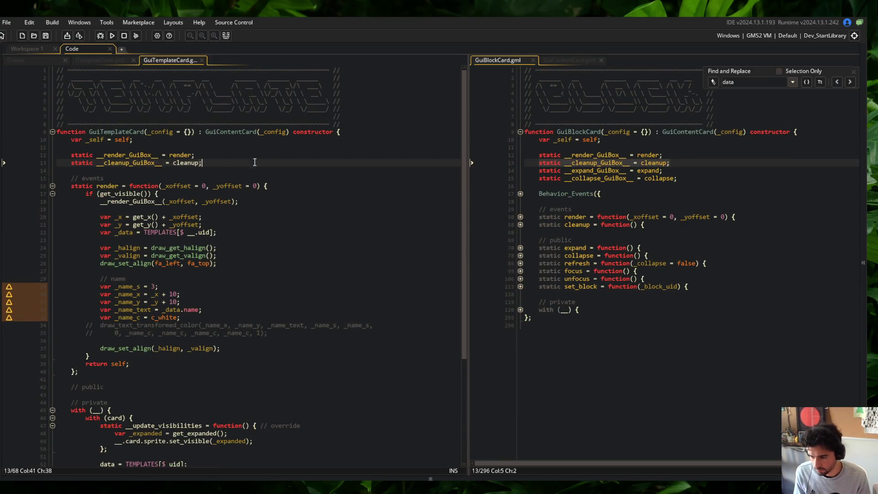
scroll(273, 162, down, 4)
click(125, 282)
key(Return)
text(stat)
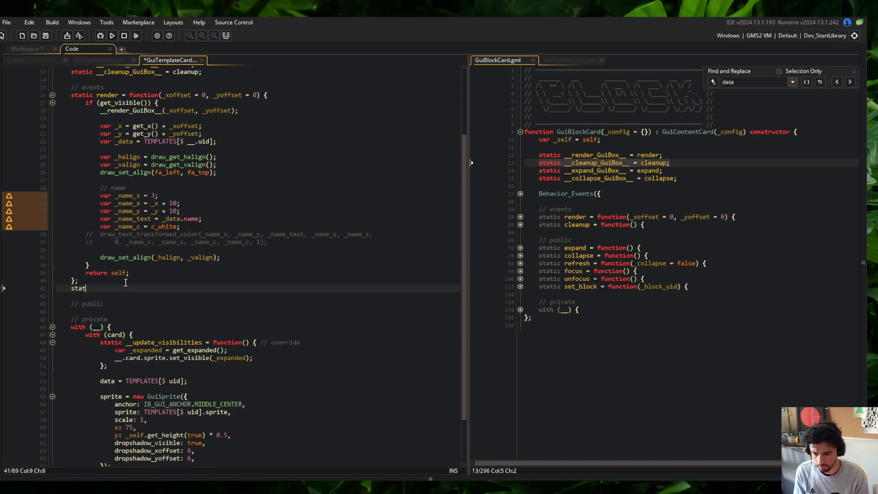
text(ic cleanup = function() {)
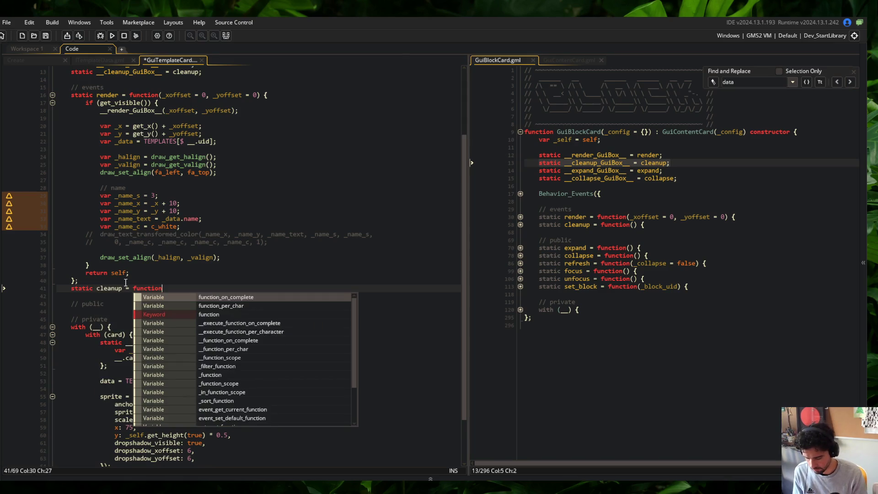
key(Return)
text(_)
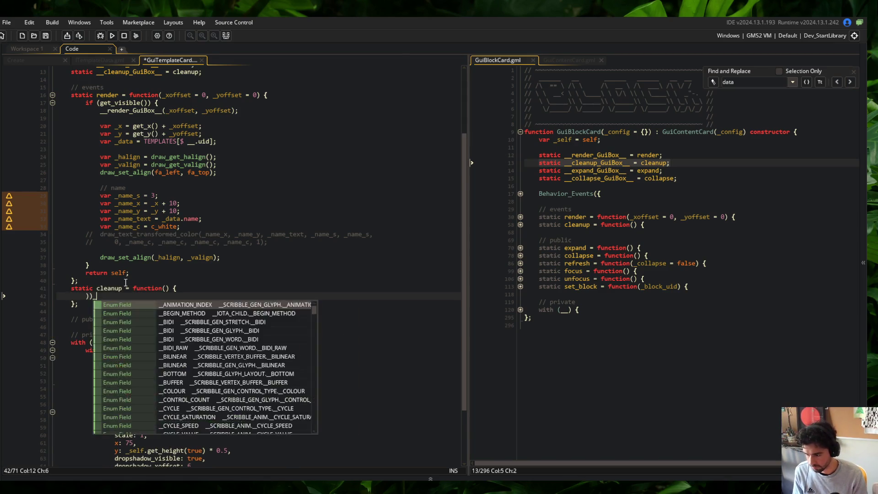
text(_cleanup_GuiBox_)
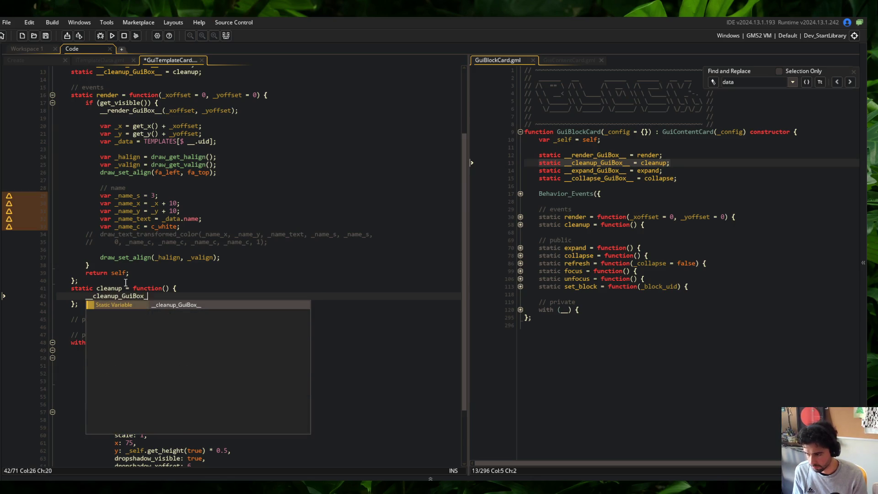
key(Return)
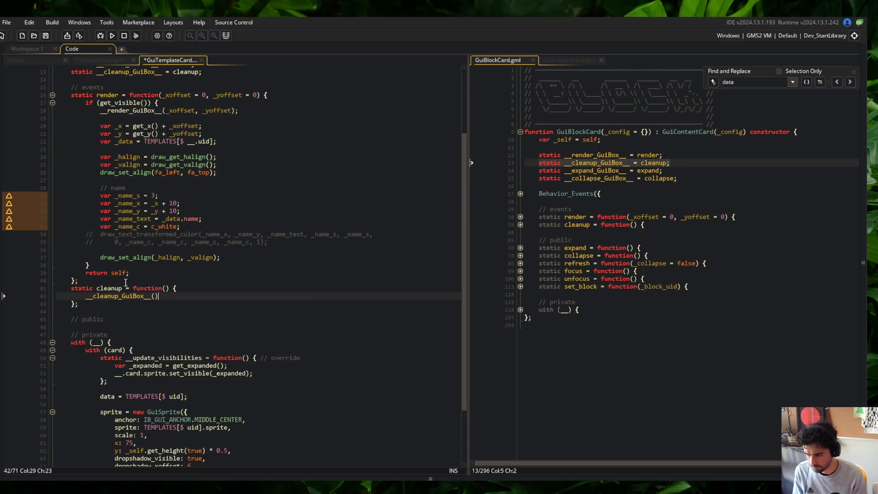
key(Return)
text(return self;)
key(ctrl+s)
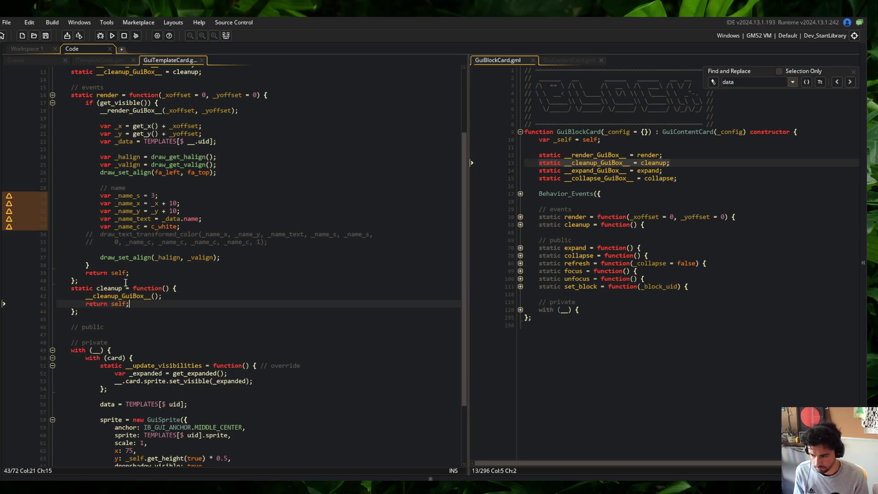
Copy GuiBlockCard's expand and collapse alias lines below the cleanup alias in GuiTemplateCard.
click(520, 248)
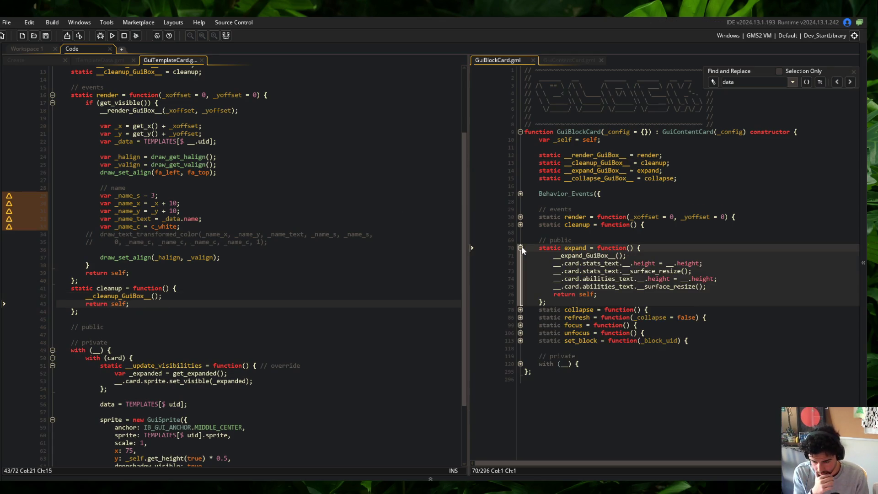
click(718, 165)
click(677, 178)
key(shift+Up)
key(shift+Home)
key(ctrl+c)
click(239, 180)
scroll(240, 160, up, 3)
click(240, 136)
key(Down)
key(End)
key(Return)
key(ctrl+v)
Add commented-out static expand and collapse stub functions after cleanup and save.
key(Down)
key(Down)
key(Down)
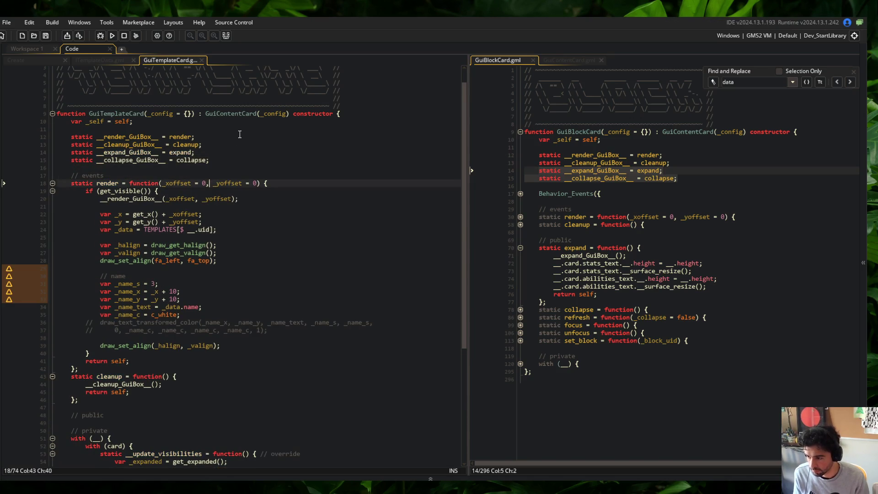
key(ctrl+m)
key(Down)
key(ctrl+m)
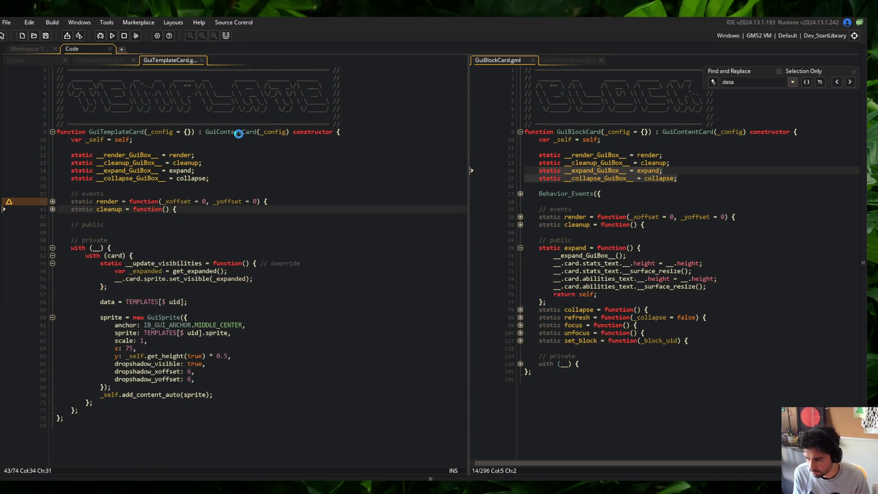
key(Return)
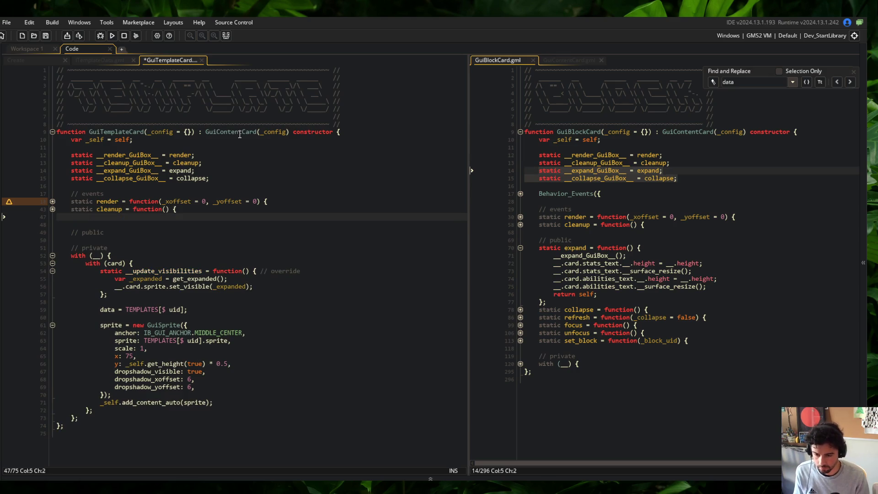
text(//)
key(Tab)
text(static e)
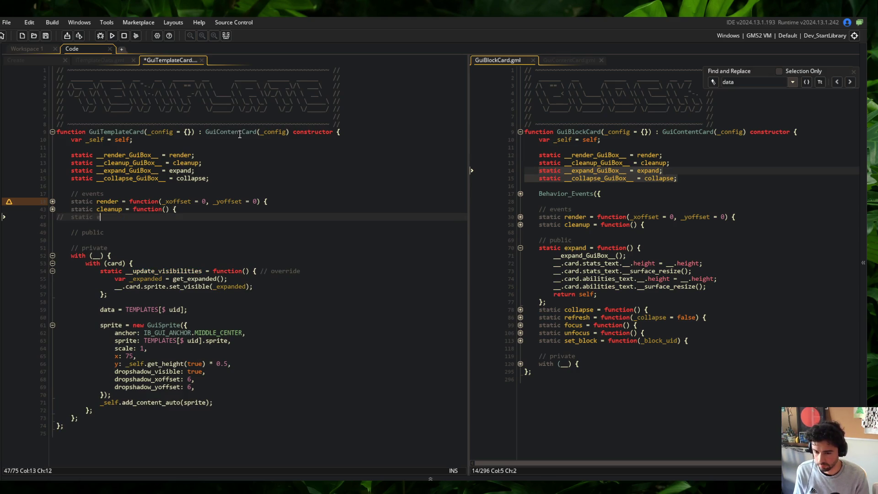
text(xpand = function() {})
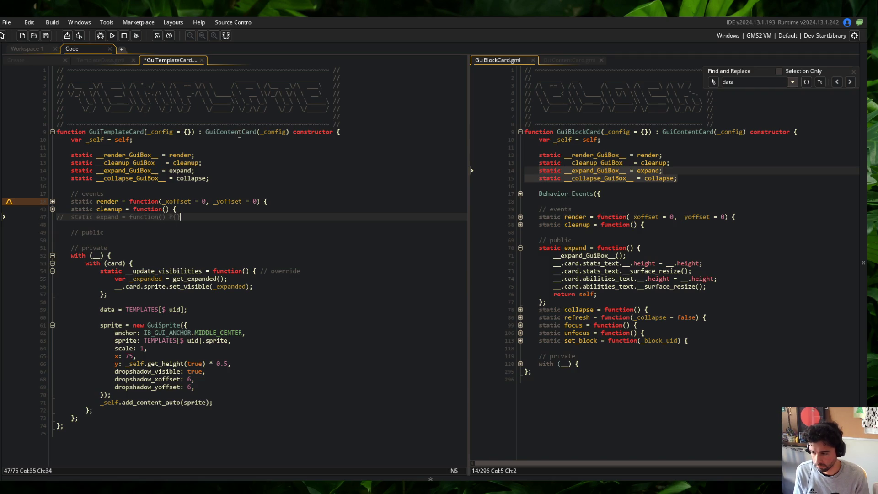
text(;)
key(Return)
text(//)
key(Tab)
text(static collapse = function() )
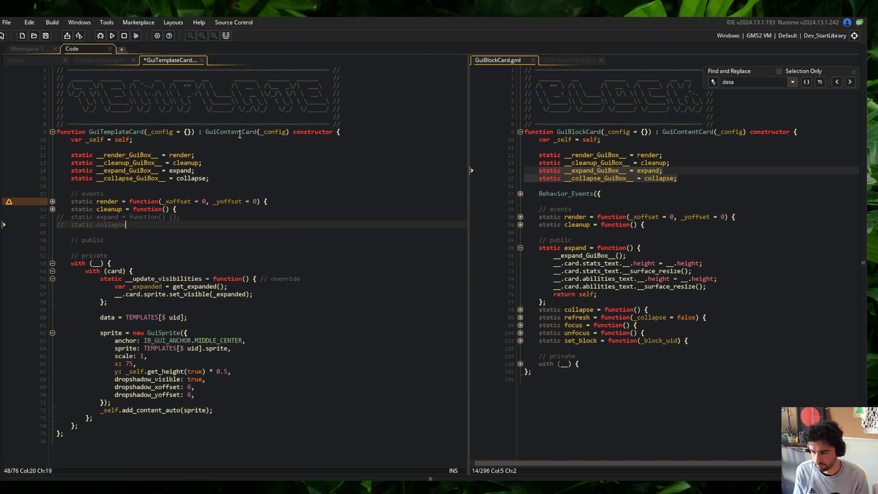
text({};)
key(ctrl+s)
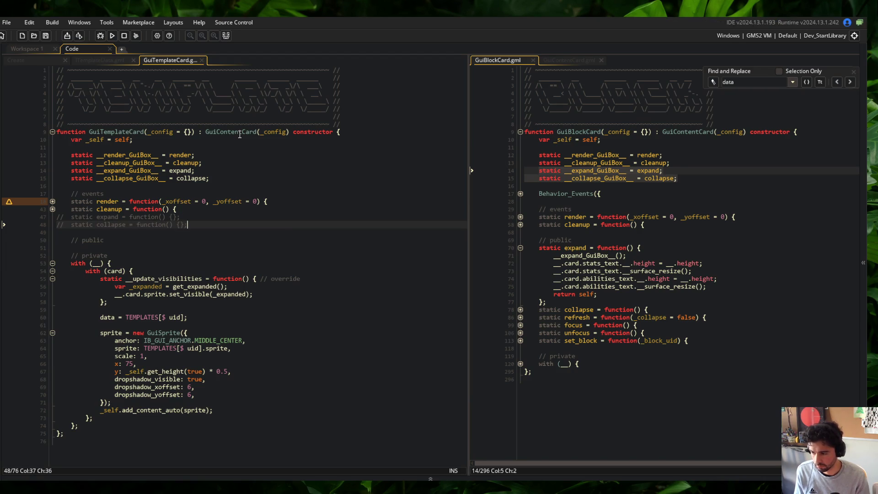
Compare GuiBlockCard's with (card) setup code with the template card's private block, then run the game.
click(274, 148)
click(261, 201)
click(229, 263)
click(252, 296)
key(Up)
key(Up)
key(Up)
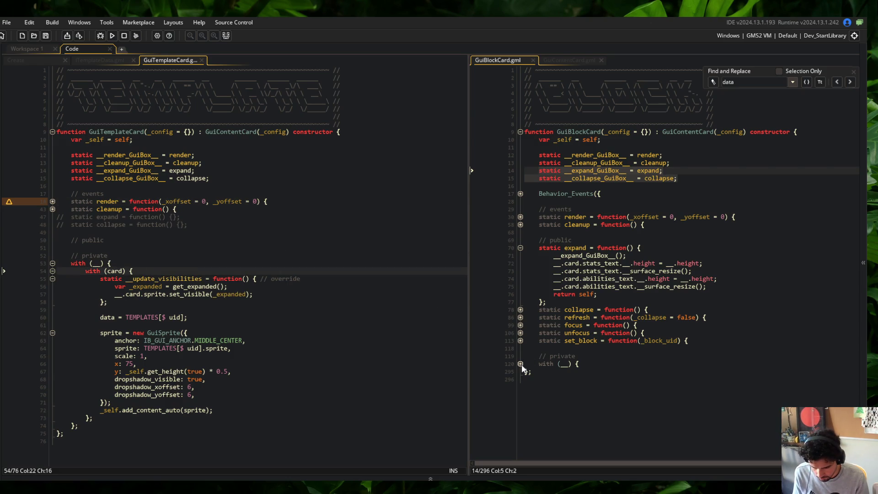
click(520, 363)
click(520, 371)
scroll(594, 320, down, 4)
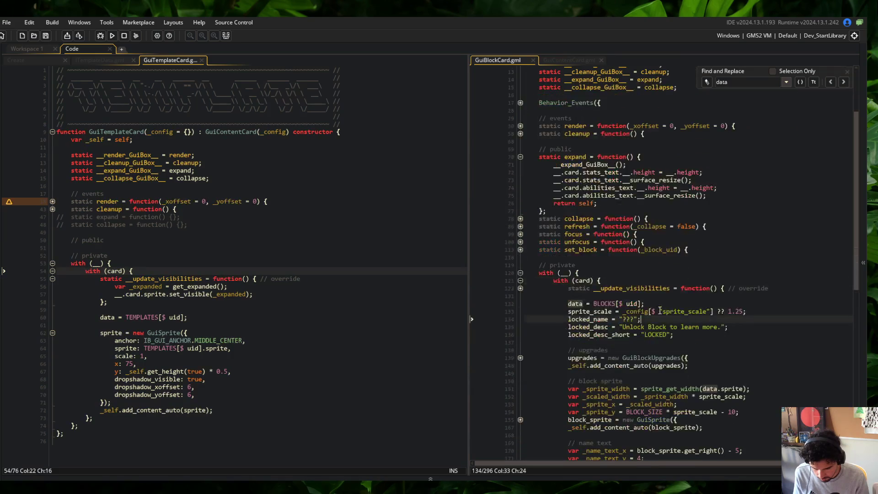
click(622, 312)
click(612, 312)
scroll(536, 220, down, 4)
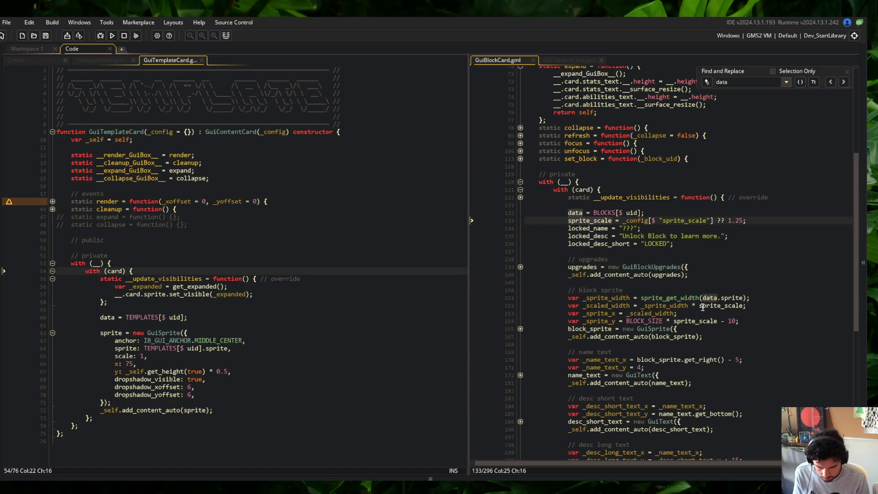
click(590, 228)
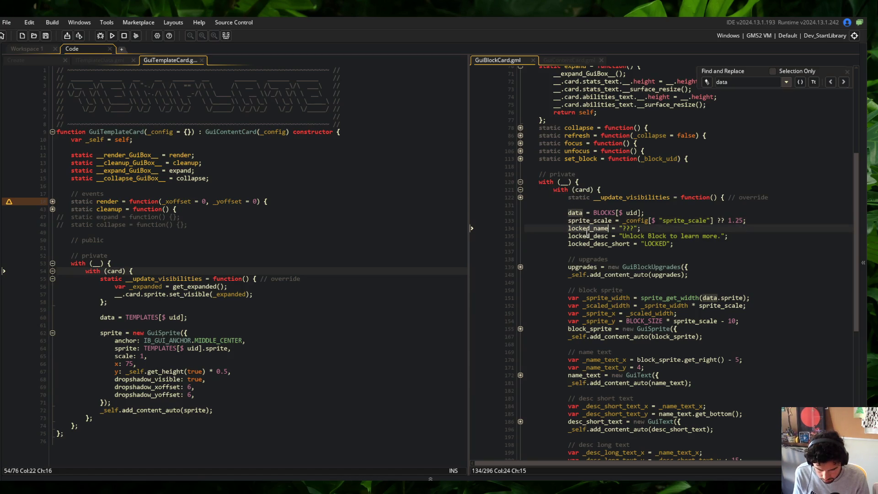
click(111, 263)
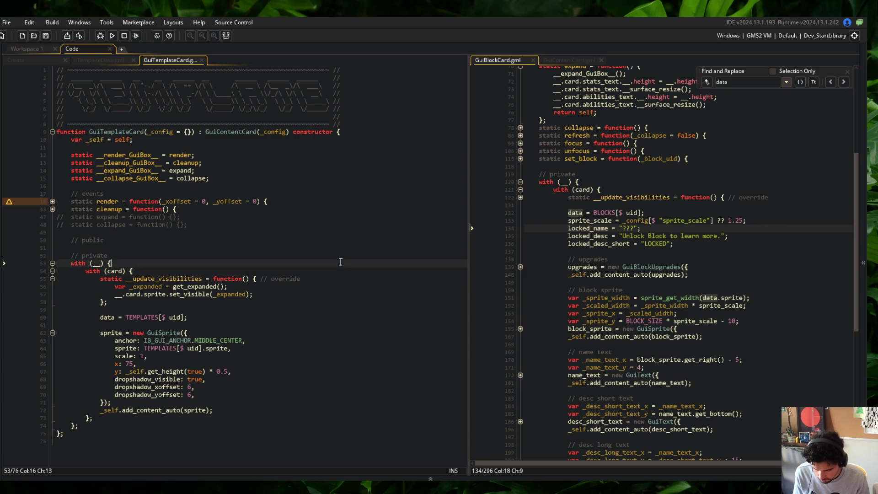
click(112, 36)
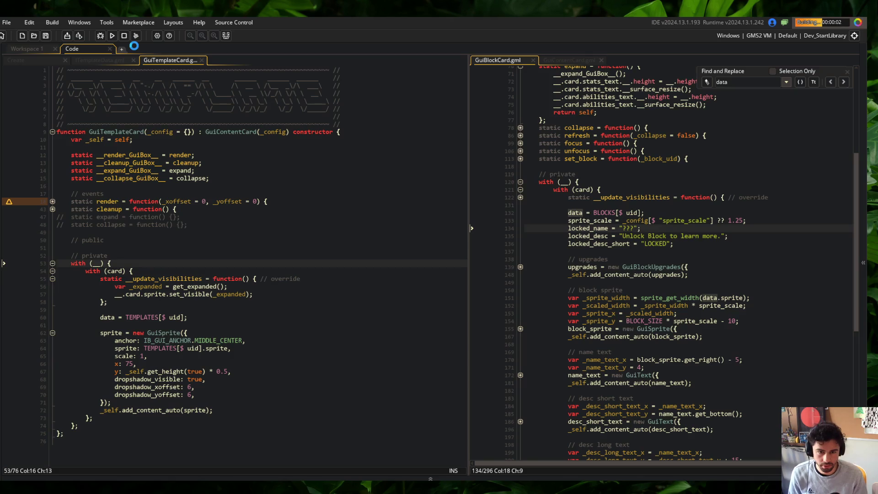
click(85, 60)
click(173, 59)
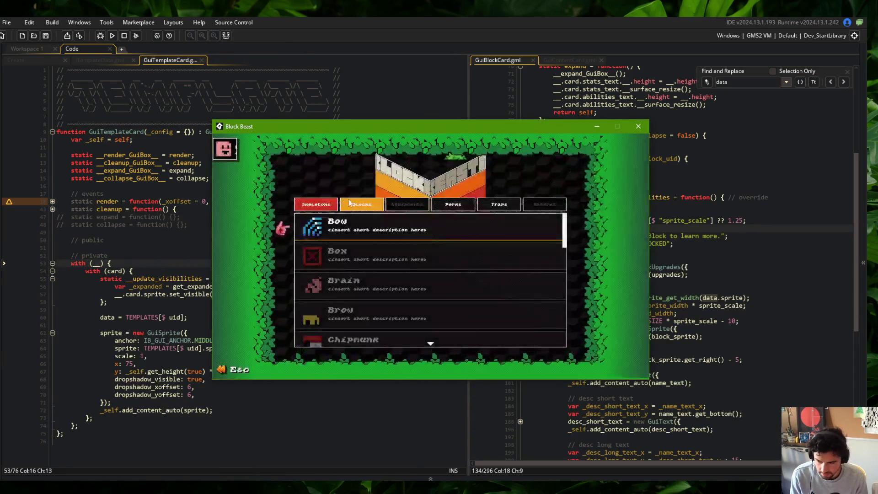
key(Left)
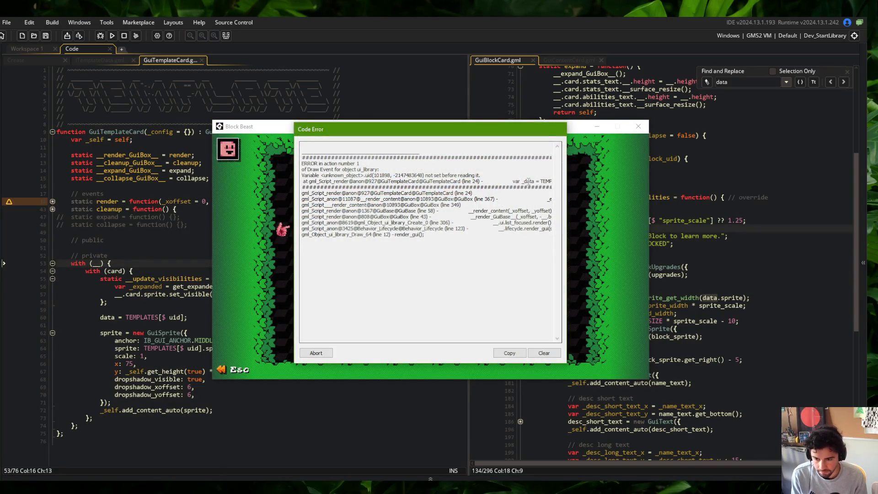
drag(528, 181, 555, 185)
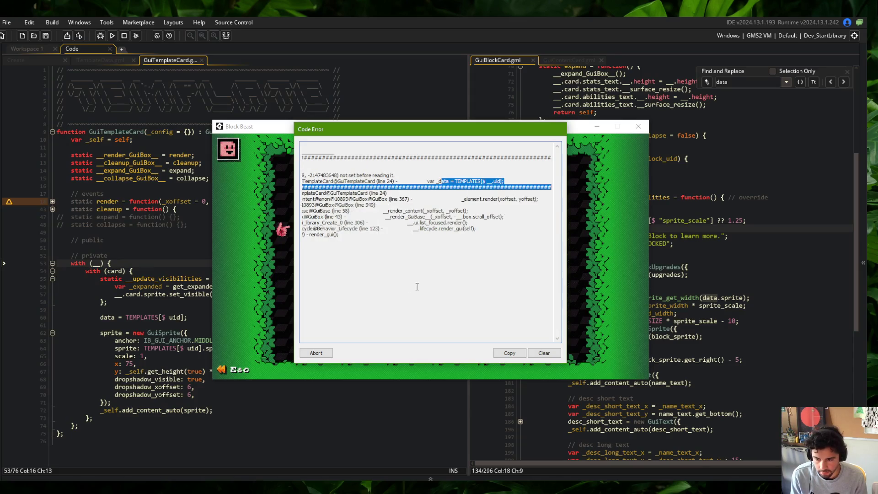
click(329, 355)
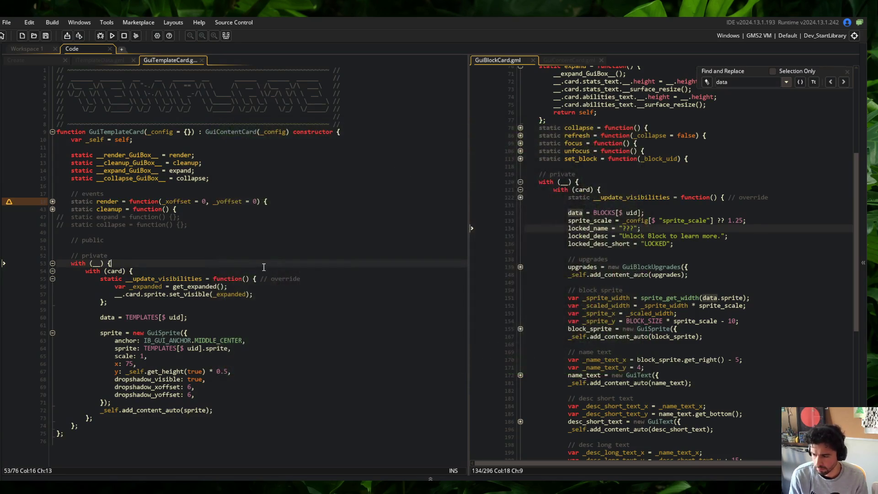
Append '.card.' to the TEMPLATES uid lookup line in the template card's render function.
click(53, 201)
click(197, 248)
text(.card.uid];)
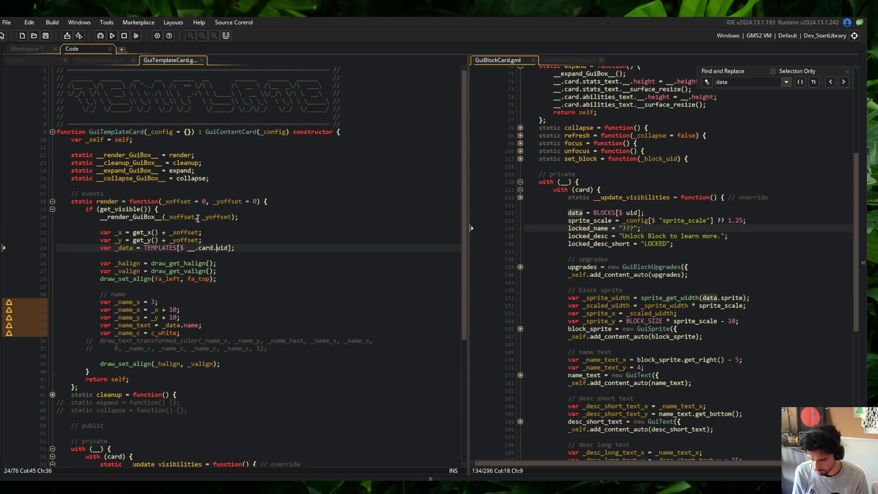
click(196, 170)
Open the ui library Create event, collapse new_list and expand the TEMPLATES card-creation loop.
click(36, 59)
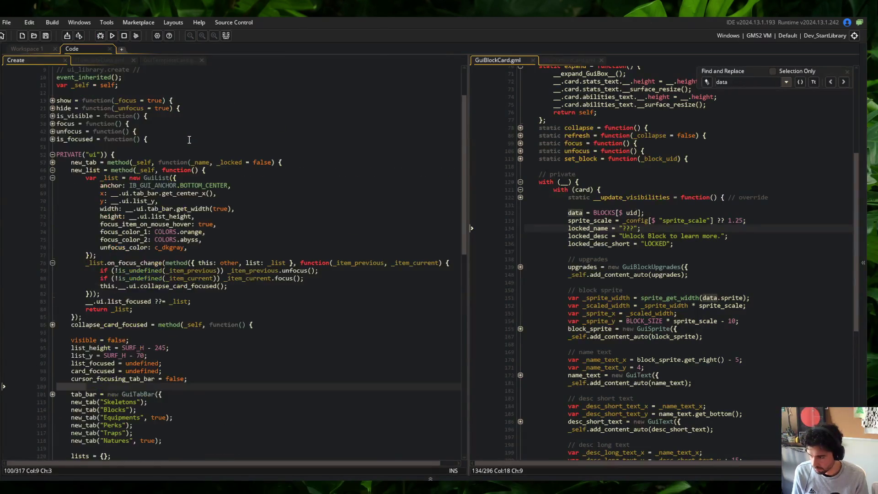
scroll(188, 139, down, 2)
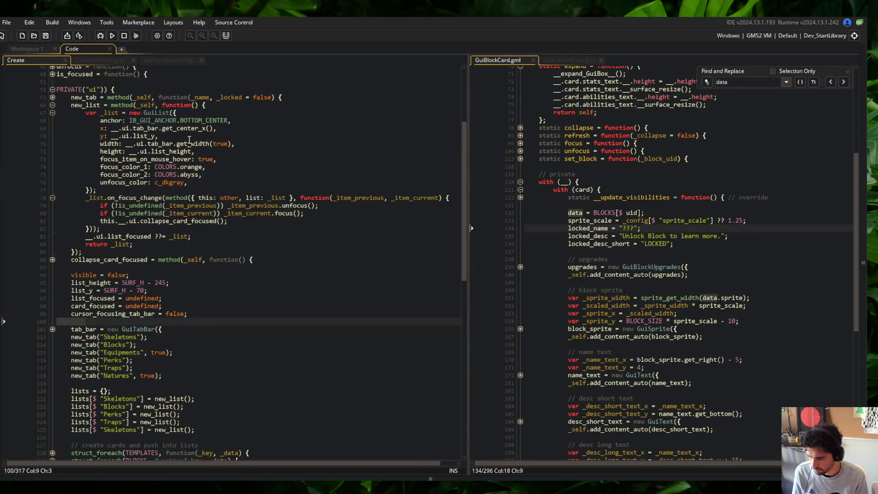
scroll(188, 140, up, 3)
scroll(189, 140, down, 7)
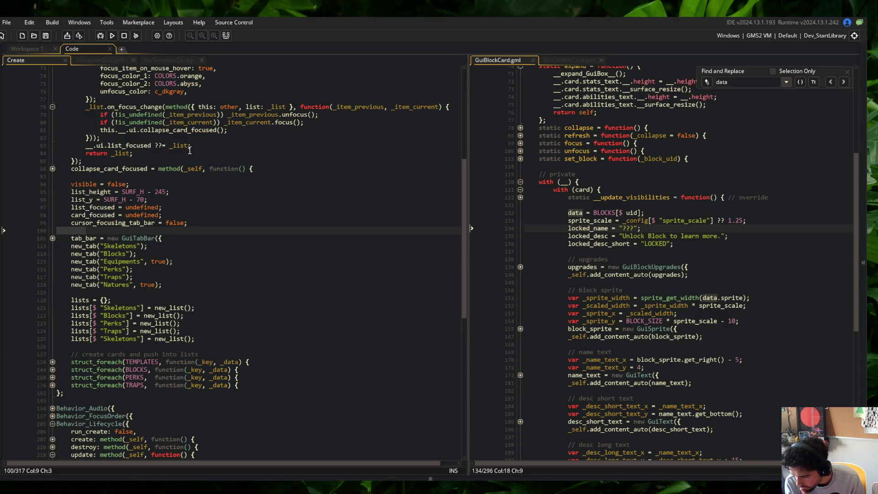
scroll(151, 254, down, 5)
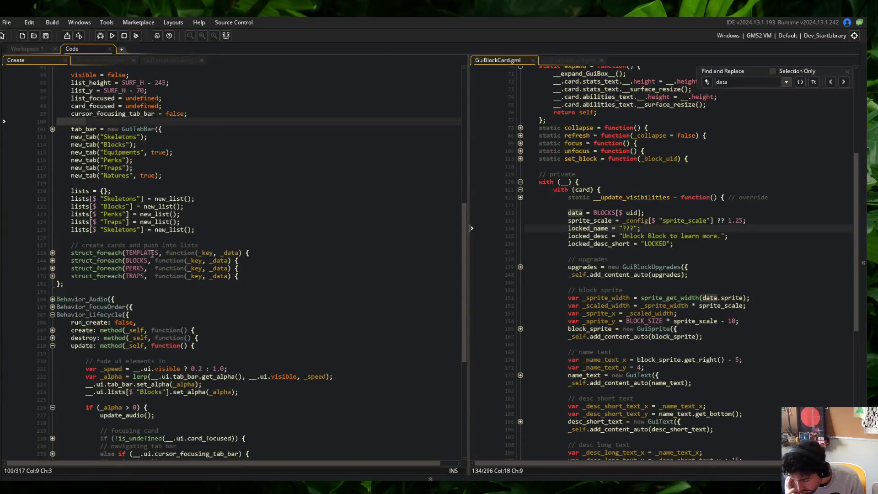
click(55, 329)
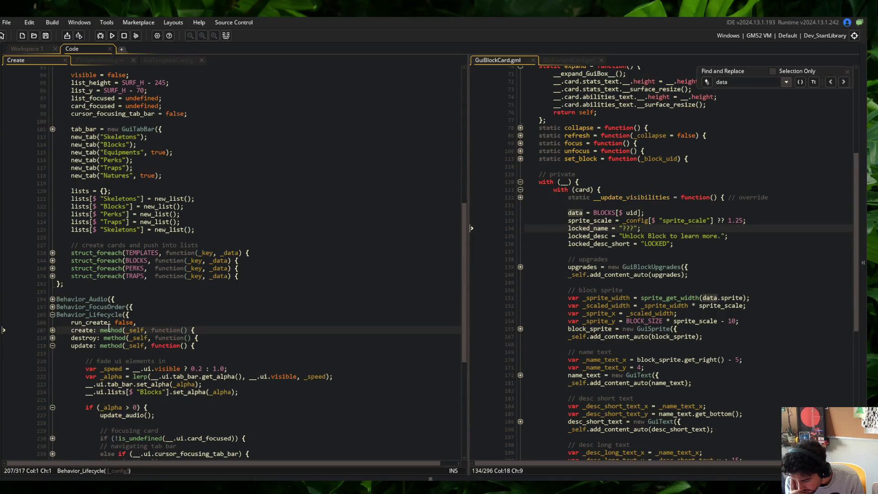
scroll(108, 325, up, 20)
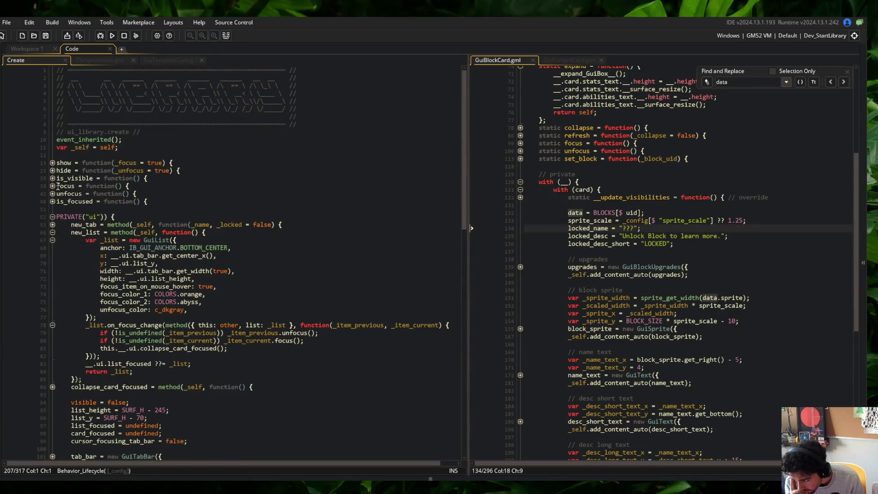
click(56, 194)
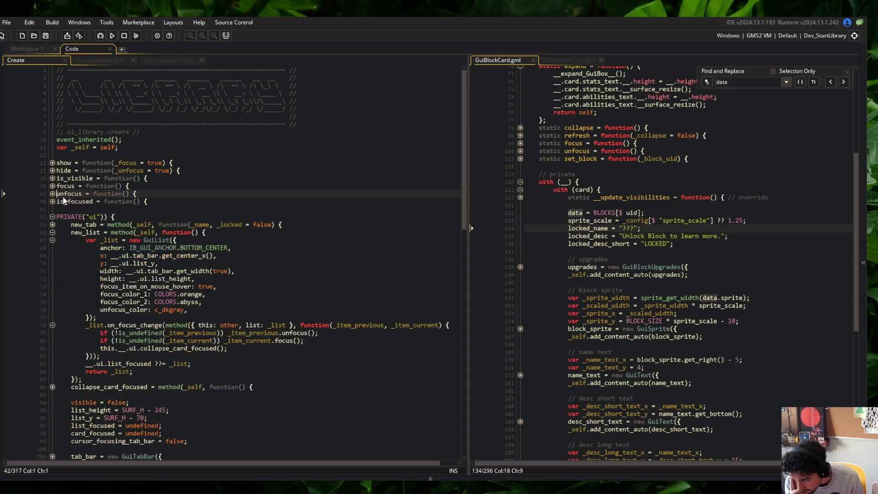
scroll(60, 183, down, 4)
click(52, 141)
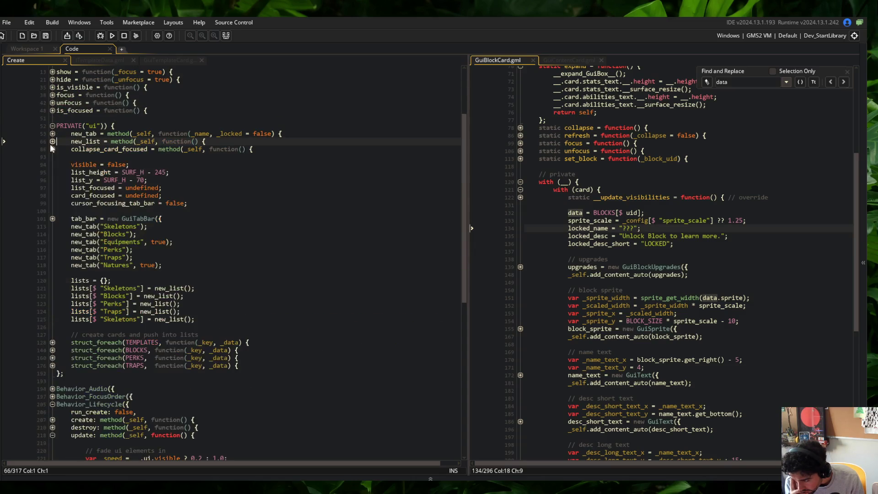
click(209, 292)
click(52, 343)
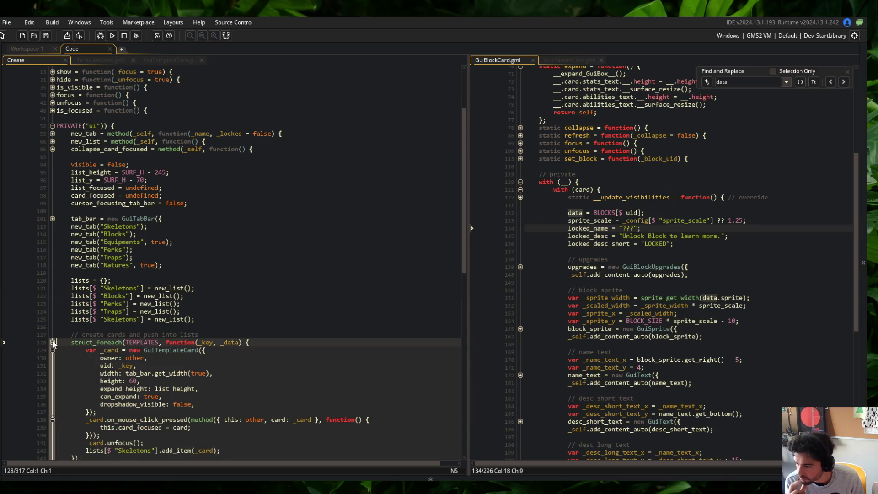
scroll(117, 273, down, 2)
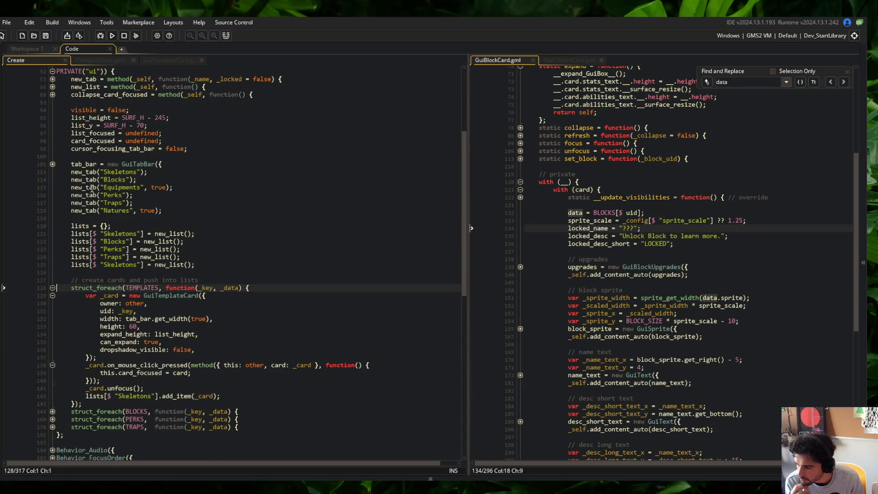
Review the tab bar, new_tab and new_list code, collapsing the alpha-check update block.
click(52, 164)
click(52, 164)
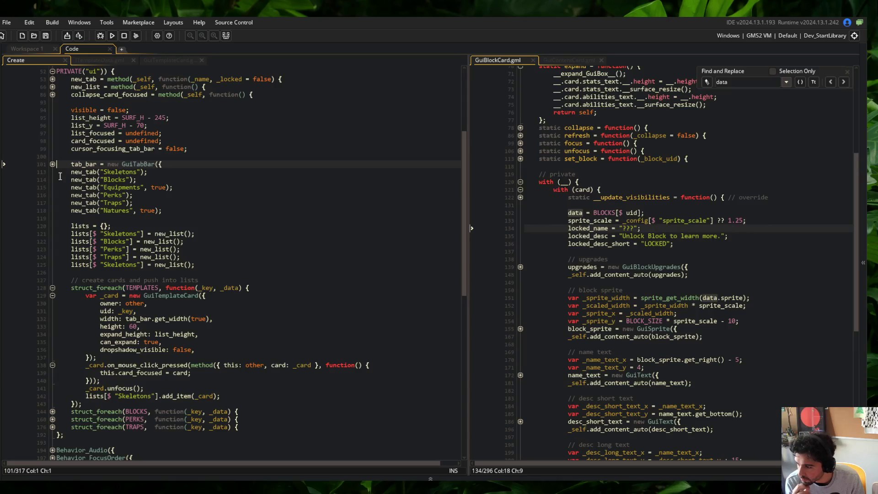
click(52, 79)
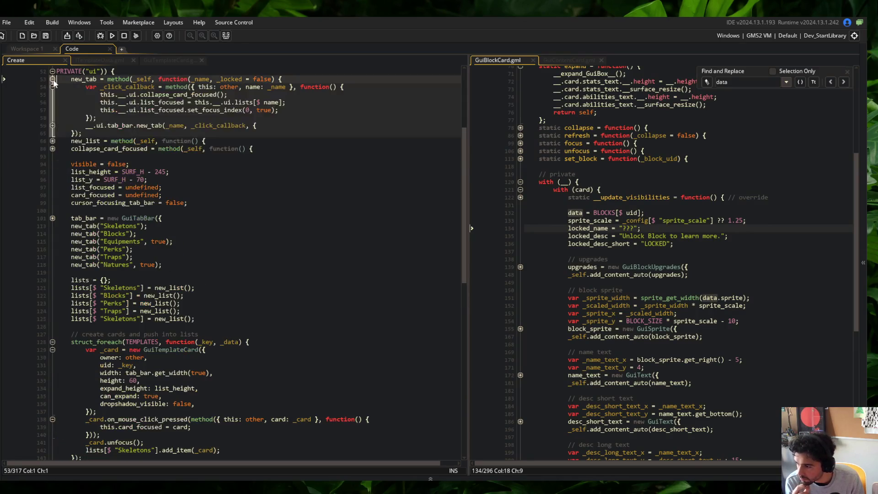
click(53, 79)
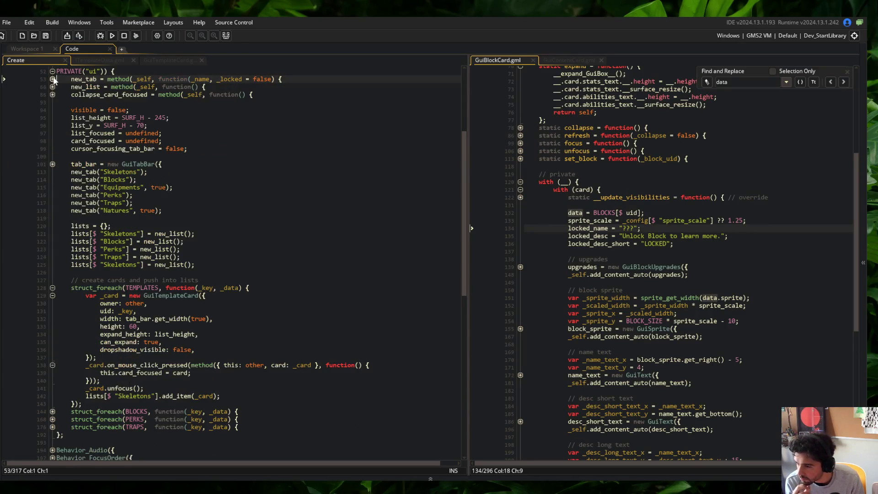
click(52, 87)
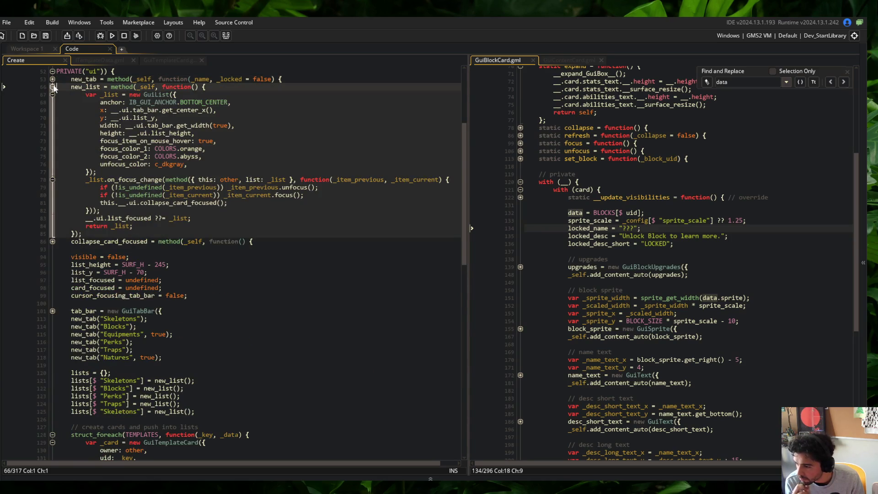
click(53, 87)
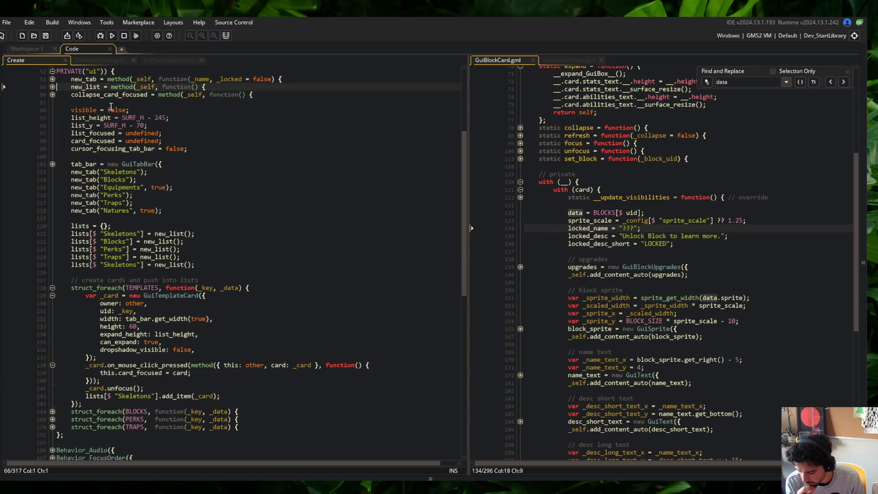
scroll(264, 253, down, 9)
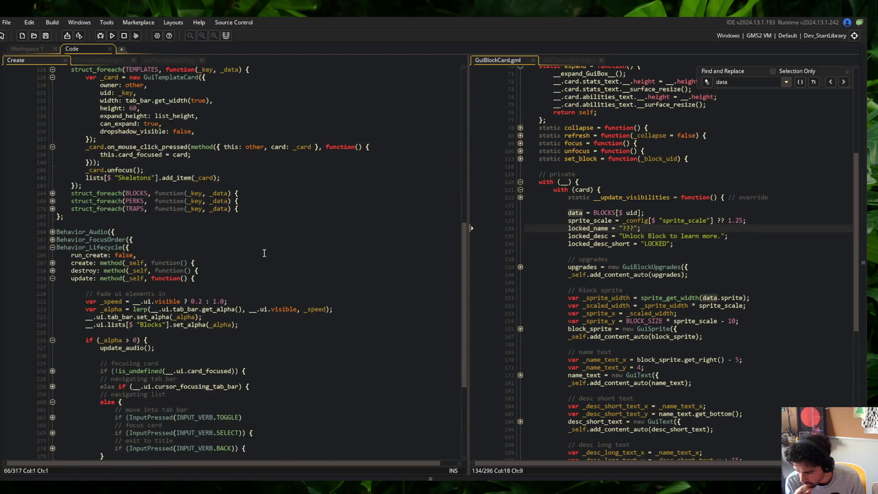
scroll(265, 253, down, 5)
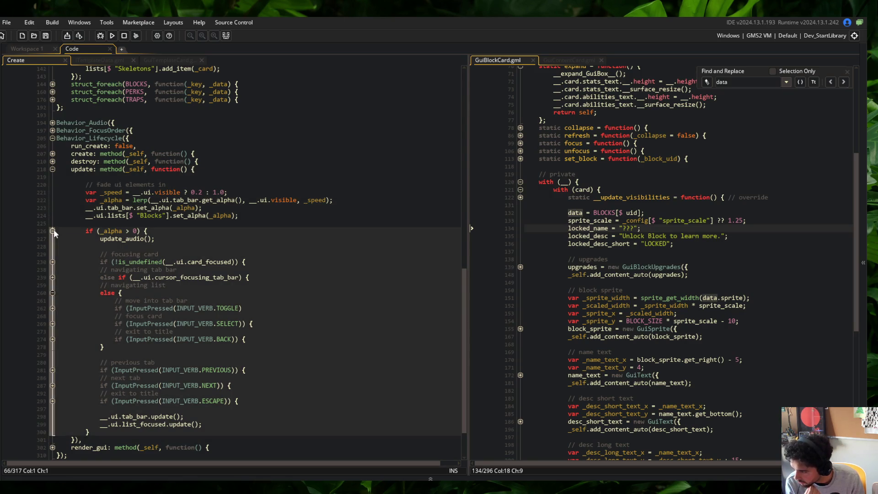
click(52, 231)
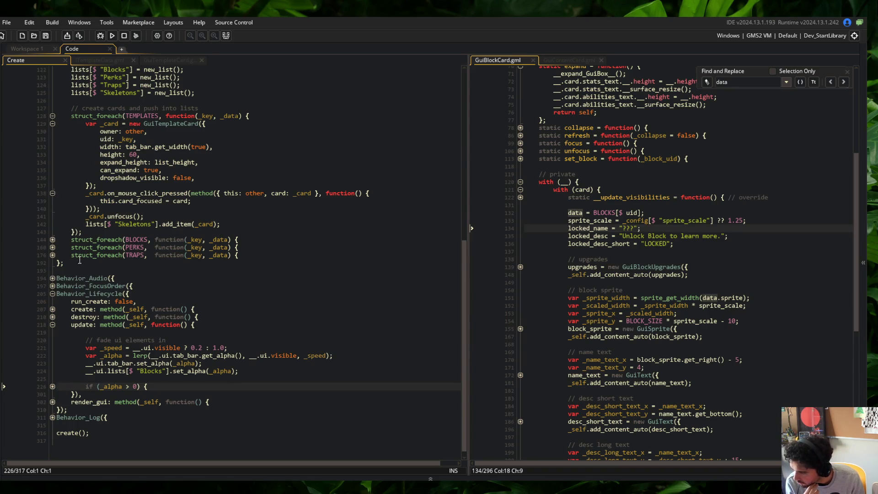
scroll(83, 203, up, 5)
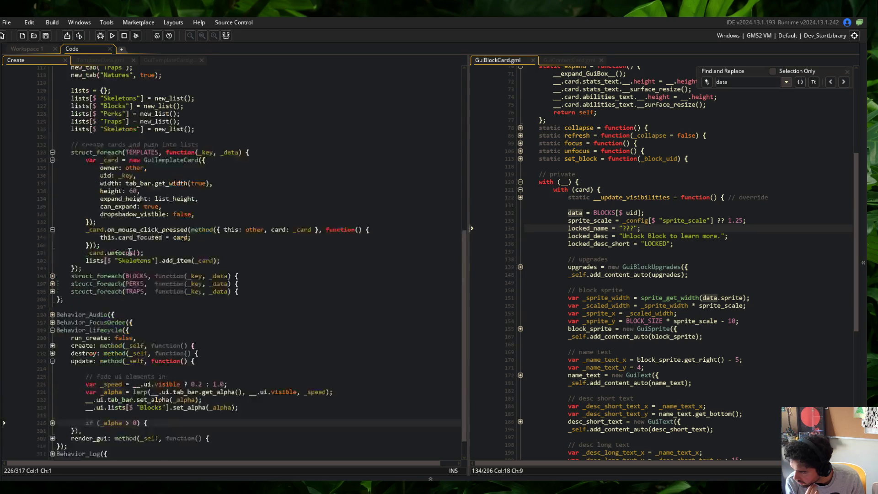
click(201, 221)
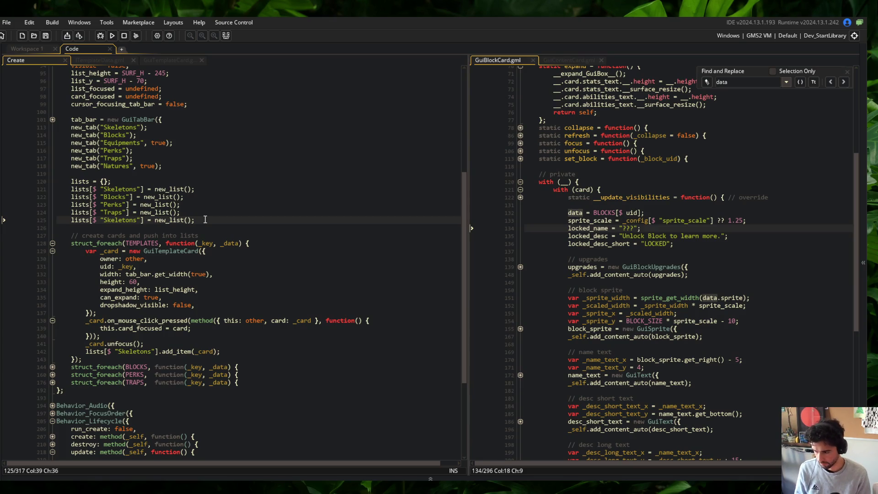
Add list_first = "Skeletons" after the lists setup and save.
key(Return)
key(Return)
text(list_first = )
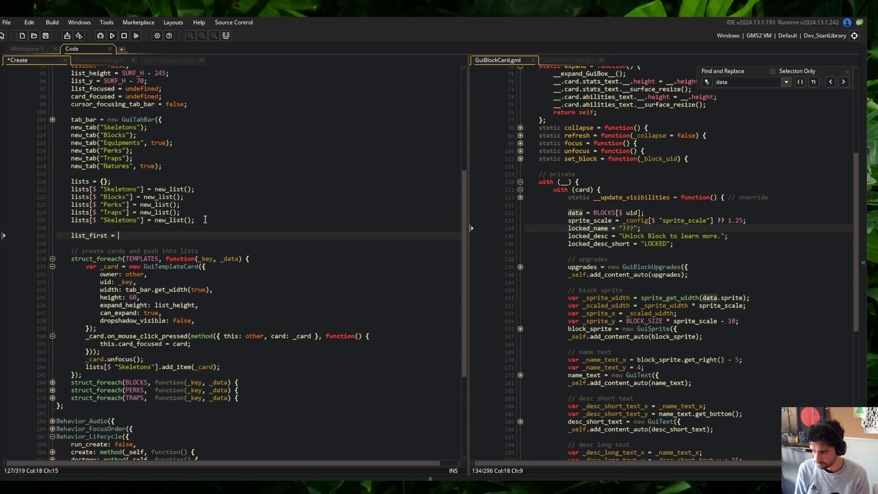
text("Skeletons";)
key(ctrl+s)
Replace the Blocks key in the fade-in line with __.ui.list_first and save.
double_click(90, 235)
scroll(130, 258, down, 5)
double_click(151, 404)
text(__.ui.lists[$ __.)
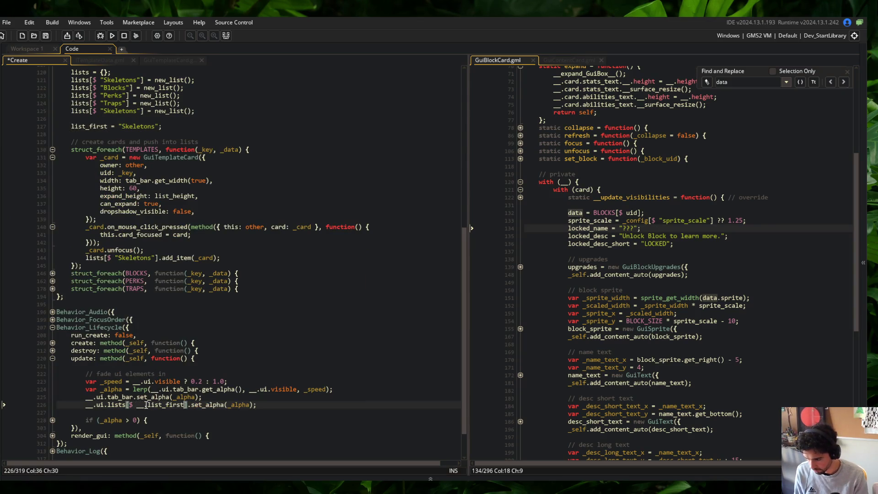
text(list_first)
key(ctrl+s)
click(166, 358)
Check the render_gui and alpha-check update code, then run the game with F5.
click(52, 435)
click(52, 436)
click(53, 420)
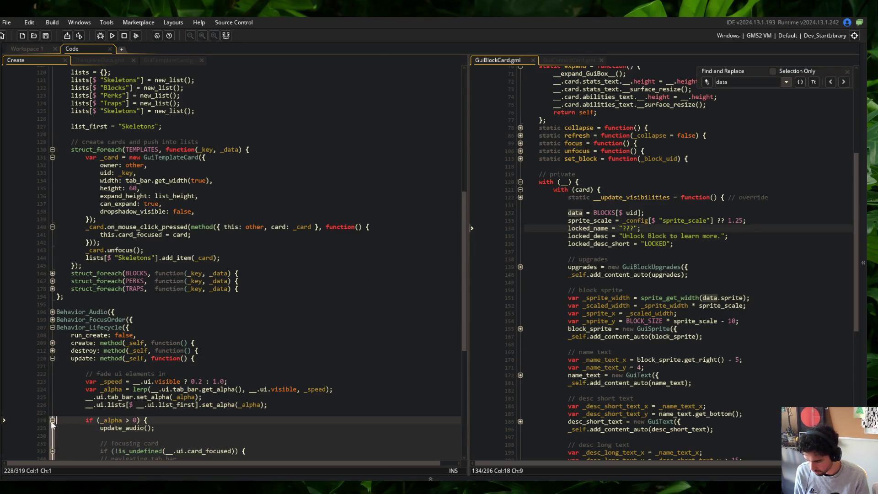
click(87, 412)
scroll(87, 412, down, 5)
key(F5)
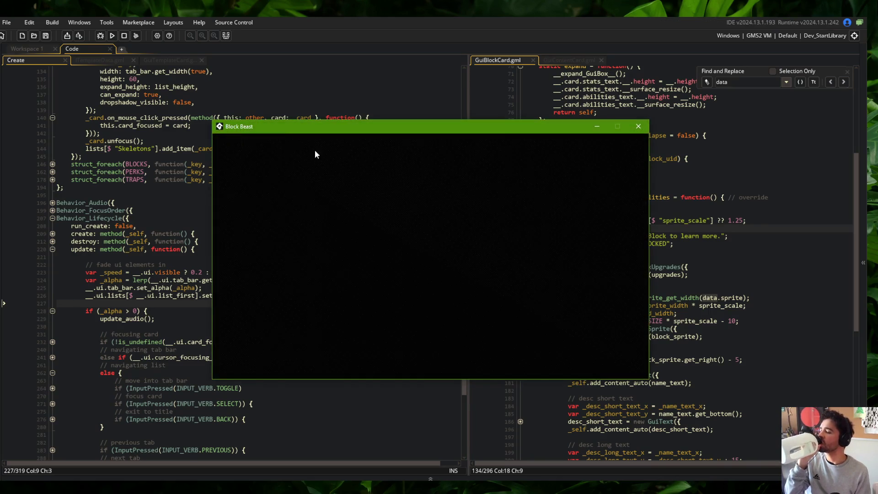
key(e)
key(e)
key(q)
key(q)
key(q)
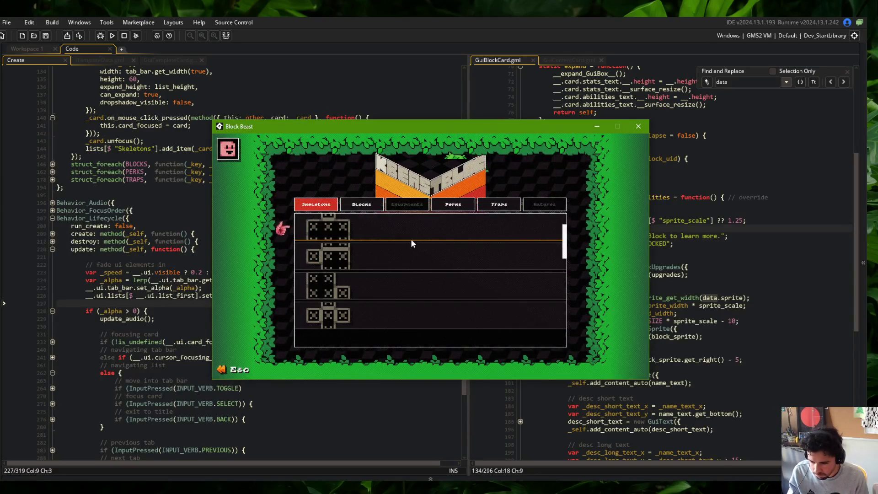
click(646, 127)
click(183, 365)
scroll(226, 276, down, 5)
scroll(227, 276, up, 6)
click(195, 255)
scroll(194, 255, up, 4)
click(53, 289)
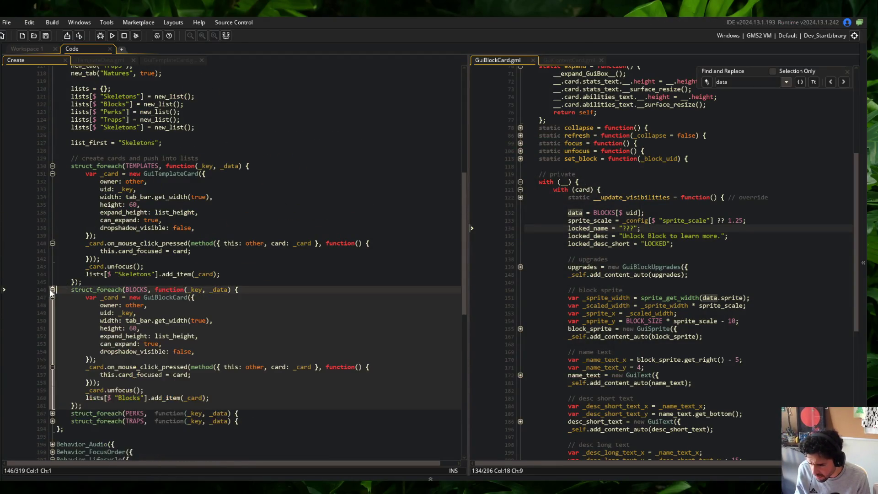
click(52, 290)
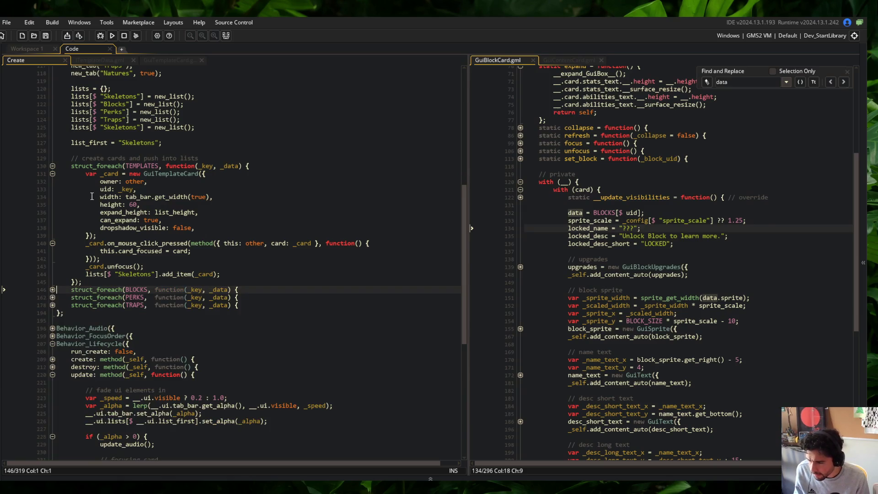
scroll(91, 216, up, 15)
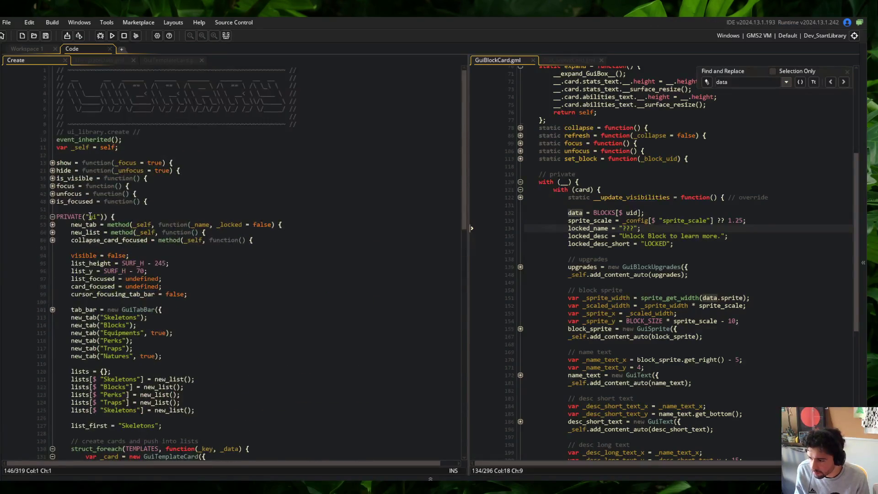
click(52, 232)
click(52, 225)
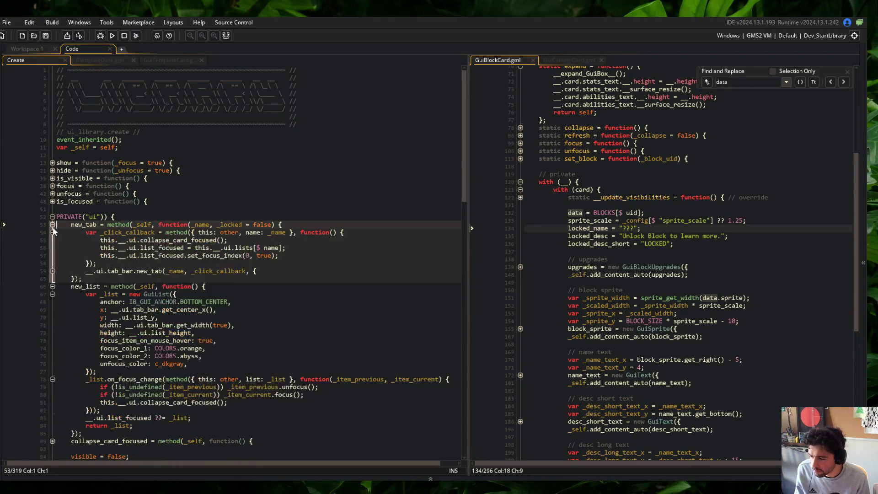
click(52, 226)
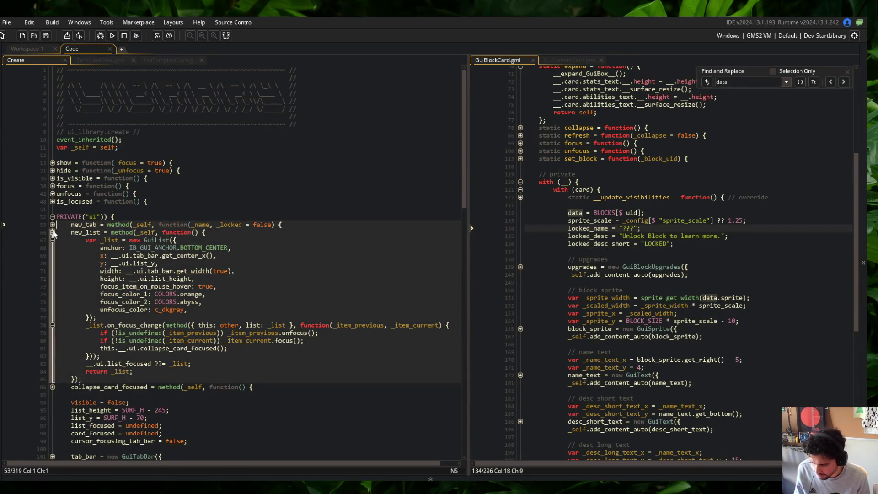
click(53, 232)
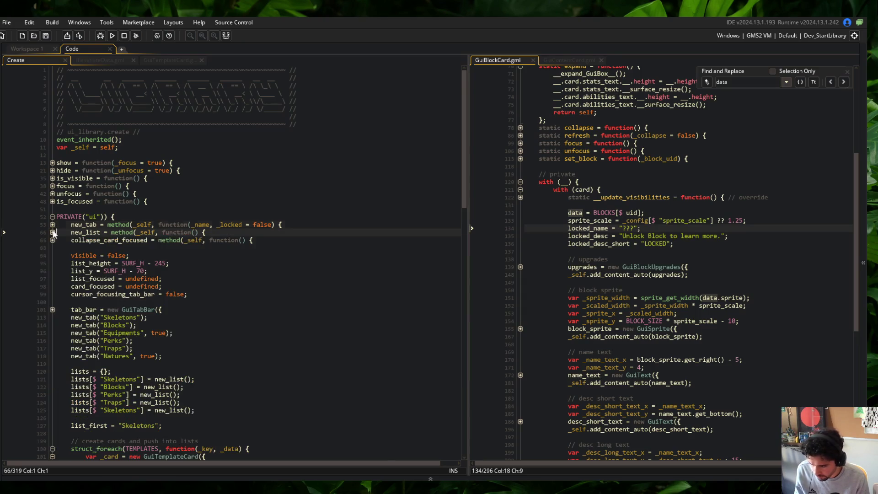
scroll(64, 240, down, 4)
click(100, 342)
click(108, 334)
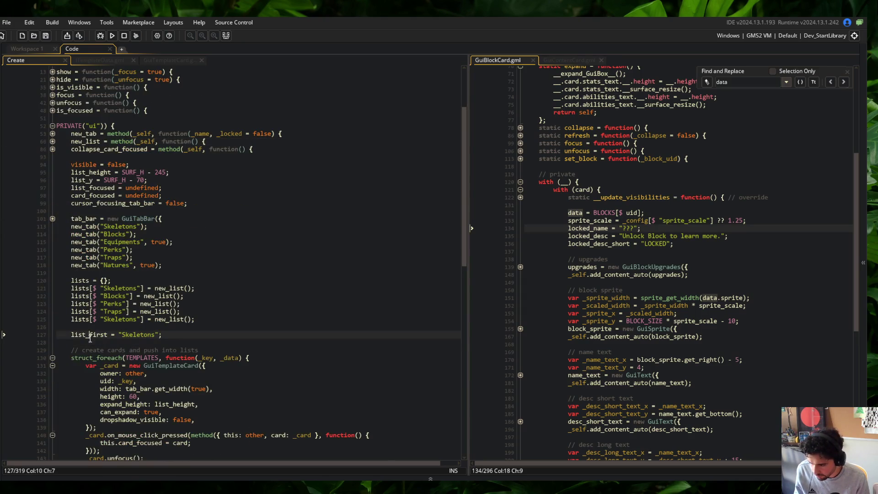
scroll(117, 337, down, 5)
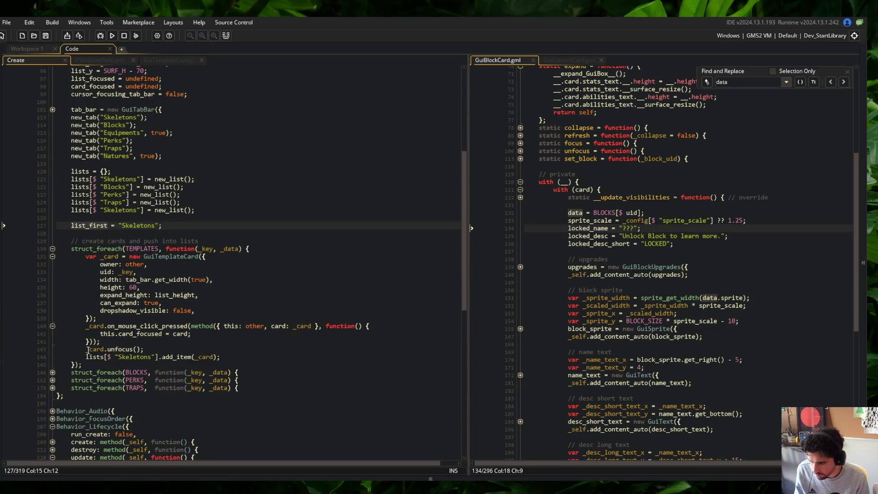
double_click(126, 178)
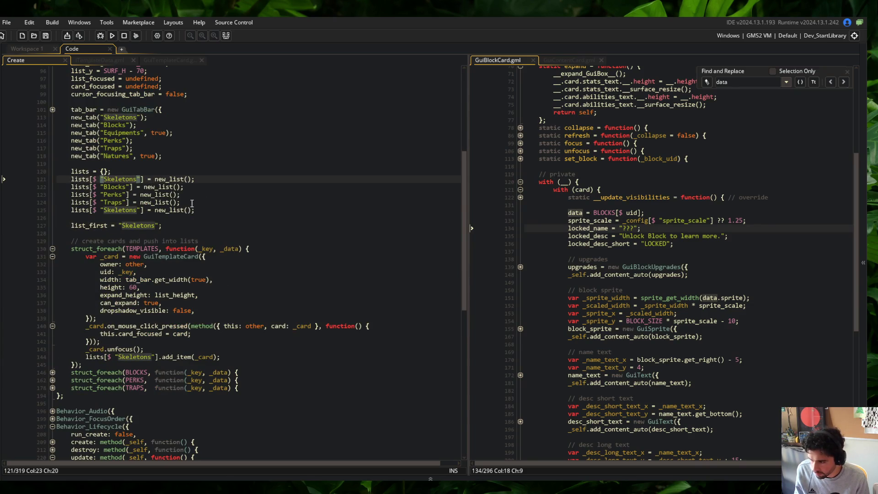
scroll(127, 147, up, 3)
click(114, 134)
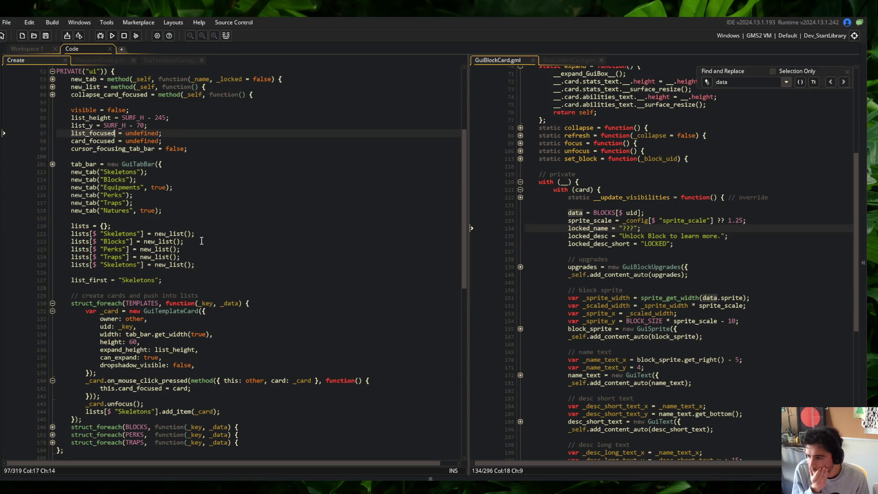
click(183, 280)
Move the list_first line under cursor_focusing_tab_bar, save, and remove the leftover blank lines.
key(shift+Home)
key(ctrl+x)
key(Up)
key(Up)
key(Up)
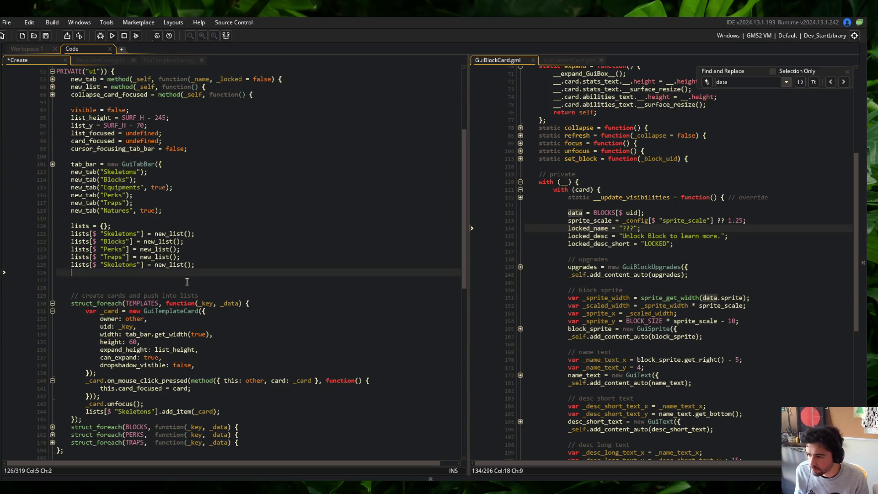
key(Up)
key(Up)
key(Up)
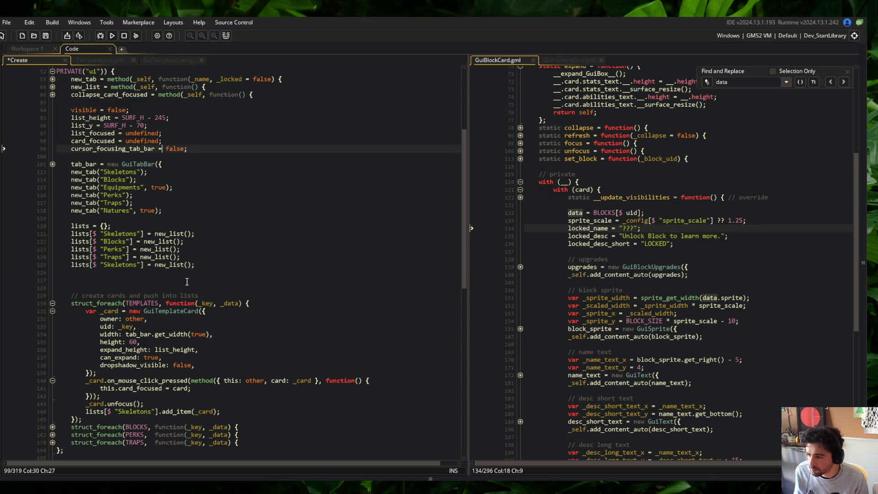
key(End)
key(Return)
key(ctrl+v)
key(ctrl+s)
key(Down)
key(Down)
key(Down)
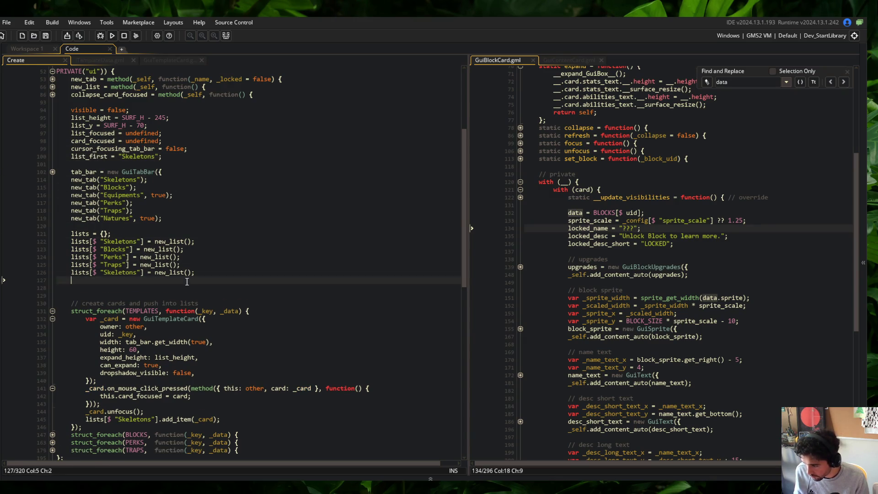
key(Delete)
key(Delete)
key(Down)
key(Down)
key(Down)
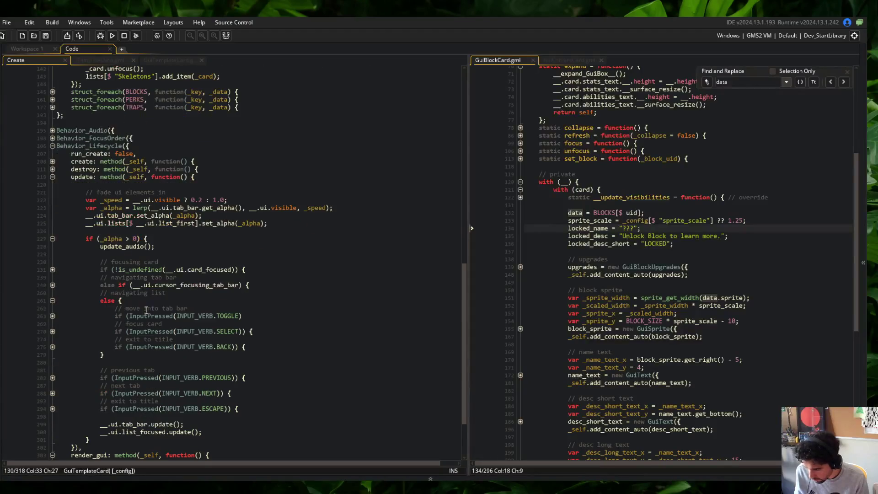
Review how list_first is used in the create, update and render_gui code.
click(53, 161)
click(53, 185)
scroll(56, 202, down, 3)
click(177, 166)
key(ctrl+Right)
scroll(178, 167, down, 1)
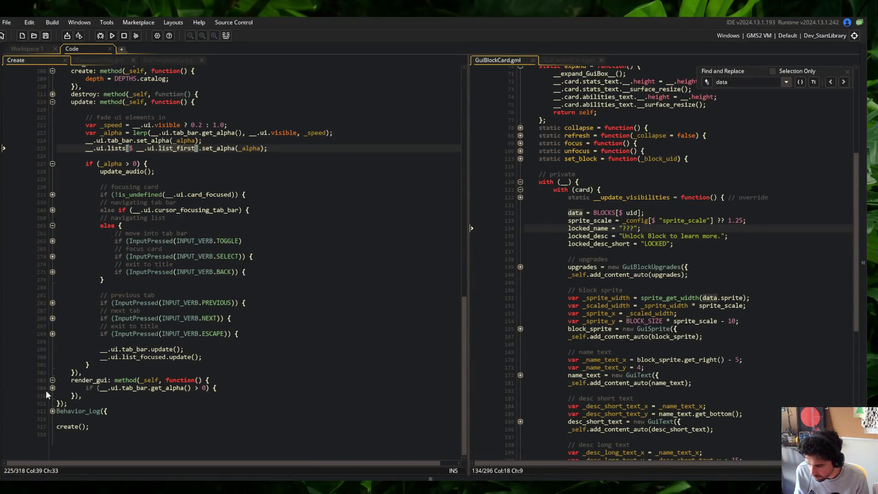
click(52, 388)
scroll(53, 385, down, 1)
click(53, 383)
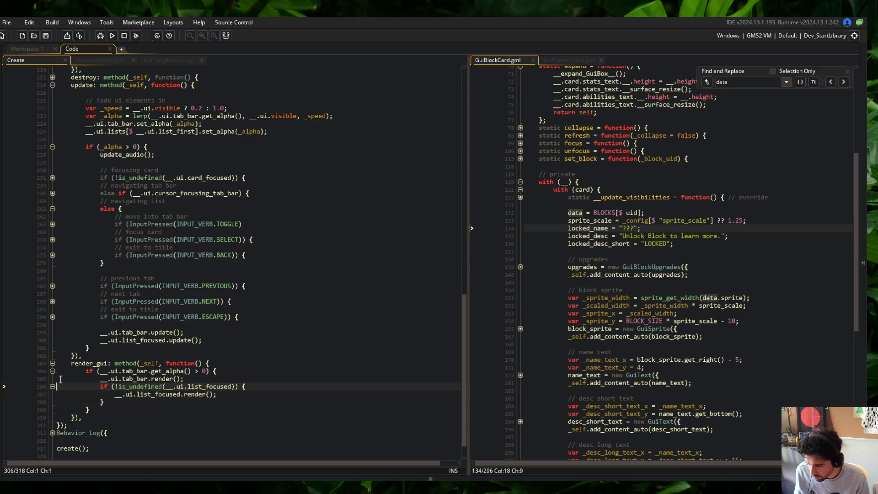
scroll(310, 253, down, 1)
click(310, 253)
scroll(310, 253, up, 20)
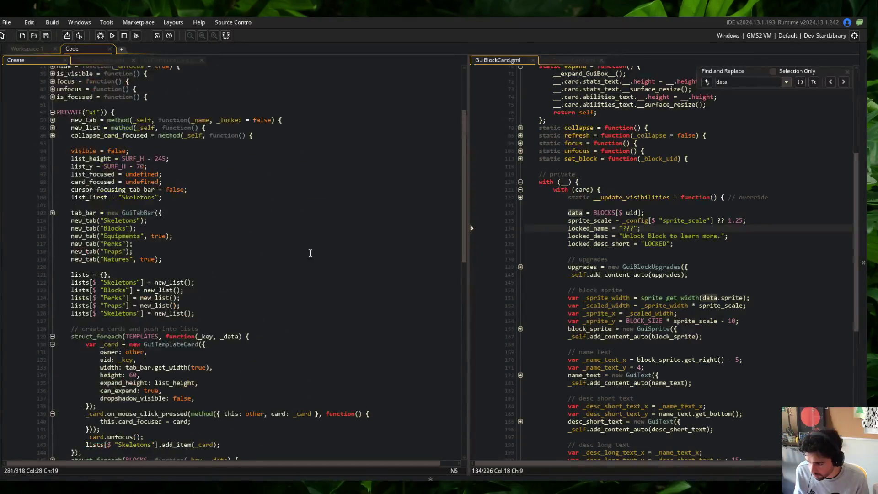
Inspect the tab bar definitions and the new_list method body.
click(123, 222)
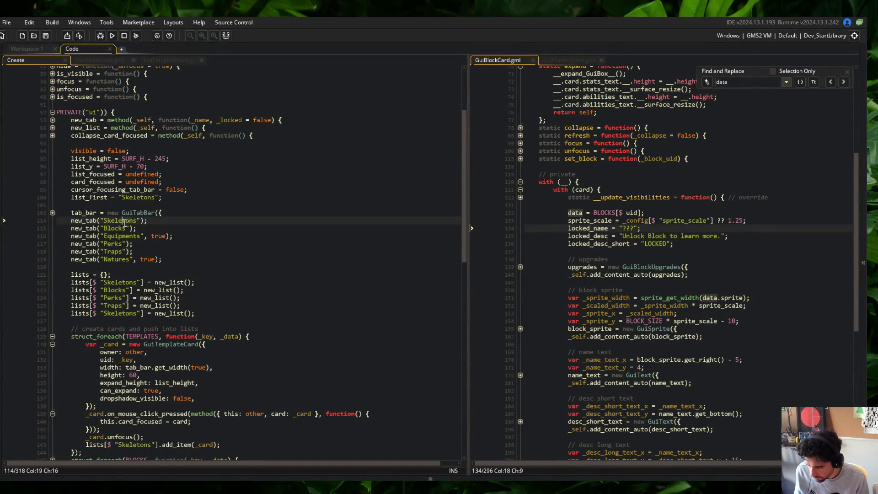
click(53, 213)
click(54, 212)
click(89, 197)
click(104, 220)
click(144, 228)
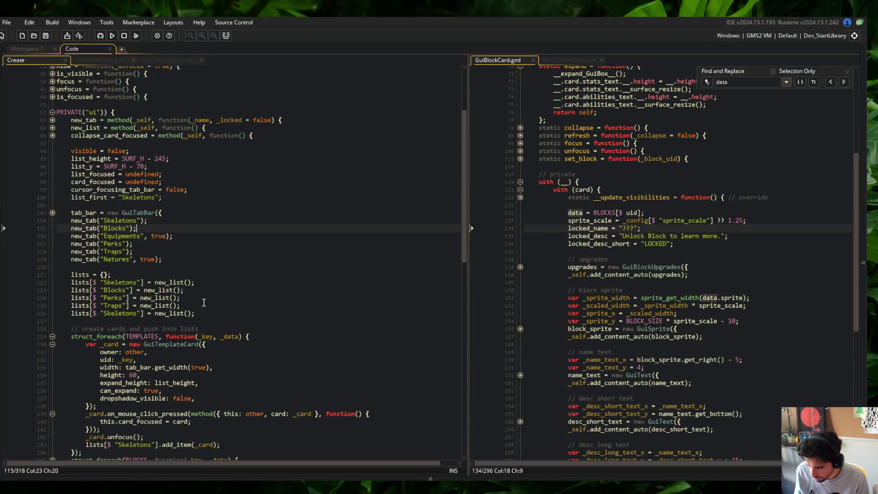
click(53, 129)
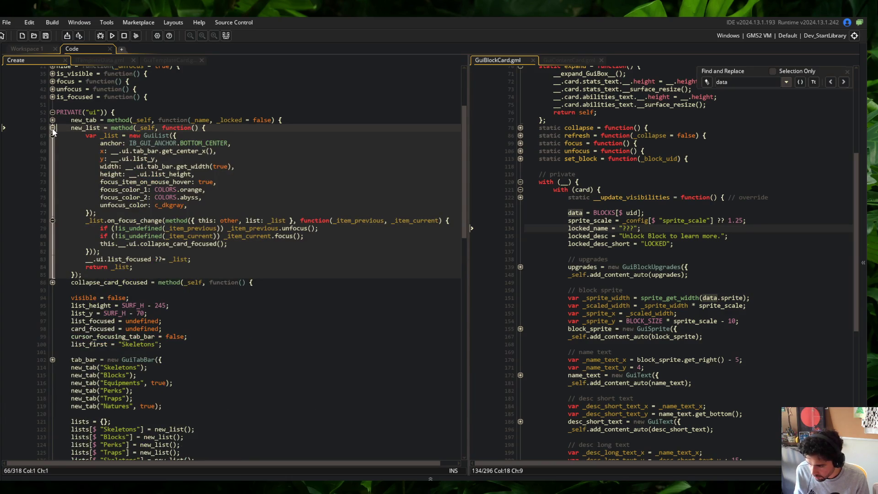
click(52, 127)
click(111, 159)
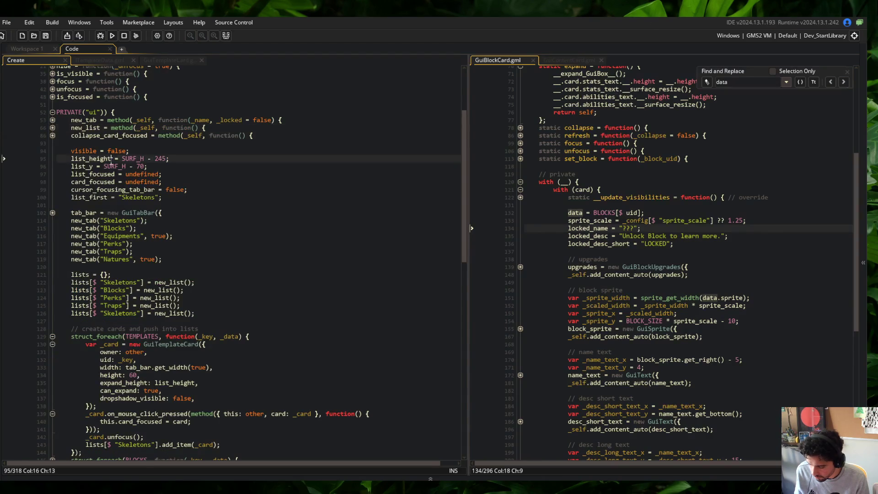
scroll(111, 162, down, 7)
scroll(56, 246, down, 2)
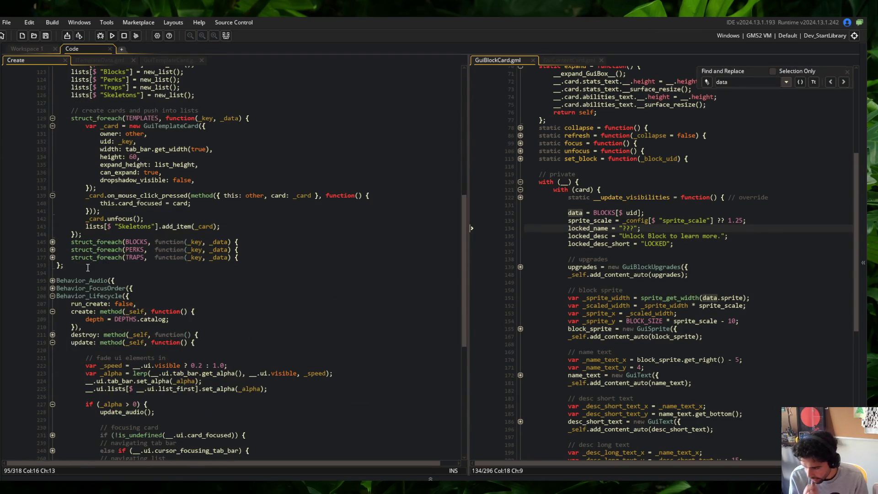
Inspect the BLOCKS, PERKS and TEMPLATES card-creation loops.
click(53, 243)
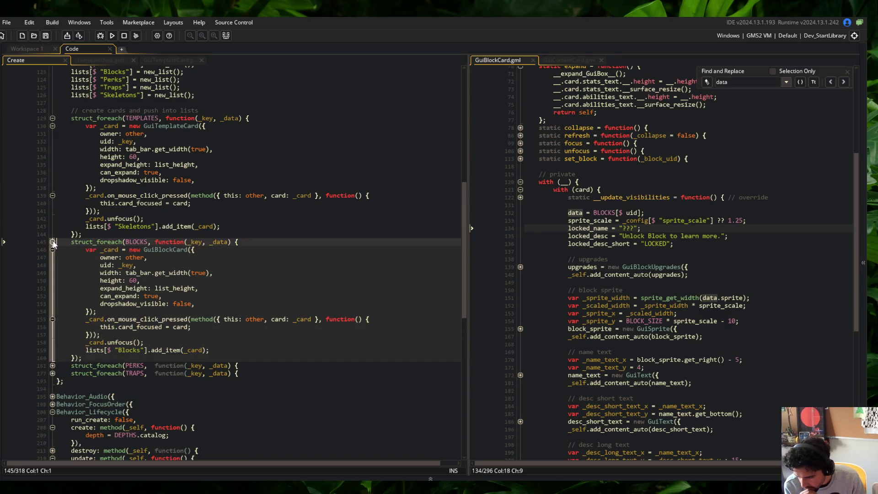
click(52, 242)
click(52, 249)
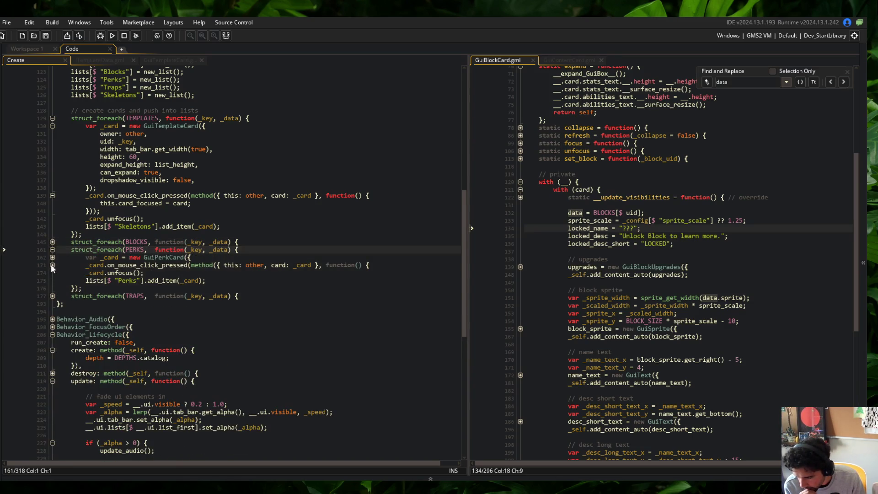
click(53, 250)
click(53, 250)
click(52, 250)
click(53, 249)
click(52, 250)
click(53, 242)
click(52, 242)
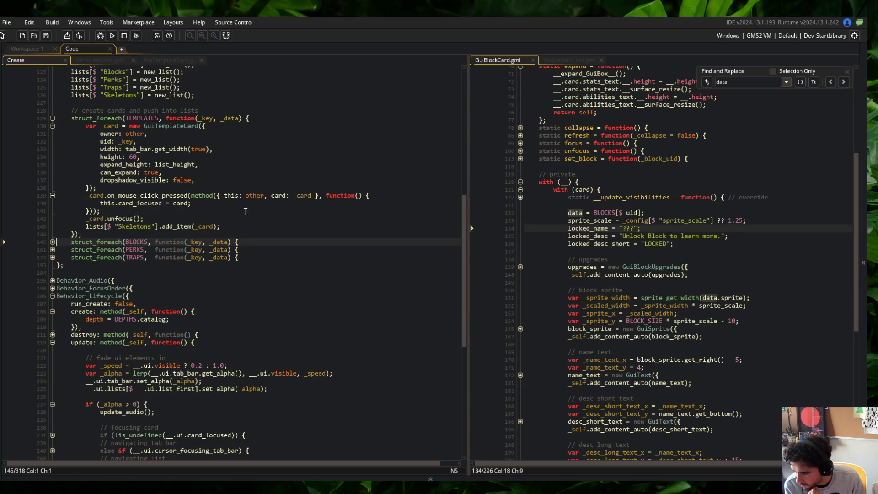
click(53, 118)
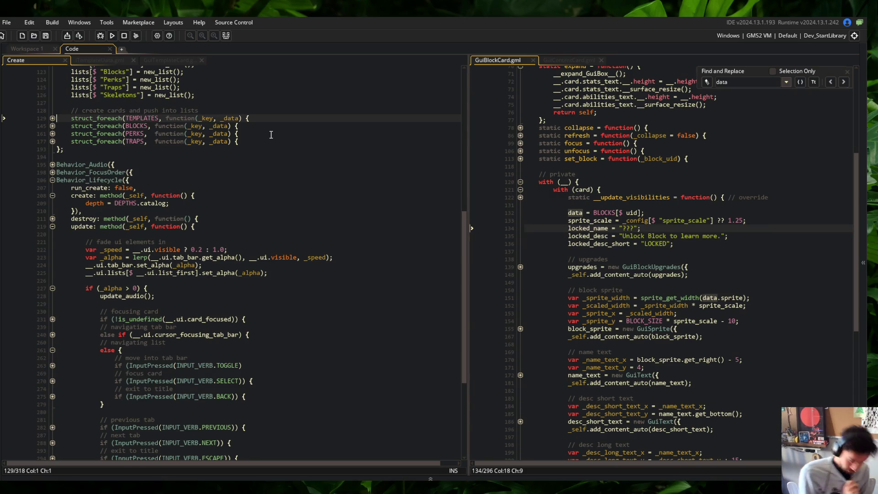
Cut the new_tab("Skeletons") line and move it after the Blocks tab line.
scroll(271, 135, up, 2)
click(183, 108)
scroll(182, 108, up, 3)
click(228, 145)
key(Up)
key(Up)
key(shift+Home)
key(ctrl+x)
key(Down)
key(End)
text(\)
key(ctrl+v)
key(ctrl+z)
key(ctrl+z)
key(ctrl+z)
key(ctrl+z)
Reapply the Blocks-first tab order edits and launch Block Beast with F5.
key(ctrl+y)
key(ctrl+y)
key(ctrl+y)
key(F5)
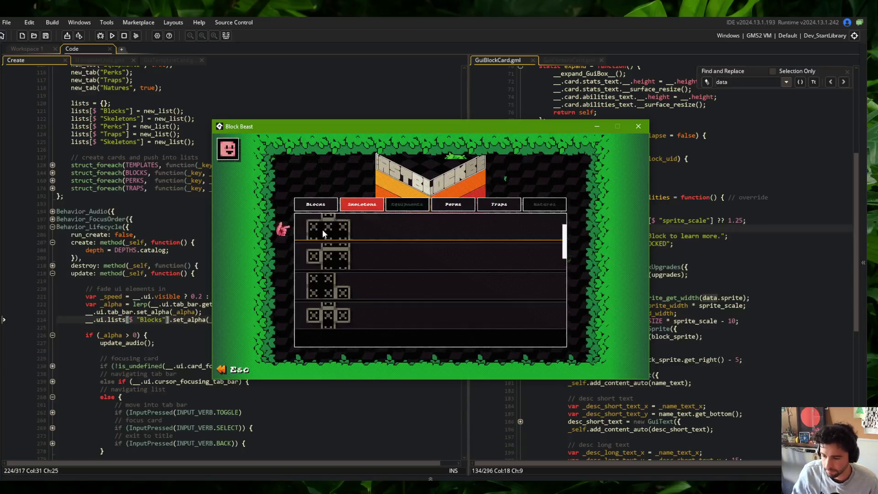
scroll(361, 279, down, 5)
scroll(364, 261, up, 5)
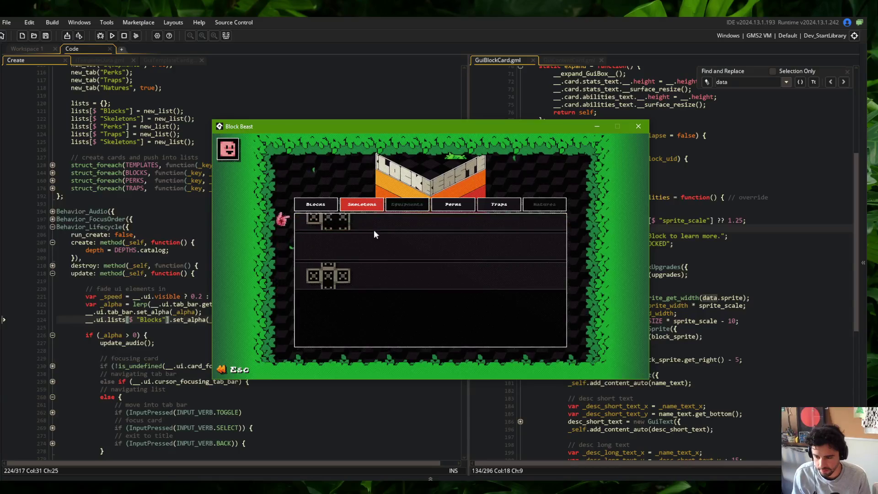
In the game library, check the Blocks tab and Bow card, then return to Skeletons.
click(330, 206)
click(347, 221)
click(348, 221)
click(361, 205)
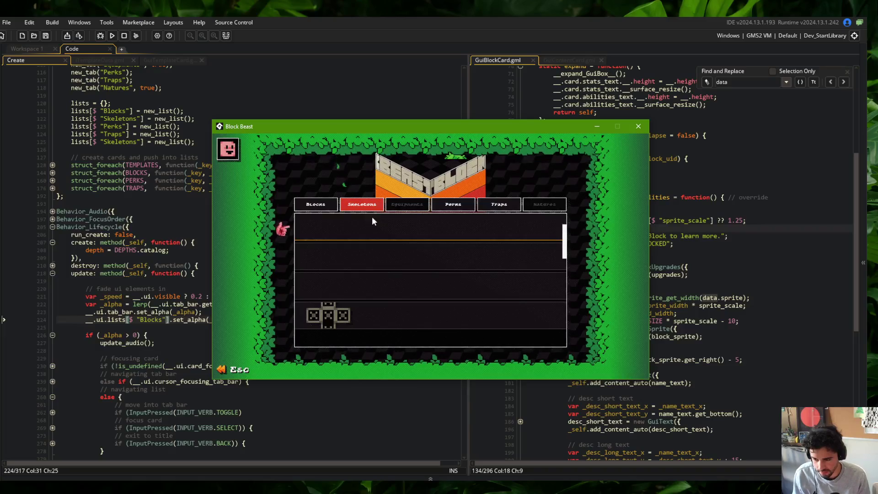
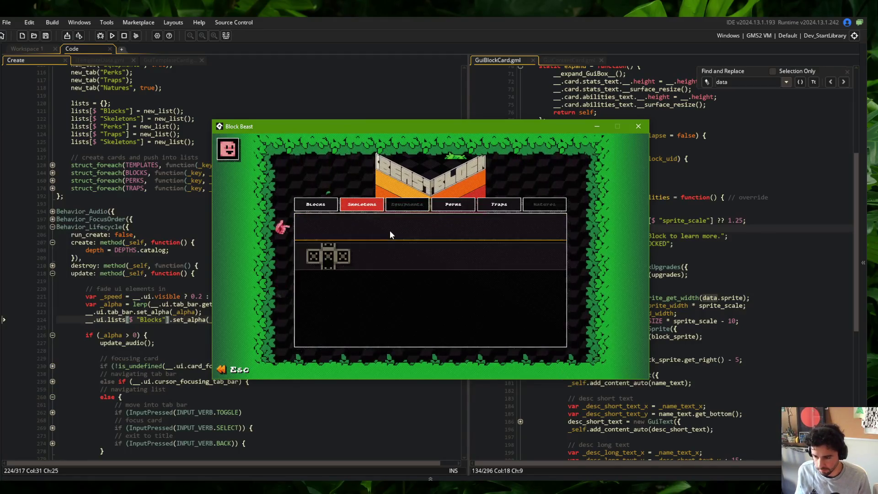
Flip the game's library between the Blocks and Skeletons tabs, then close Block Beast.
key(Left)
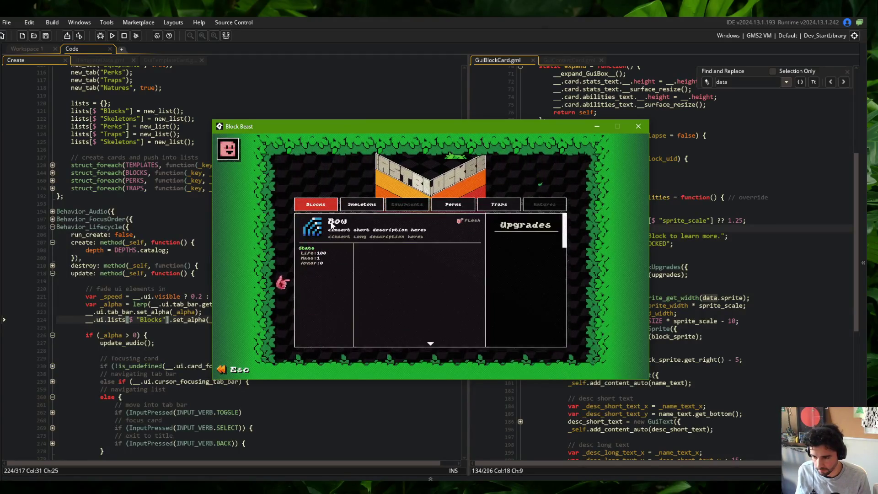
key(Right)
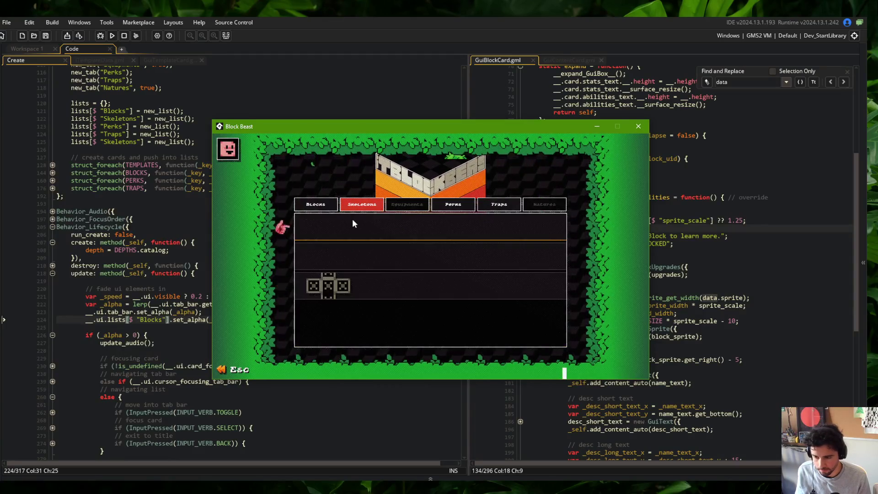
click(639, 126)
Return focus to the code editor and switch to the Command Prompt window.
scroll(213, 229, down, 3)
click(212, 231)
key(alt+Tab)
click(296, 201)
key(alt+Tab)
Stage all changes and commit them as "populated library skeleton list with templated TemplateCards".
text(git add .)
key(Return)
text(git commit -m)
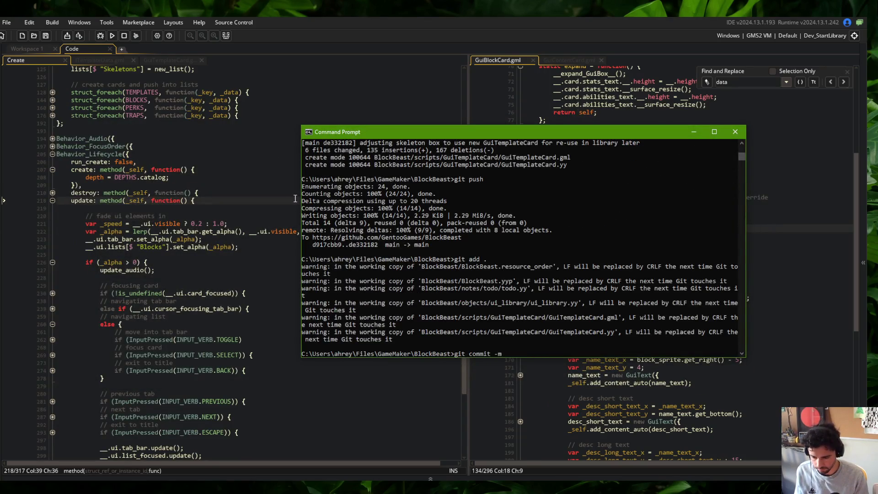
text( "populated libr)
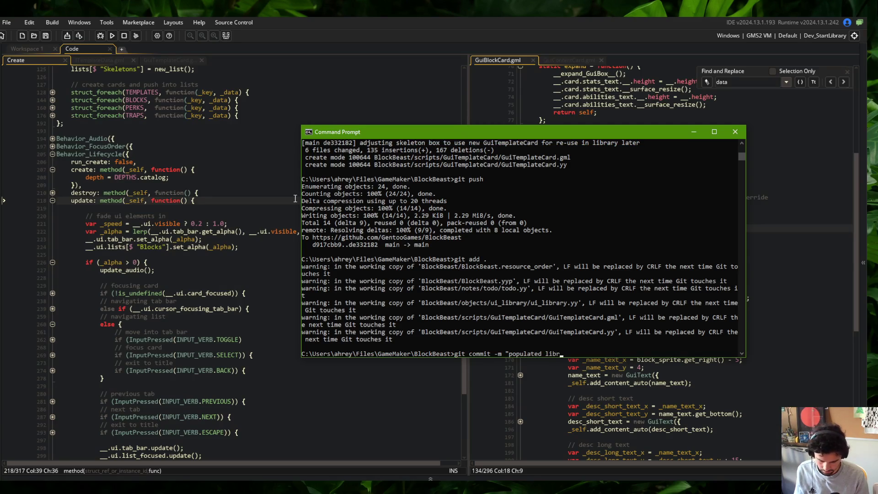
text(skele)
key(BackSpace)
text(list with templated T)
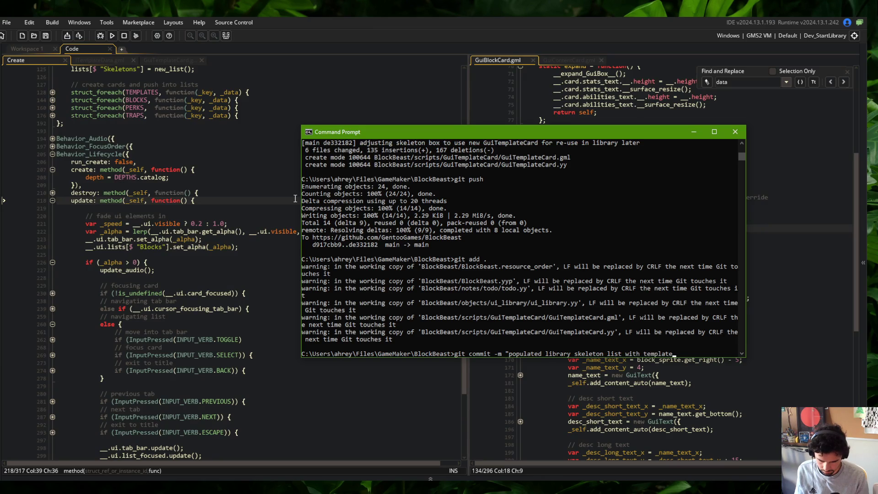
text(emplateCards)
key(Return)
Push the commit to the remote with git push and go back to GameMaker.
text(git push)
key(Return)
click(125, 154)
Open GuiTemplateCard.gml in the left editor and scroll to its visibility update code.
click(108, 61)
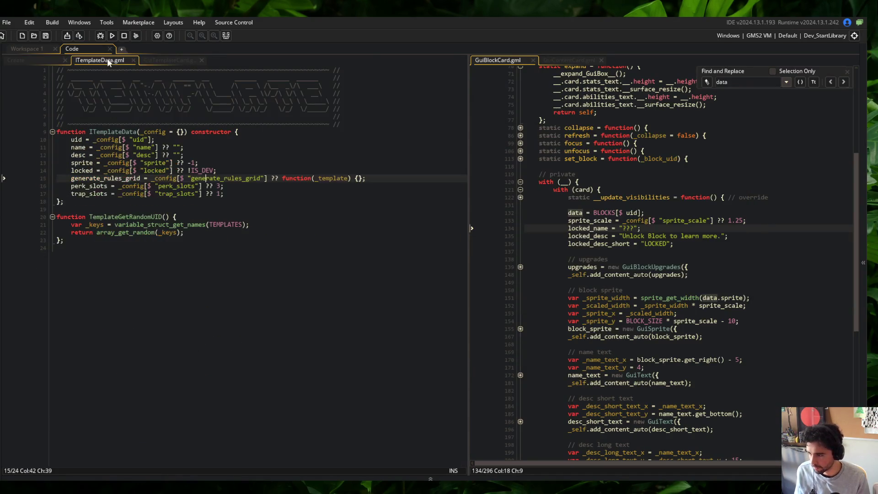
click(169, 60)
scroll(229, 301, down, 3)
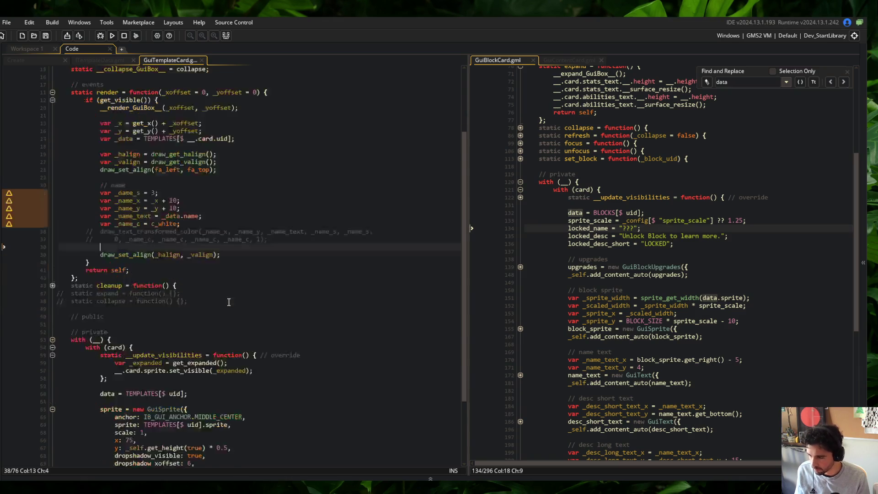
scroll(229, 302, down, 2)
click(238, 293)
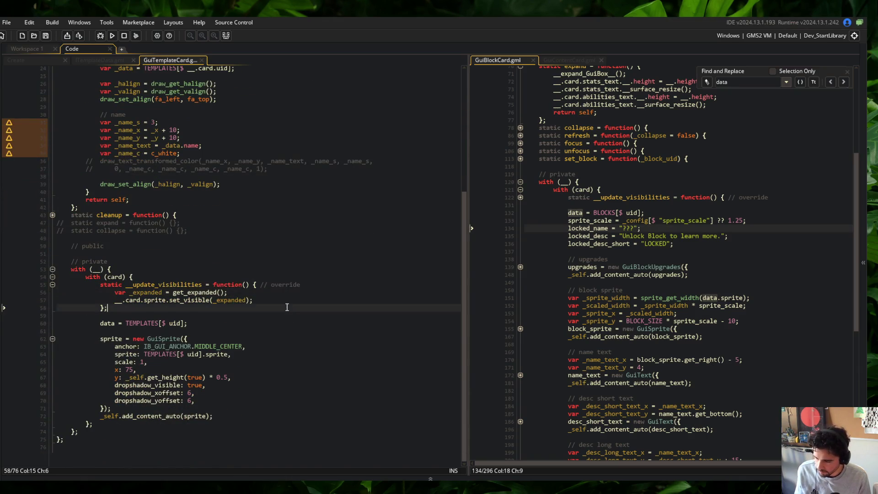
scroll(607, 217, up, 8)
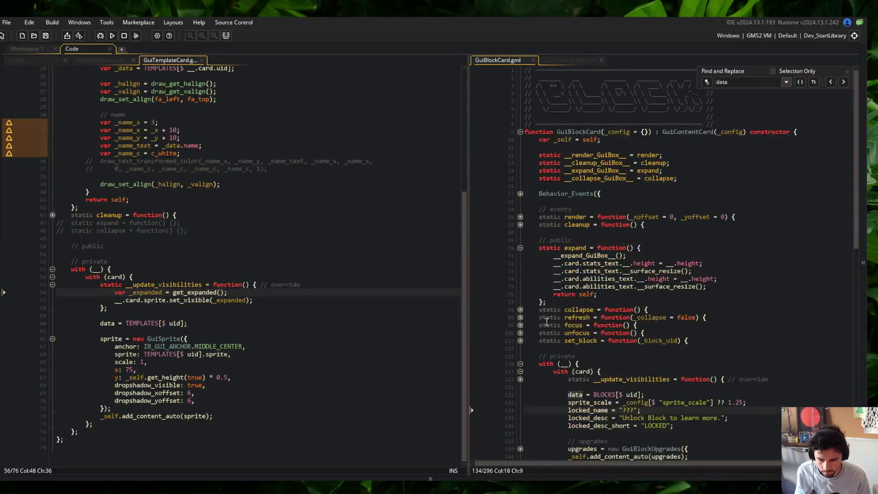
Unfold GuiBlockCard's refresh and collapse functions to study how they work.
click(520, 333)
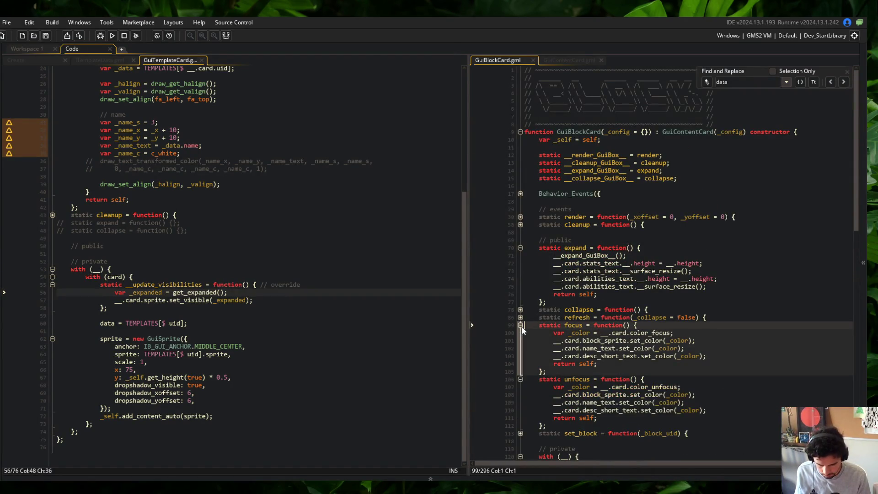
click(520, 333)
click(520, 317)
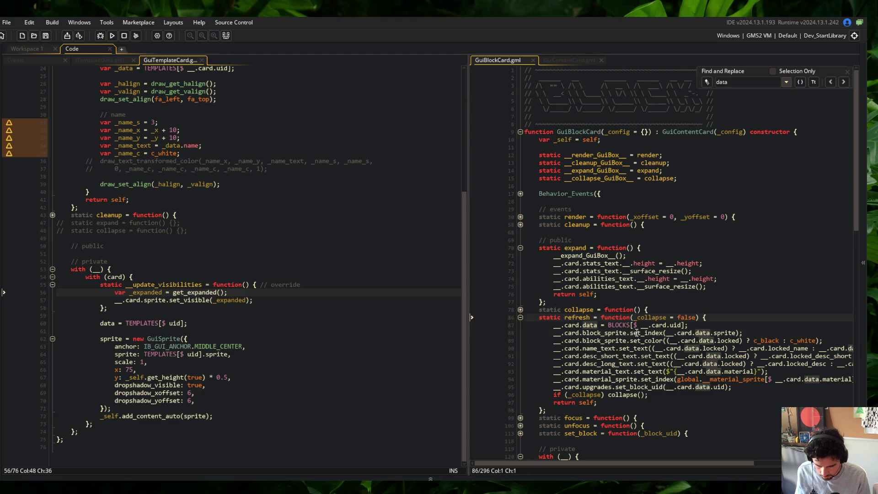
click(628, 387)
key(Up)
key(Left)
key(Left)
key(Left)
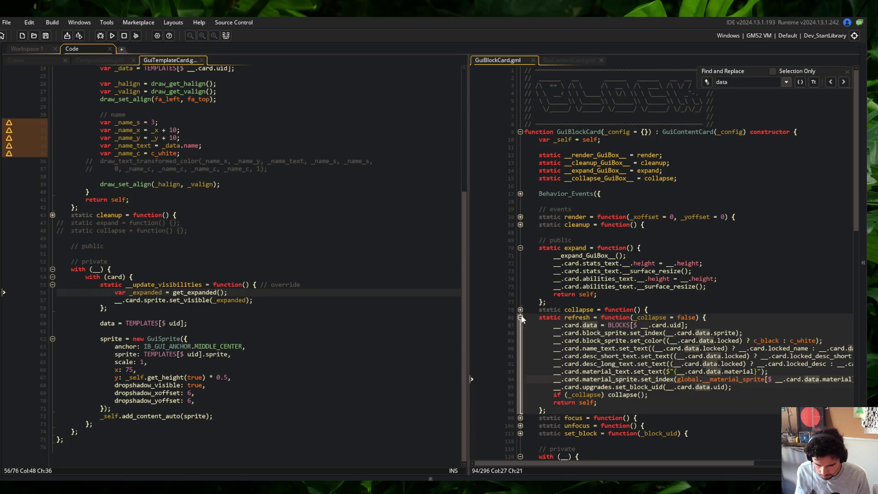
click(516, 308)
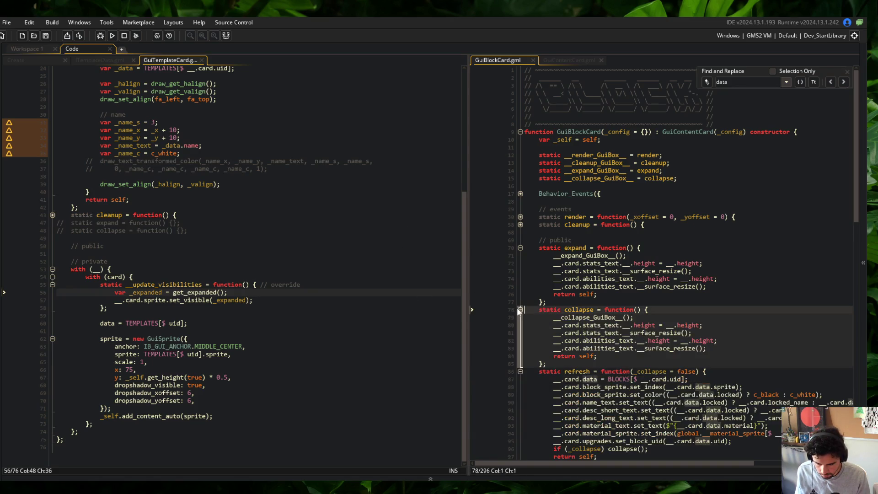
scroll(184, 187, up, 4)
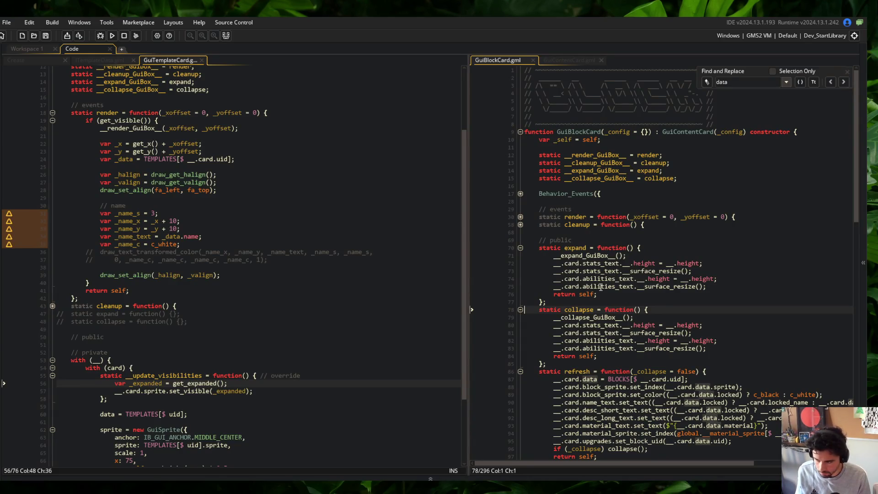
scroll(210, 350, up, 2)
Uncomment the expand and collapse stubs and give expand __expand_GuiBox__(); and return self;.
click(220, 348)
key(ctrl+z)
key(ctrl+z)
key(Left)
key(Return)
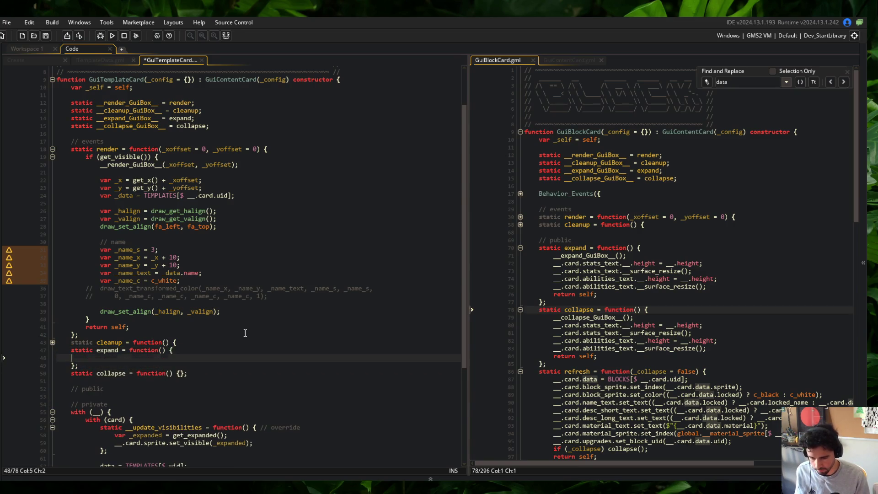
text(__expand_G)
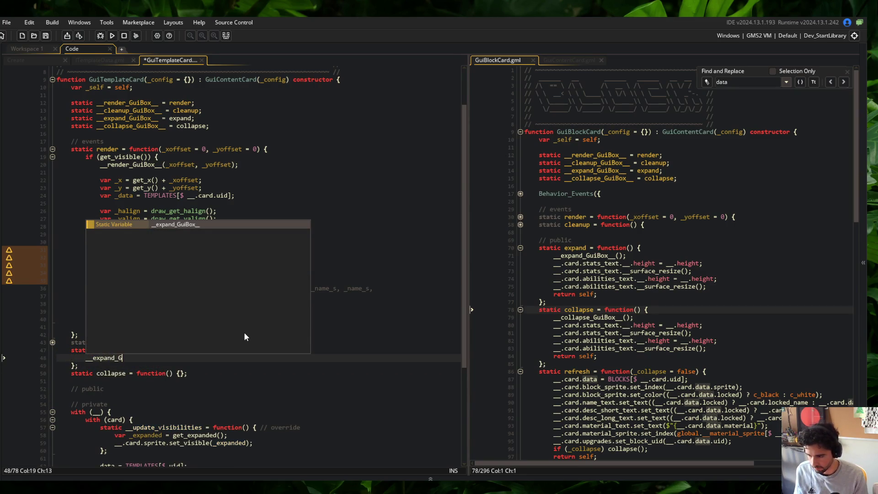
text(uiBox__();)
key(Return)
text(return self;)
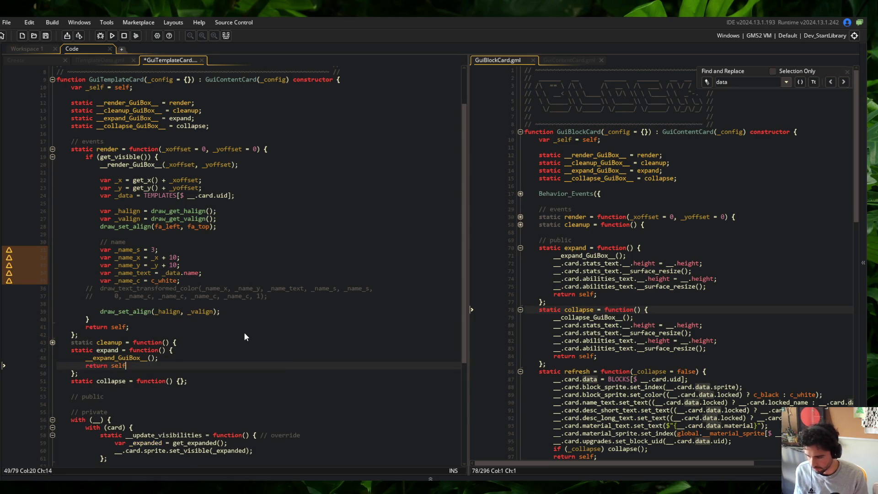
Copy expand's body into collapse, change the call to __collapse_GuiBox__(), and save.
key(shift+Up)
key(ctrl+c)
key(Down)
key(Down)
key(End)
key(Left)
key(Left)
key(Return)
key(ctrl+v)
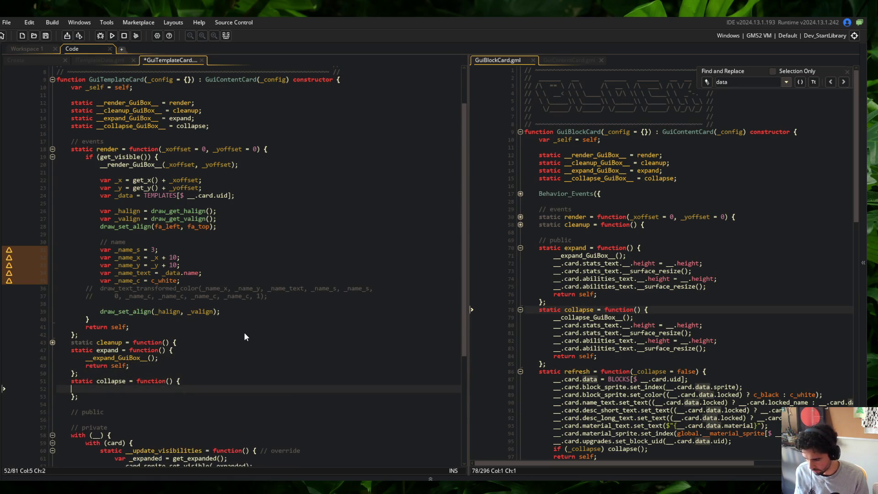
key(Left)
key(Left)
key(Left)
key(BackSpace)
key(BackSpace)
key(BackSpace)
text(col)
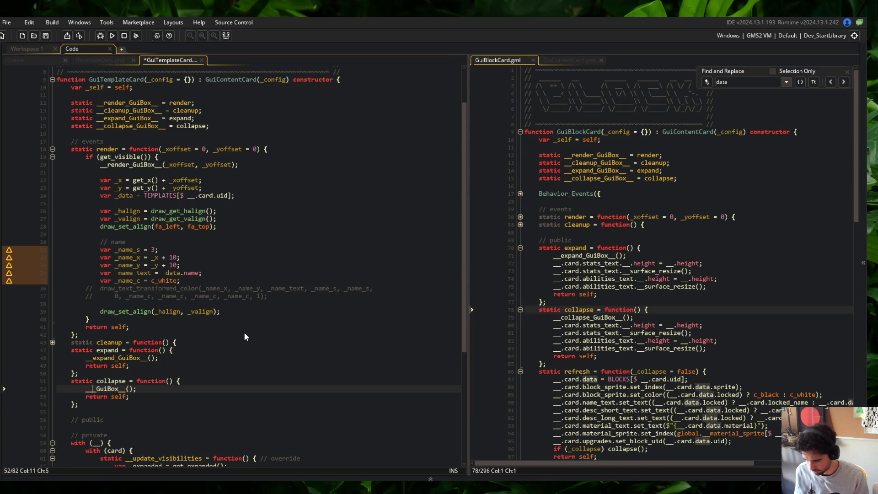
text(lapse)
key(ctrl+s)
Review GuiBlockCard's expand resize lines, fold expand and collapse, and select its refresh header.
click(320, 319)
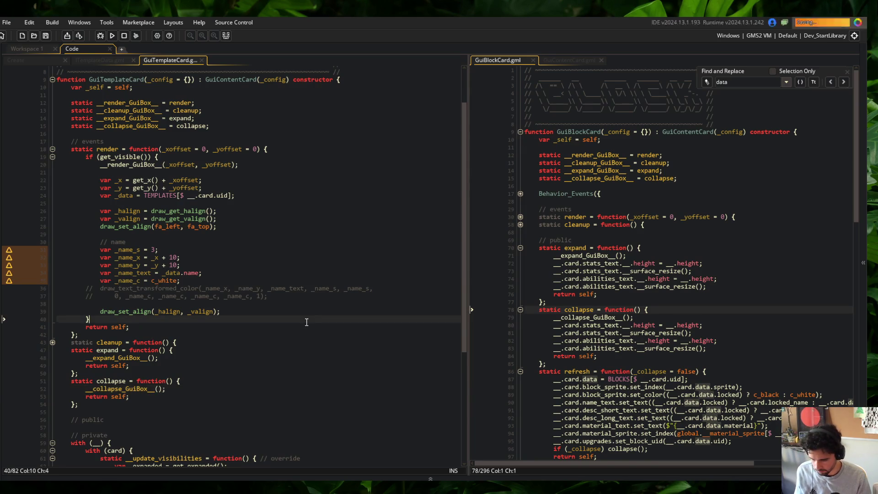
scroll(351, 298, down, 4)
click(351, 267)
click(638, 291)
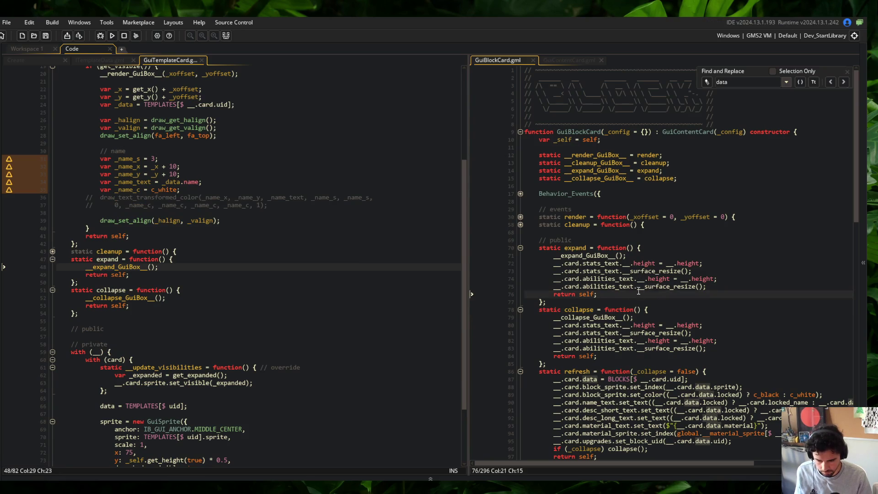
click(609, 287)
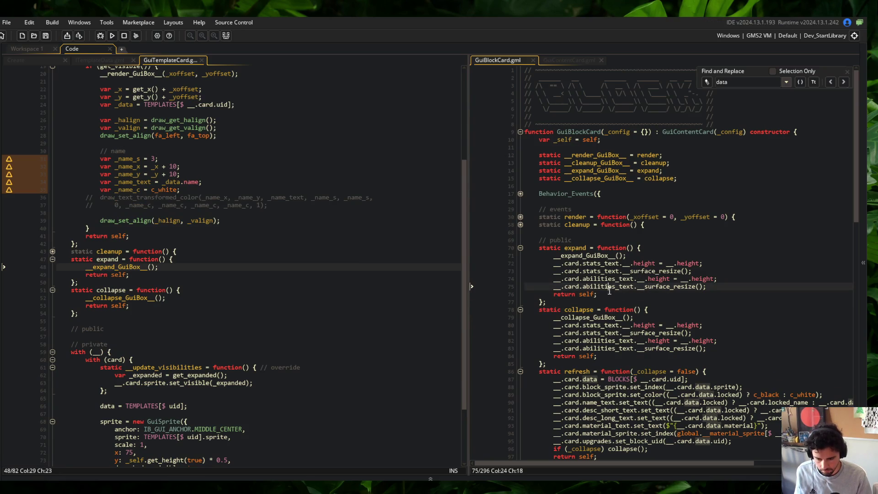
click(520, 310)
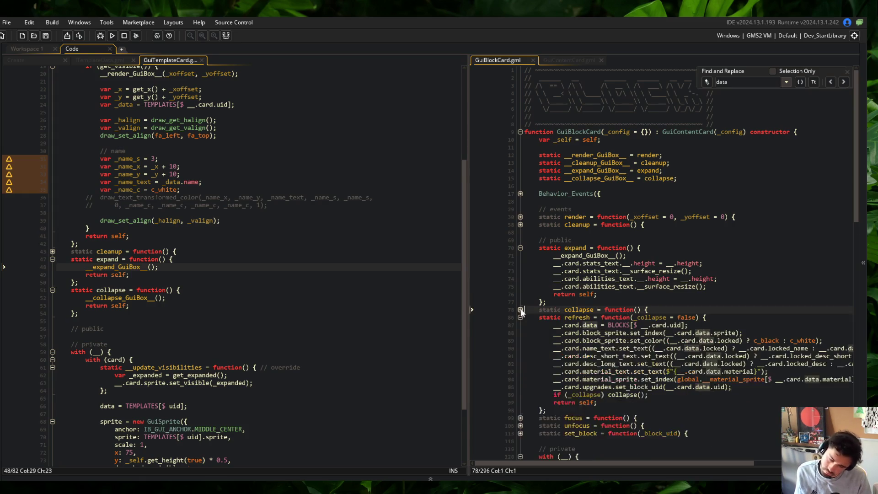
click(520, 248)
click(601, 264)
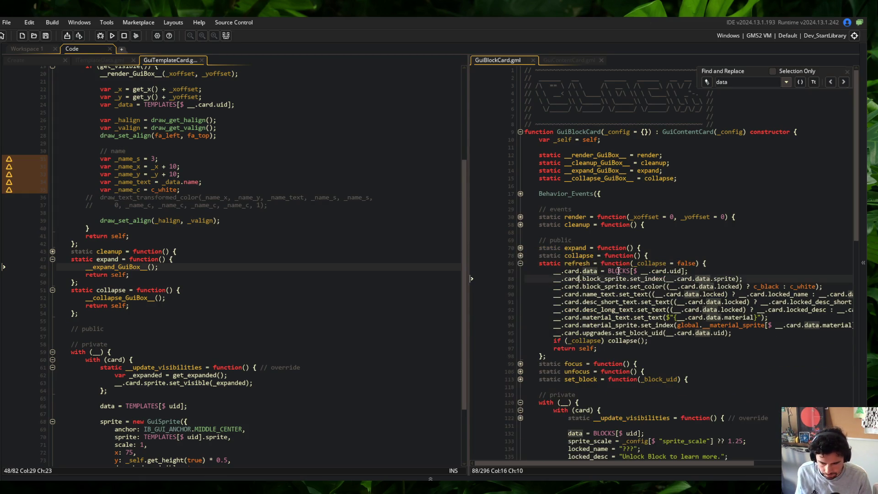
key(Home)
Add a refresh(_collapse = false) function after collapse that starts with if (_collapse) collapse();.
click(273, 289)
key(Down)
key(Down)
key(Down)
key(Return)
key(ctrl+v)
key(Return)
key(Return)
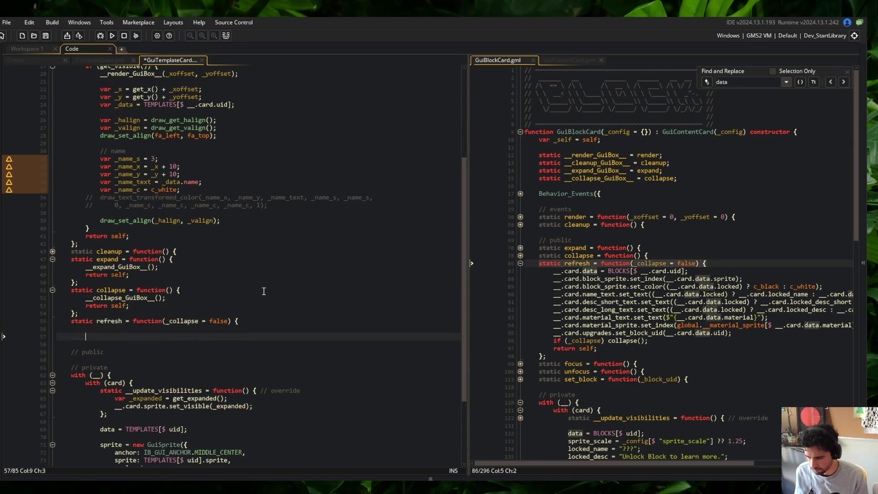
key(Up)
key(Tab)
text(if (_)
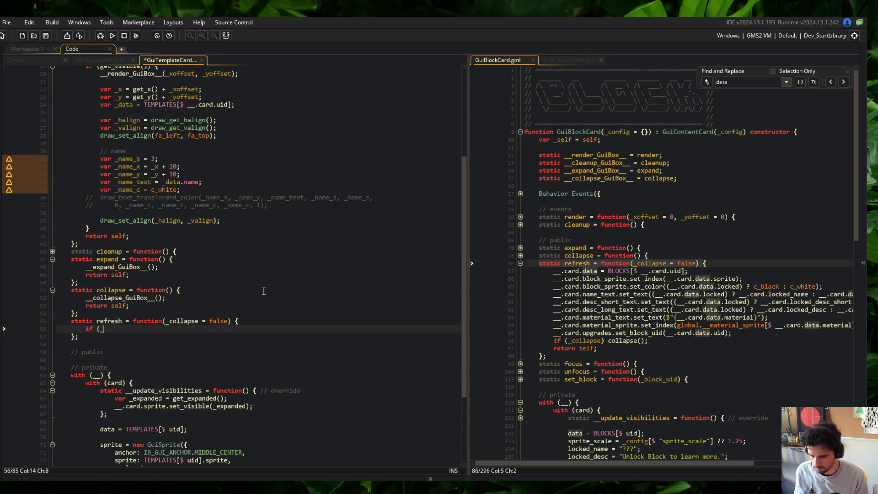
text(collapse) co)
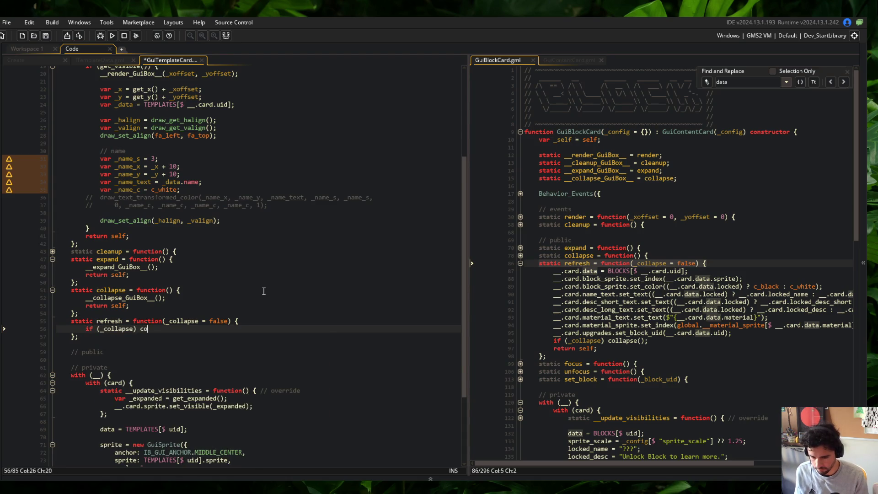
text(llapse();)
End refresh with return self and add a line reloading __.card.data by card uid, then save.
key(Return)
text(retu)
text(efl)
text(lf;)
key(Up)
key(Up)
key(End)
key(Return)
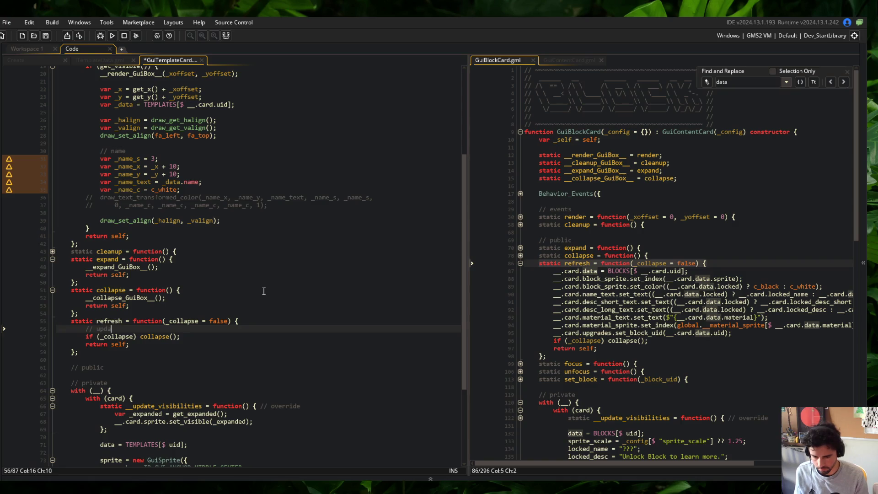
key(Left)
key(Left)
key(Left)
key(End)
text(///)
key(shift+Home)
key(BackSpace)
text(__.card.d)
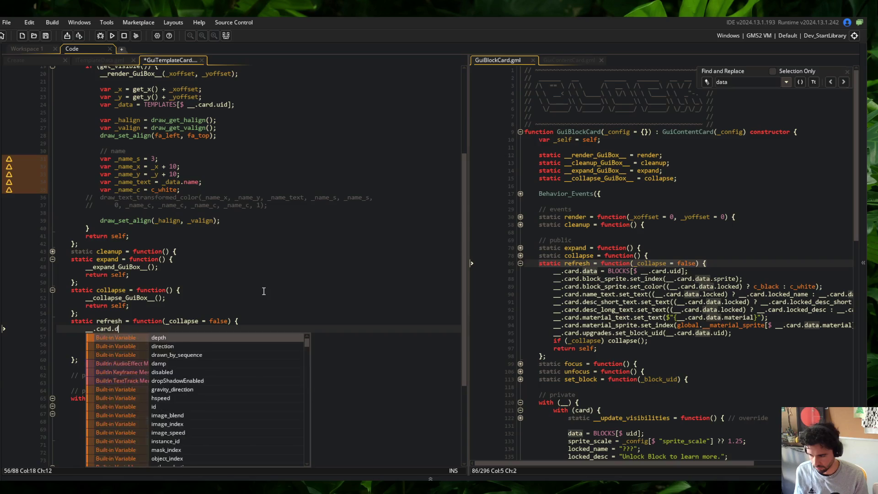
text(ata = TEMPLATE)
text(S[)
text($ __.ca)
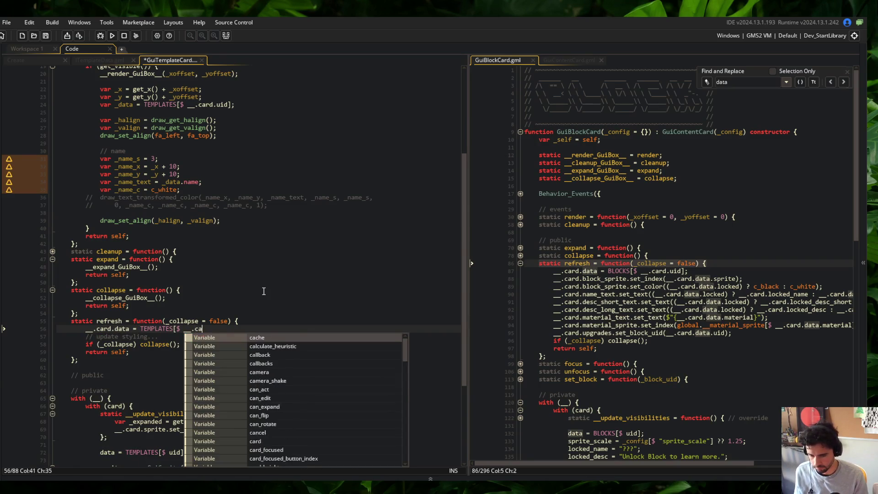
text(rd.uid][;)
key(ctrl+s)
Add __.card.sprite.set_index(__.card.data.sprite); to refresh, remove leftover lines, and save.
key(Return)
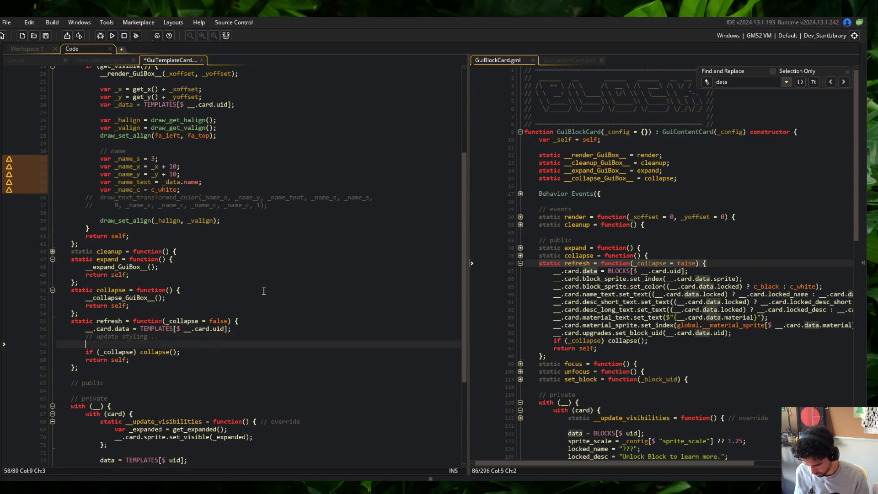
key(Return)
key(Down)
key(Down)
key(Down)
click(264, 329)
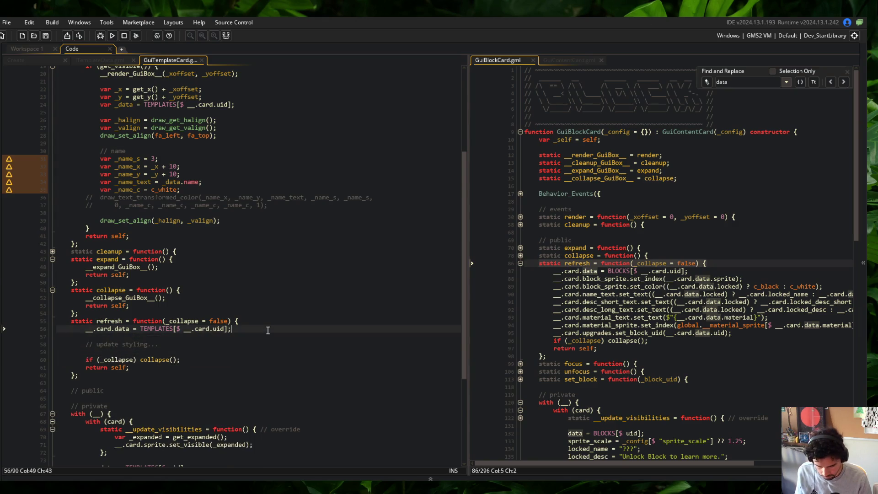
scroll(264, 328, down, 2)
scroll(626, 289, down, 2)
click(610, 278)
click(521, 210)
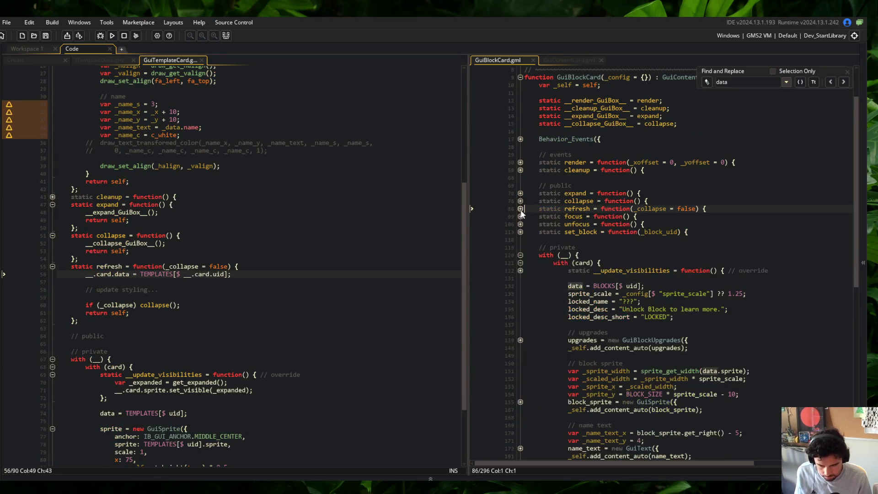
click(521, 209)
click(130, 282)
text(__.card.)
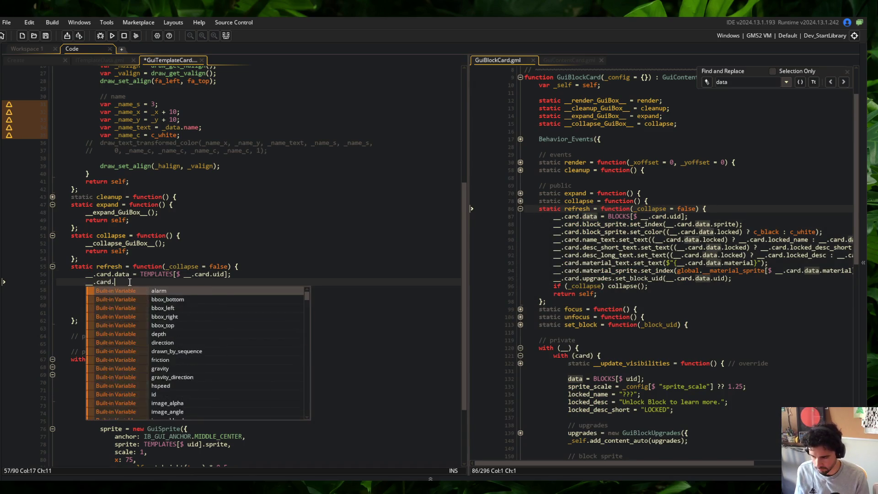
text(sprite.set_index()
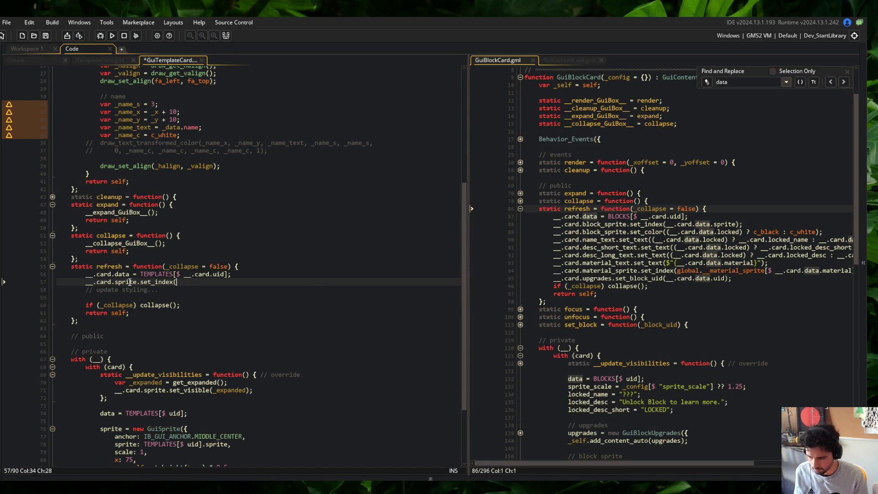
text(__.card.data.)
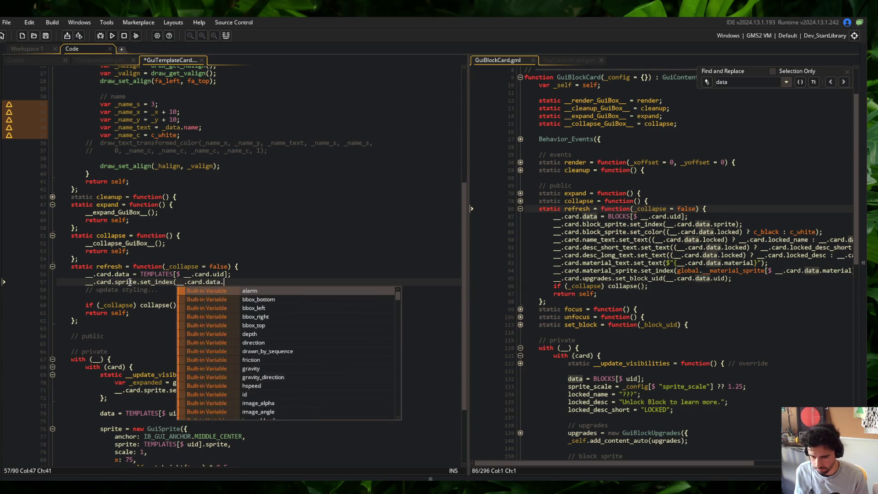
text(sprite);)
key(Down)
key(ctrl+d)
key(ctrl+d)
key(ctrl+s)
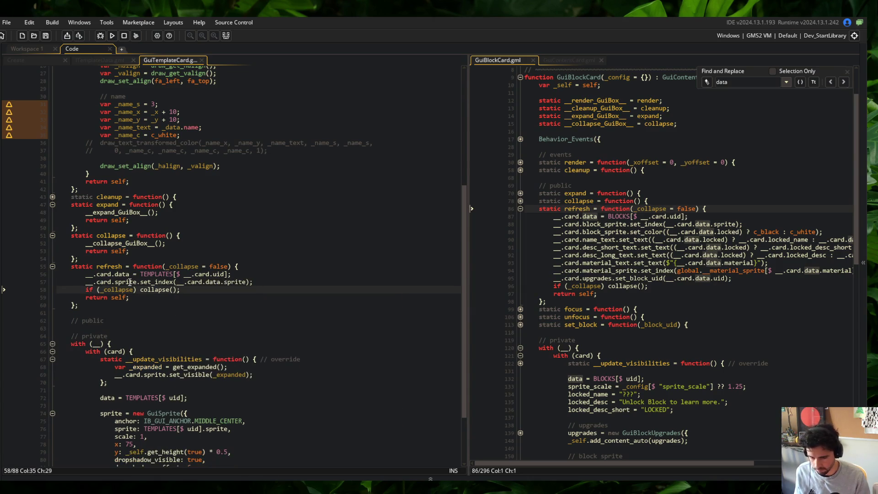
Unfold GuiBlockCard's focus and unfocus functions and copy both.
click(274, 251)
click(274, 275)
scroll(320, 275, down, 2)
click(331, 319)
click(348, 291)
click(606, 247)
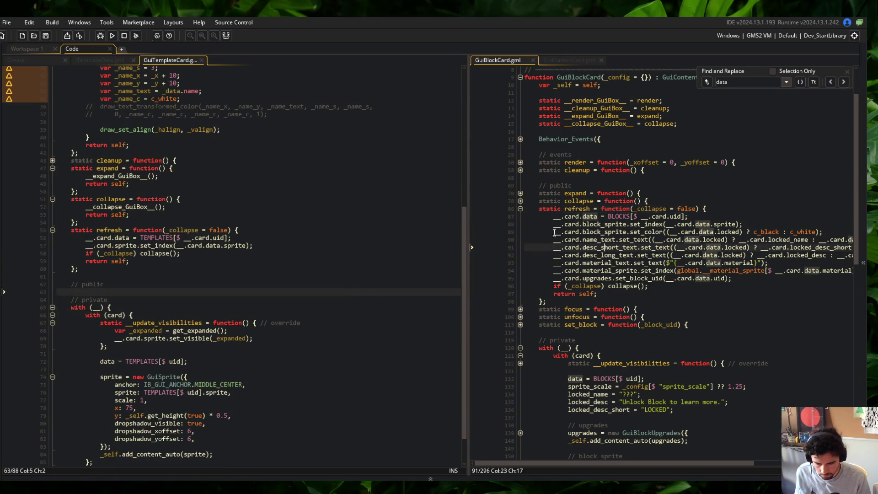
click(519, 208)
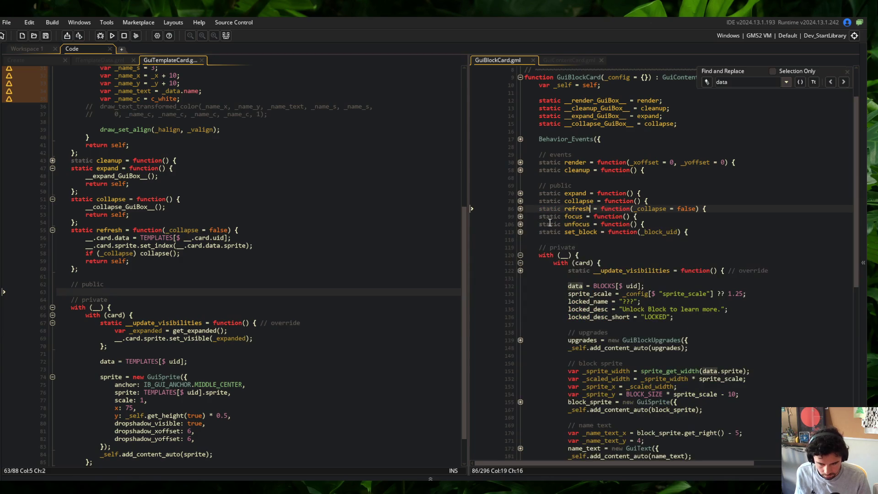
click(520, 216)
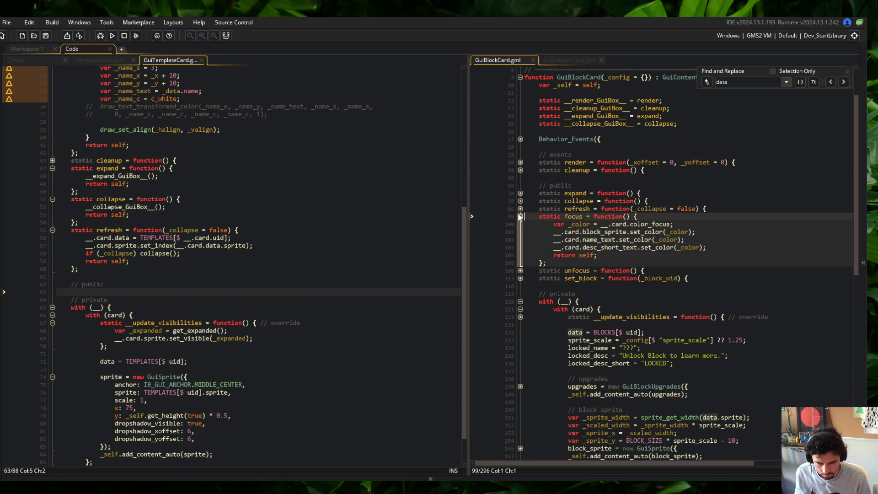
click(520, 270)
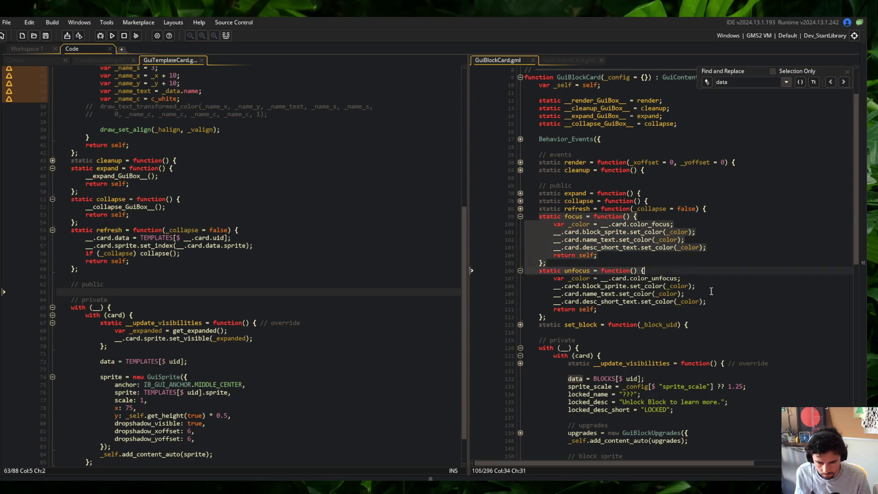
shift+click(751, 320)
key(ctrl+c)
Paste focus and unfocus after GuiTemplateCard's refresh and delete focus's name and description recolour lines.
click(201, 269)
key(Return)
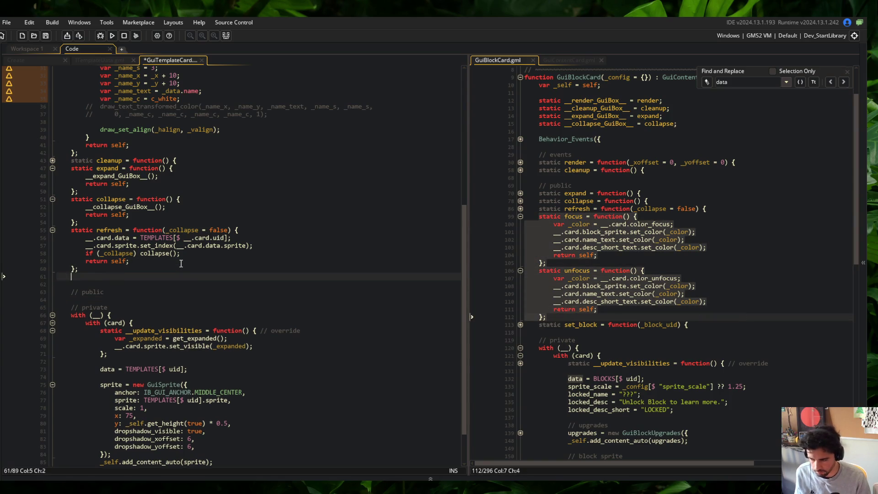
key(ctrl+v)
click(162, 300)
click(101, 284)
click(132, 292)
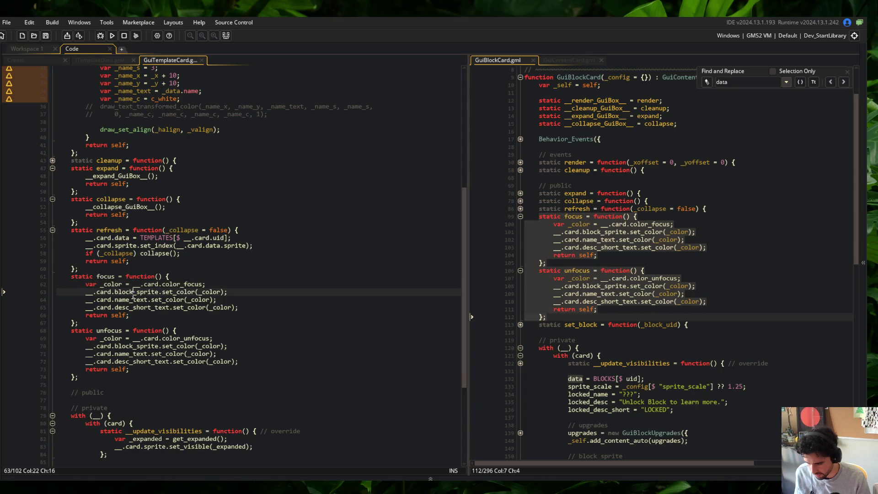
click(152, 300)
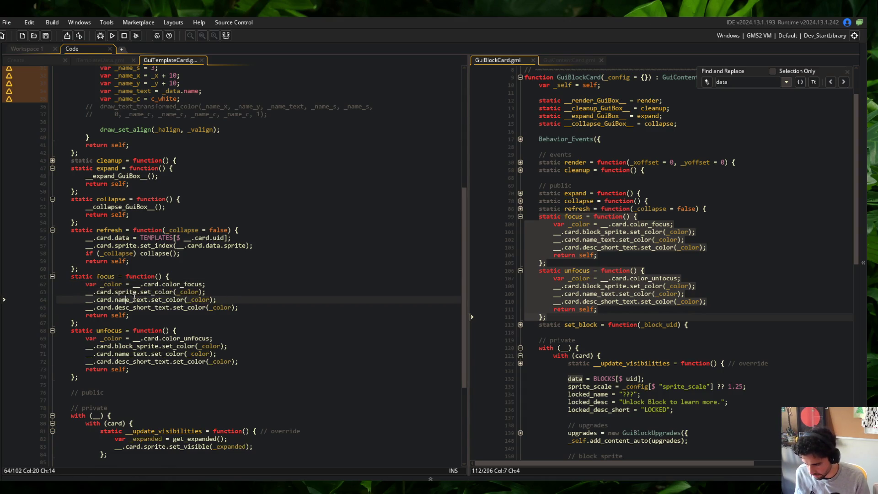
key(ctrl+d)
key(ctrl+d)
Rename block_sprite to sprite in focus and unfocus, and drop unfocus's name and description lines.
double_click(124, 291)
text(sprite)
double_click(123, 330)
text(sprite)
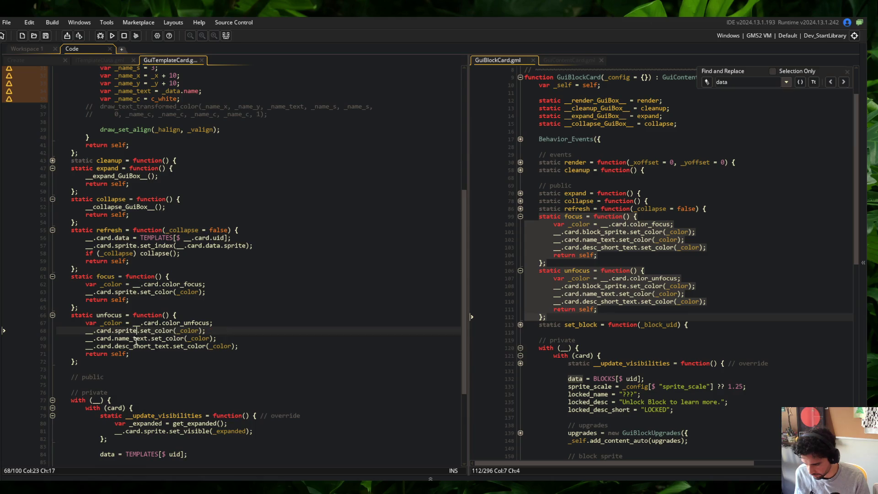
key(Down)
key(ctrl+d)
key(ctrl+d)
click(170, 276)
Fold GuiTemplateCard's refresh, focus, unfocus, collapse and expand, then unfold GuiBlockCard's render function.
scroll(184, 288, up, 2)
click(53, 266)
click(52, 274)
click(53, 281)
click(53, 235)
click(52, 204)
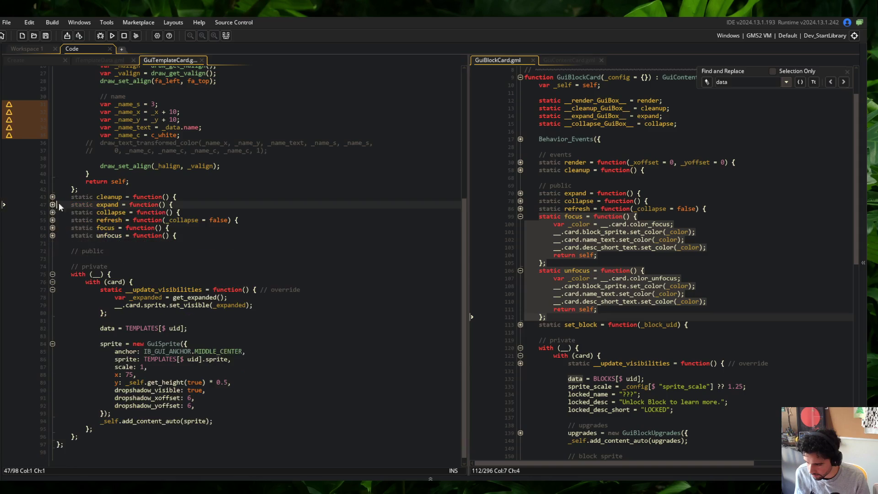
scroll(149, 209, up, 6)
click(149, 211)
scroll(149, 209, down, 3)
scroll(521, 220, up, 3)
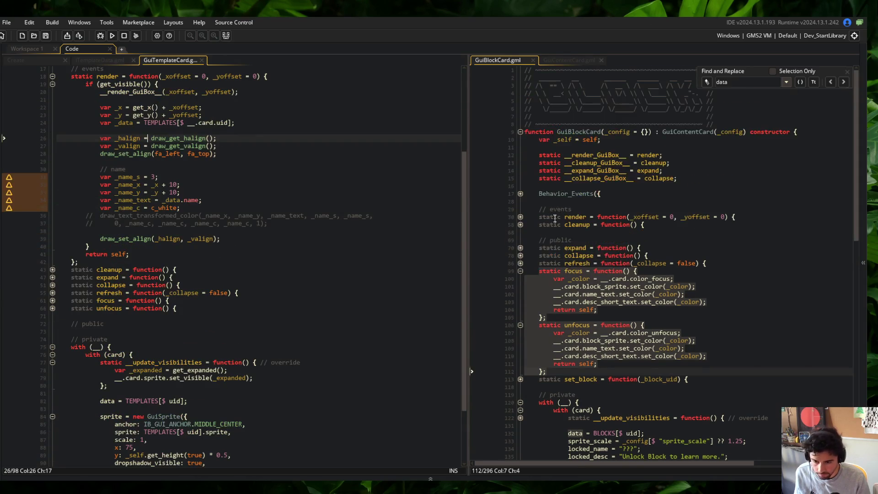
click(520, 216)
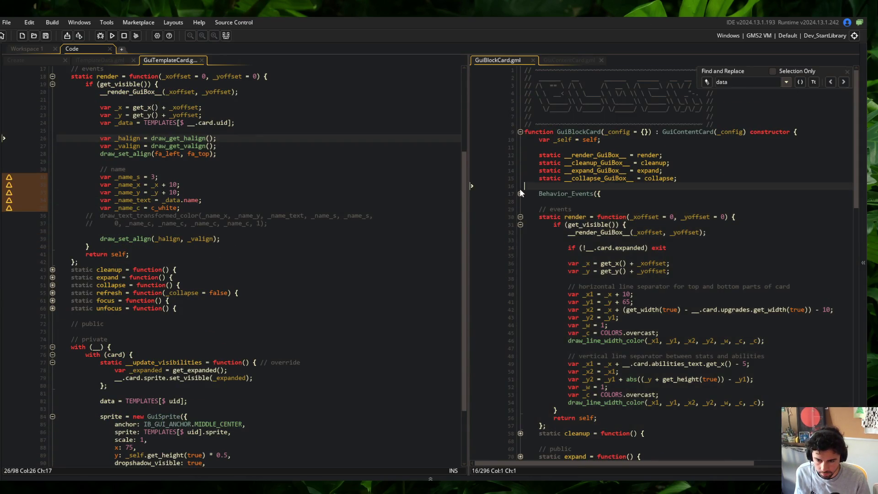
Unfold GuiBlockCard's Behavior_Events block and block_unlocked handler, comparing it with other card scripts.
click(521, 194)
click(520, 209)
click(520, 216)
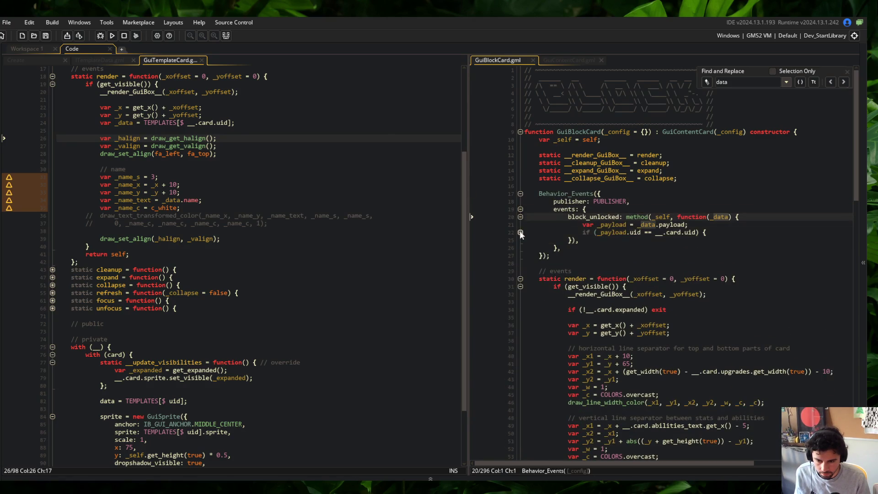
click(520, 232)
click(577, 61)
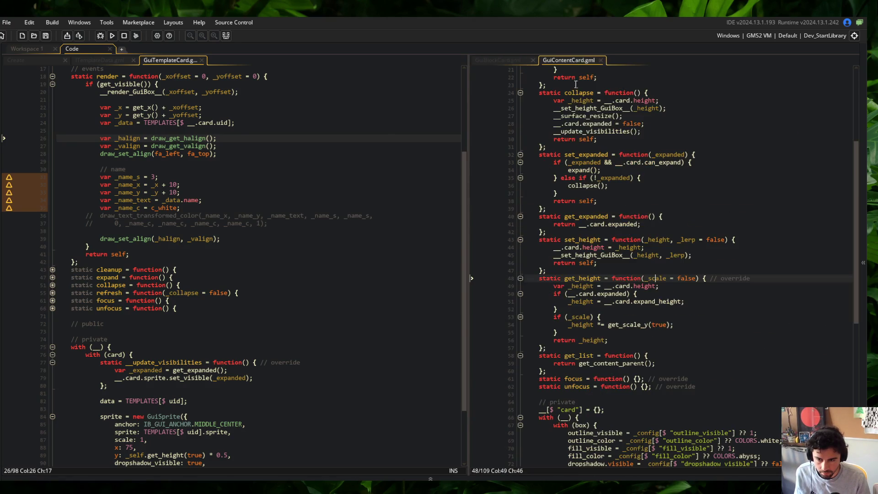
click(510, 60)
key(ctrl+t)
text(GuiTrap)
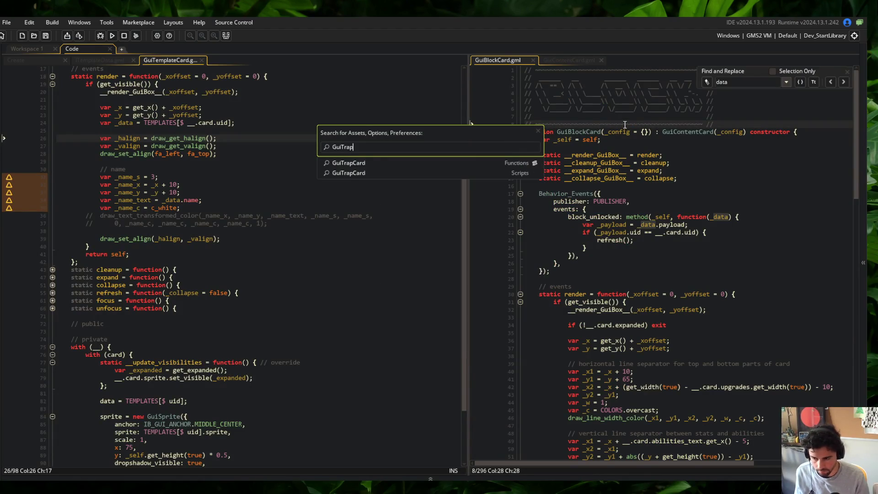
key(Return)
click(526, 60)
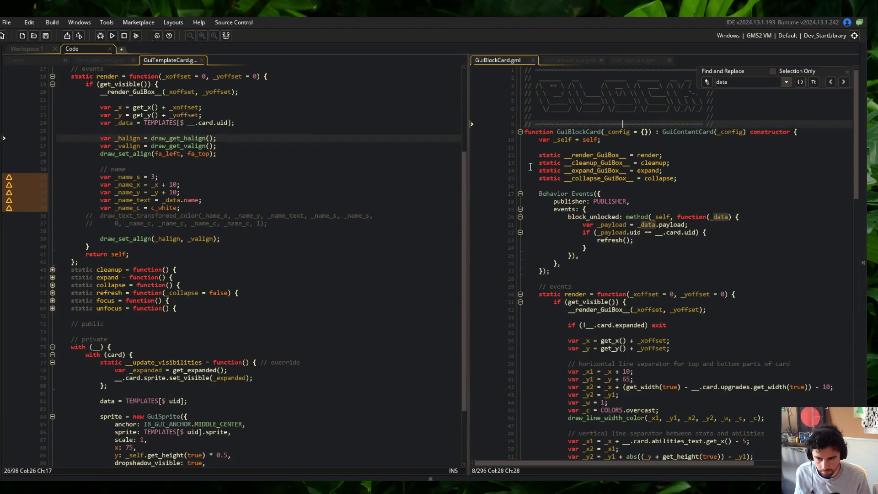
Copy GuiBlockCard's Behavior_Events block into GuiTemplateCard below the static aliases and save.
mouse_move(539, 193)
mouse_down()
mouse_move(579, 261)
mouse_move(562, 271)
mouse_up()
scroll(277, 183, up, 5)
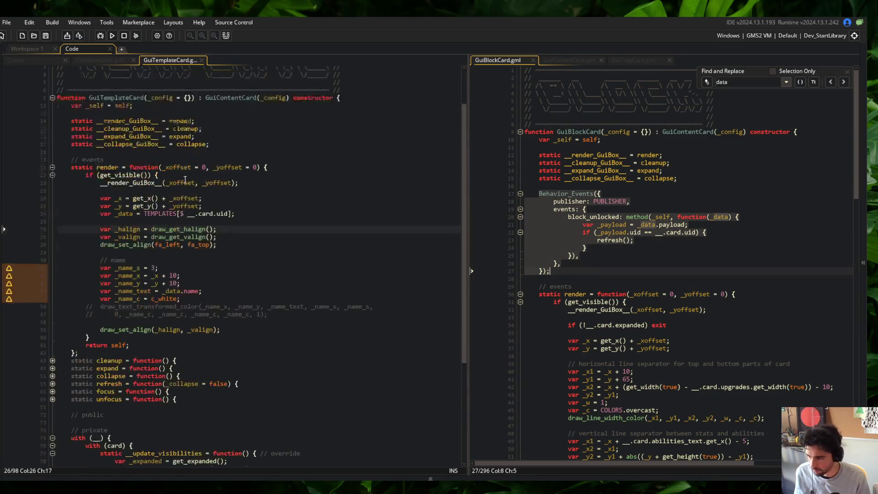
click(277, 178)
key(Return)
key(Return)
key(ctrl+v)
key(ctrl+s)
Rename the pasted event from block_unlocked to template_unlocked and save.
click(119, 216)
key(BackSpace)
key(BackSpace)
key(BackSpace)
text(template)
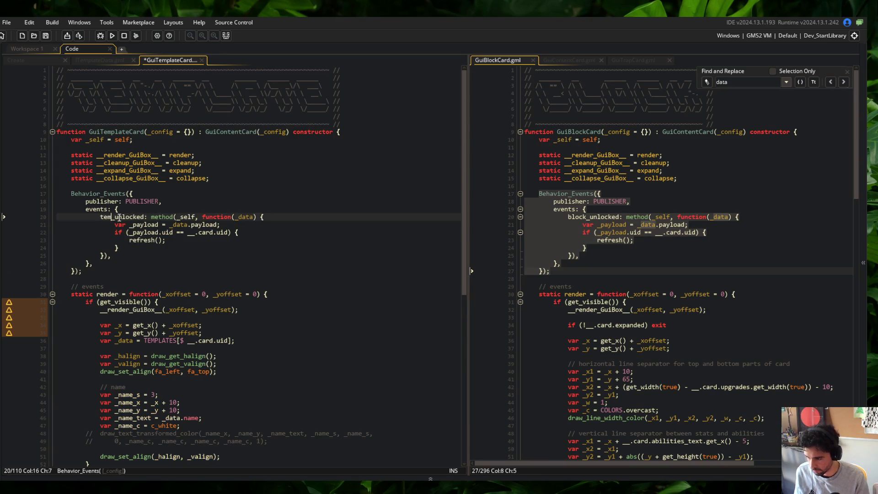
key(ctrl+s)
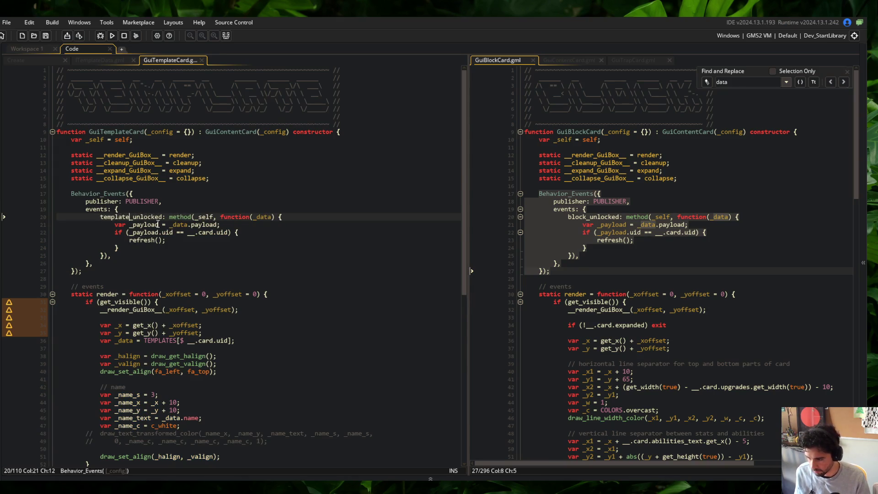
key(Down)
key(Down)
key(Up)
key(Up)
key(Up)
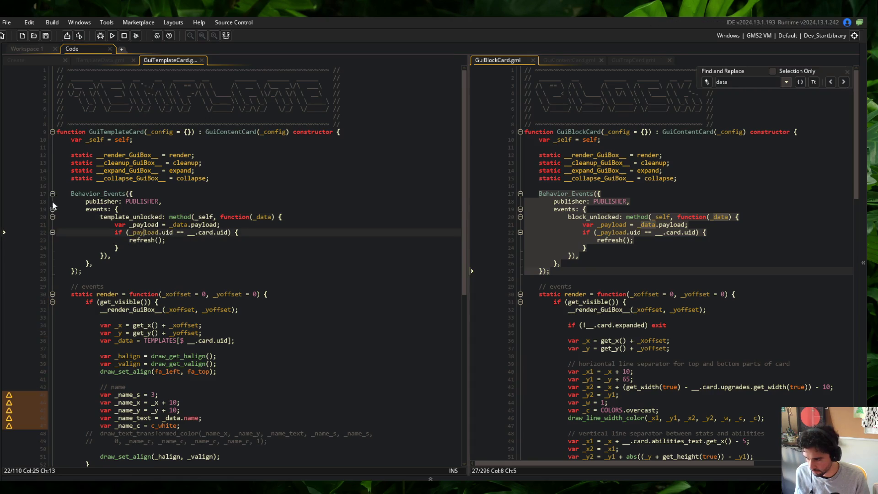
click(108, 193)
Open EVENTS.gml and copy the skeleton_unlocked event name from the progression events.
key(ctrl+t)
text(events)
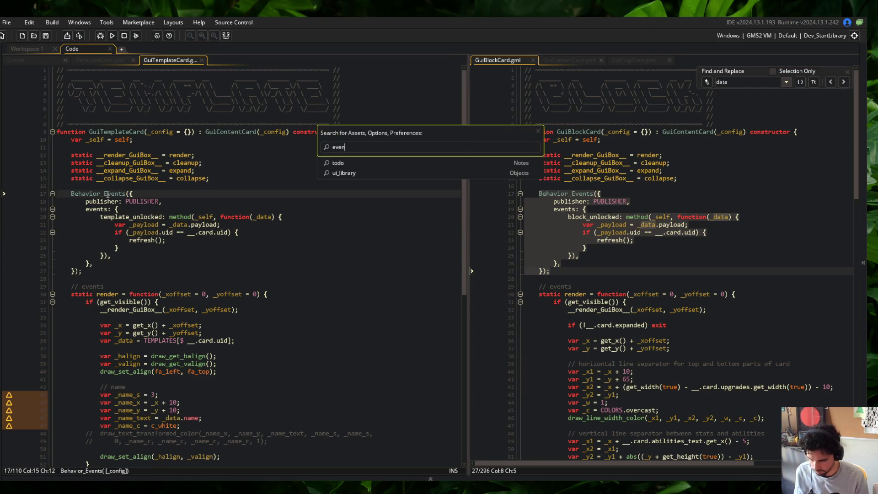
key(Return)
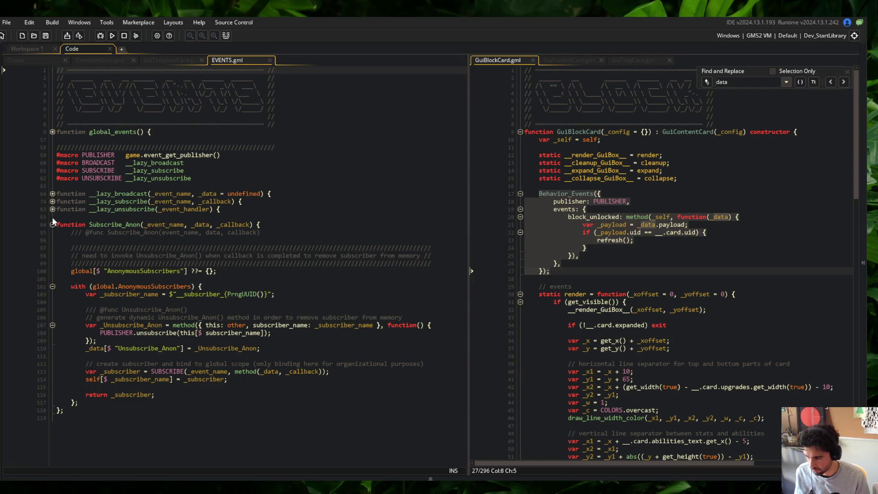
click(52, 132)
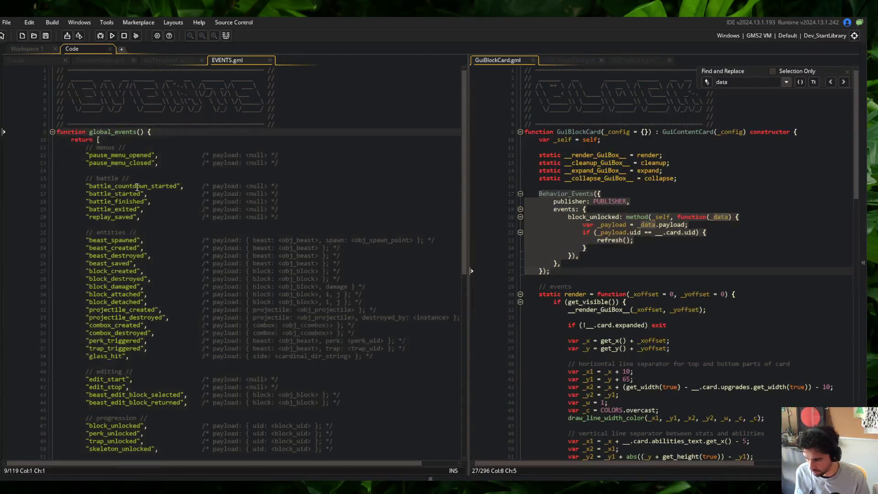
scroll(114, 251, down, 5)
click(122, 262)
click(130, 330)
click(146, 339)
double_click(123, 339)
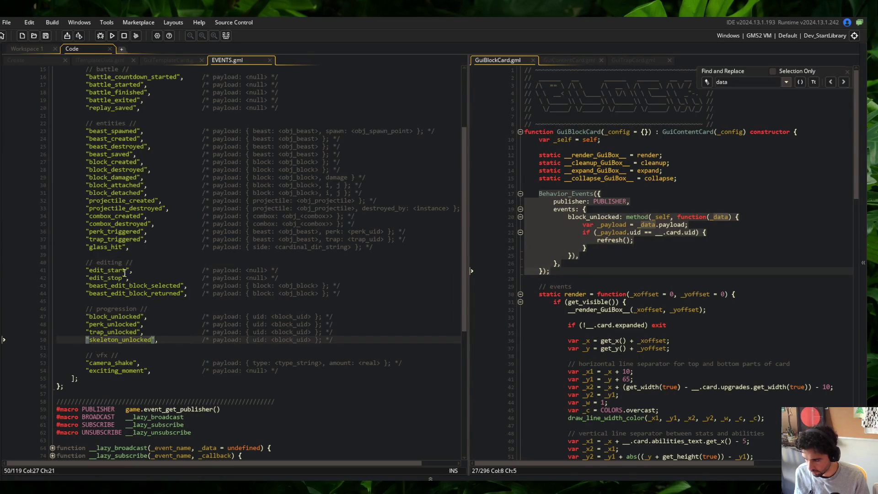
Replace template_unlocked with skeleton_unlocked in GuiTemplateCard's Behavior_Events.
click(26, 61)
click(103, 61)
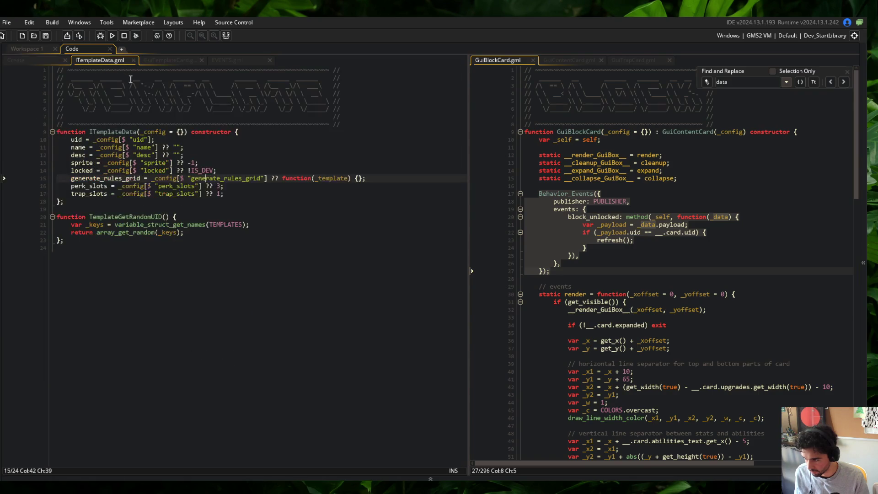
click(167, 60)
click(141, 217)
double_click(137, 216)
key(ctrl+v)
click(207, 163)
Close the EVENTS.gml tab and fold the Behavior_Events block.
middle_click(229, 65)
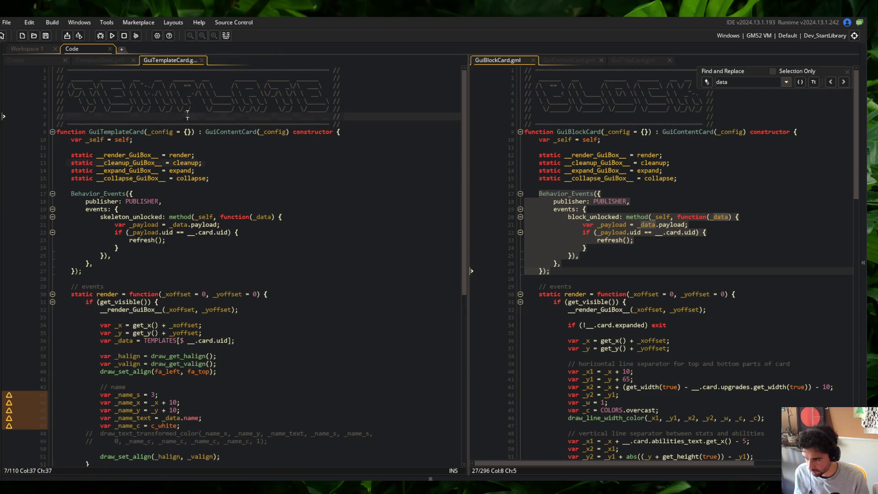
scroll(229, 265, down, 3)
click(53, 121)
scroll(231, 259, down, 10)
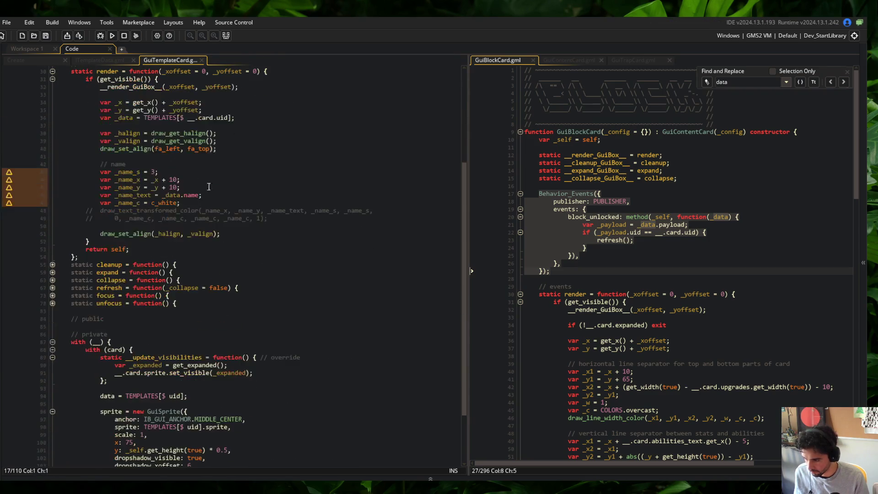
Compare GuiBlockCard's setup and block_sprite definition against the template card's sprite code.
click(230, 259)
scroll(620, 254, down, 20)
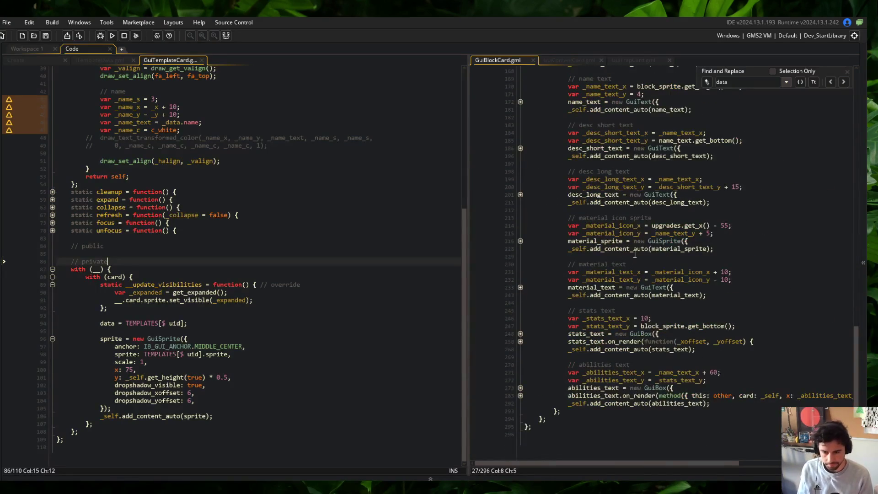
scroll(622, 249, up, 13)
click(634, 256)
key(Down)
key(Down)
key(Down)
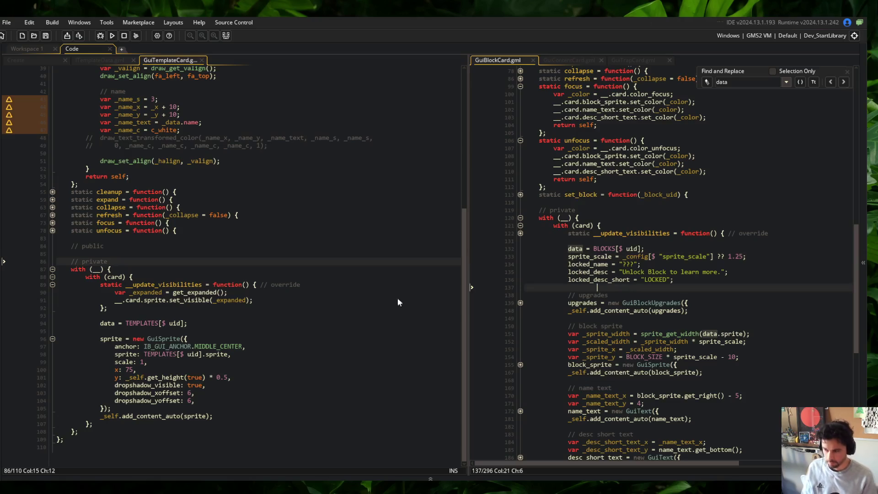
click(397, 277)
scroll(268, 280, up, 13)
scroll(626, 288, up, 1)
scroll(627, 288, down, 12)
scroll(630, 289, up, 8)
click(649, 276)
scroll(666, 273, up, 4)
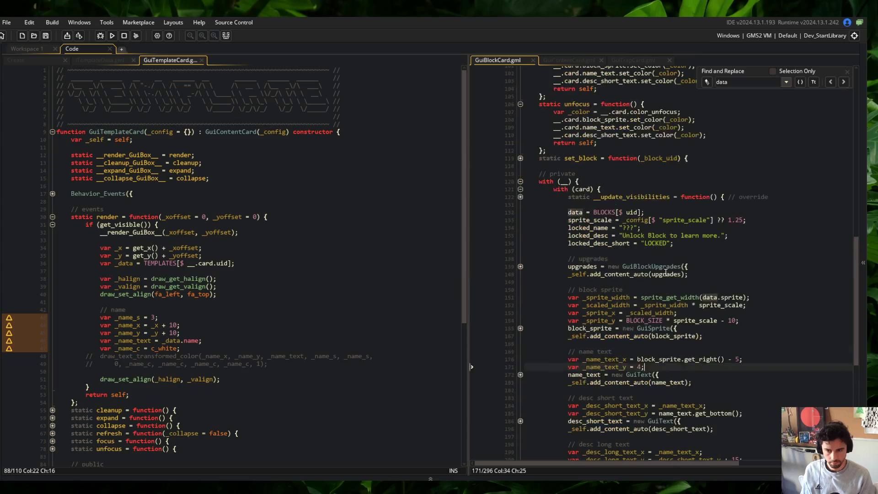
scroll(226, 308, down, 9)
key(Up)
key(Down)
key(Down)
key(Down)
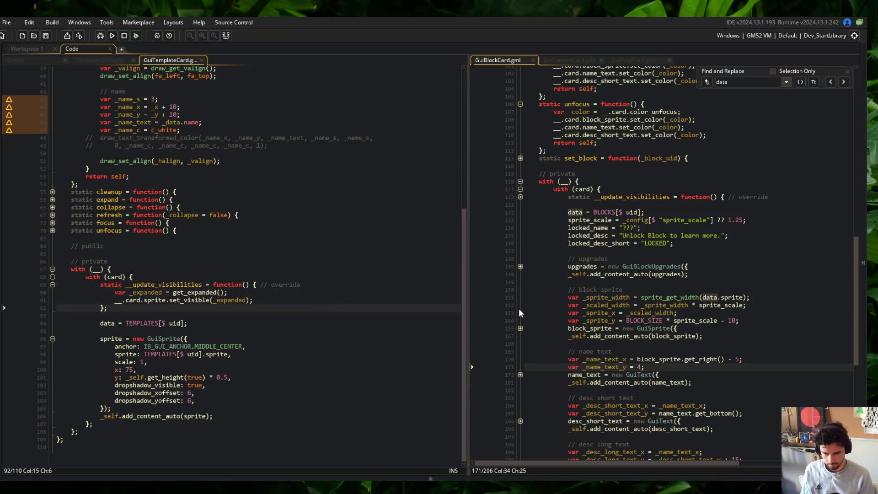
click(521, 328)
Add visible: true to the template card's GuiSprite settings and save.
click(230, 383)
click(237, 339)
key(Return)
text(visible: true,)
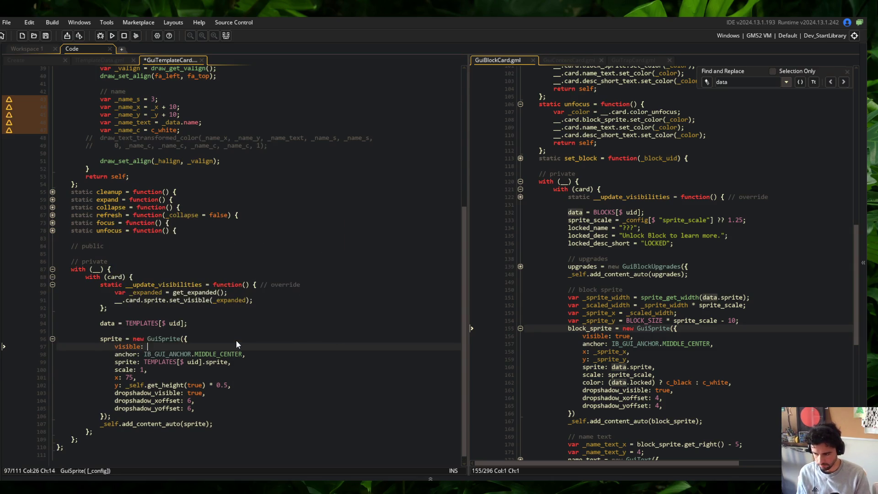
key(ctrl+s)
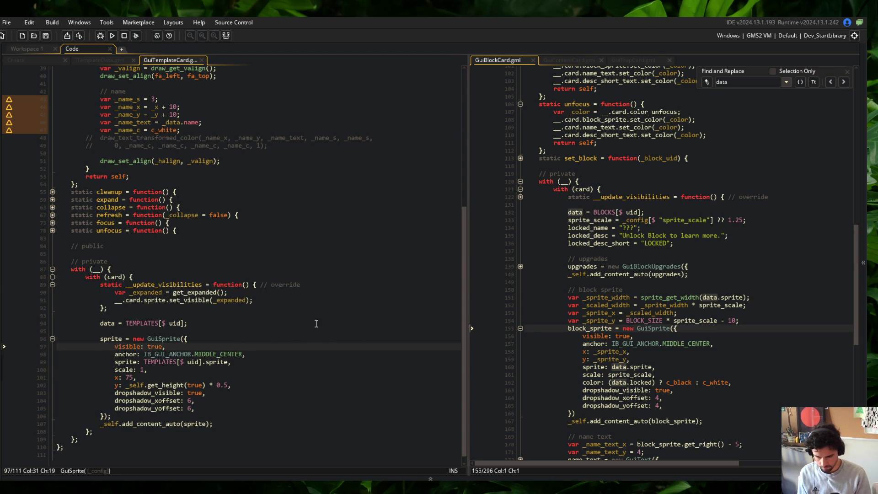
Move the x and y position lines above the sprite line and save.
key(Down)
key(Down)
key(Down)
key(shift+Down)
key(shift+End)
key(Delete)
key(Up)
key(Up)
key(Home)
key(ctrl+v)
key(Down)
key(End)
key(ctrl+s)
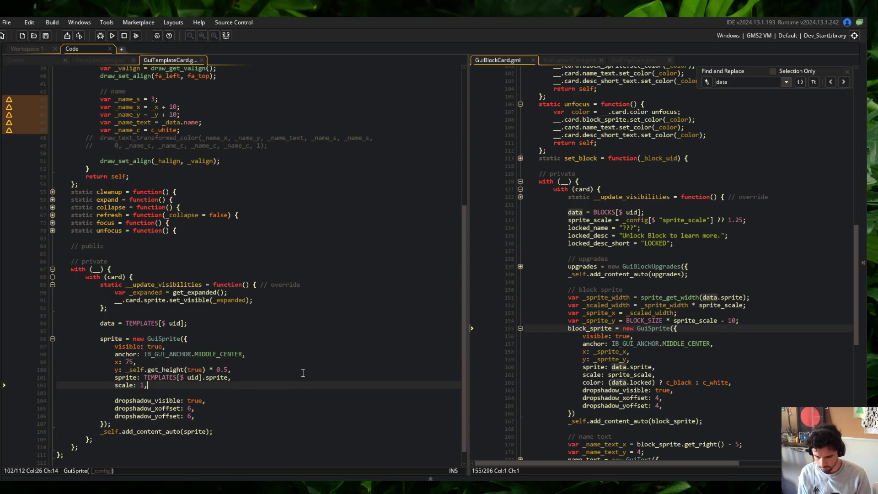
key(Delete)
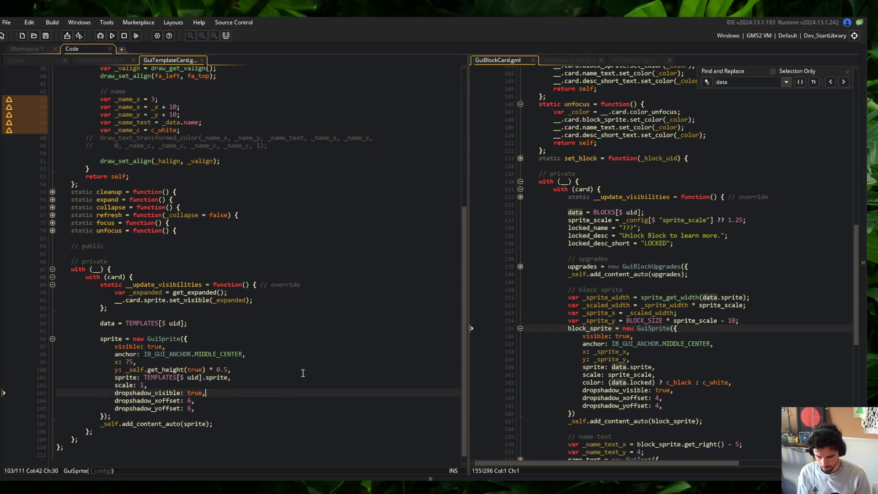
Add a color setting: (data.locked) ? c_black : c_white after the scale line.
key(Return)
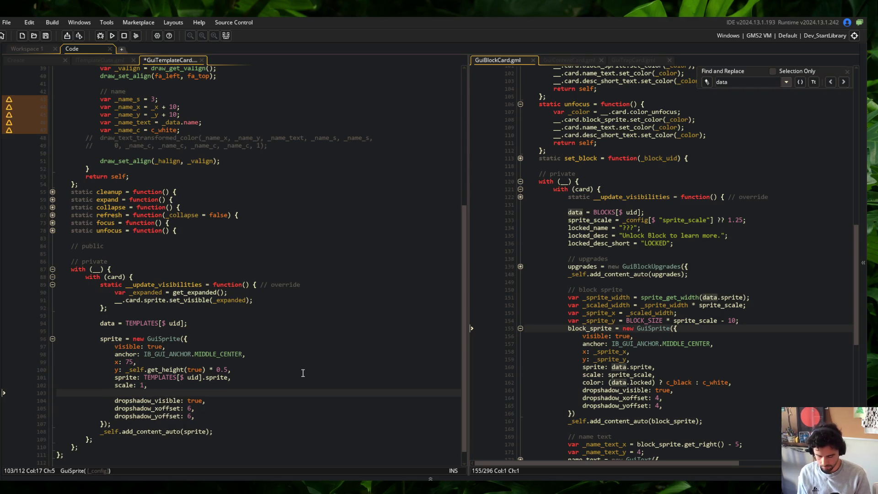
text(color: (data.lcoked) ?)
key(Left)
key(Left)
key(Left)
key(ctrl+BackSpace)
text(locked)
key(Right)
key(Right)
key(Right)
text(c_black : c_white,)
Change both drop-shadow offsets from 6 to 4.
key(Down)
key(Down)
key(Left)
key(alt+shift+Down)
key(BackSpace)
text(4)
click(312, 293)
scroll(311, 293, down, 1)
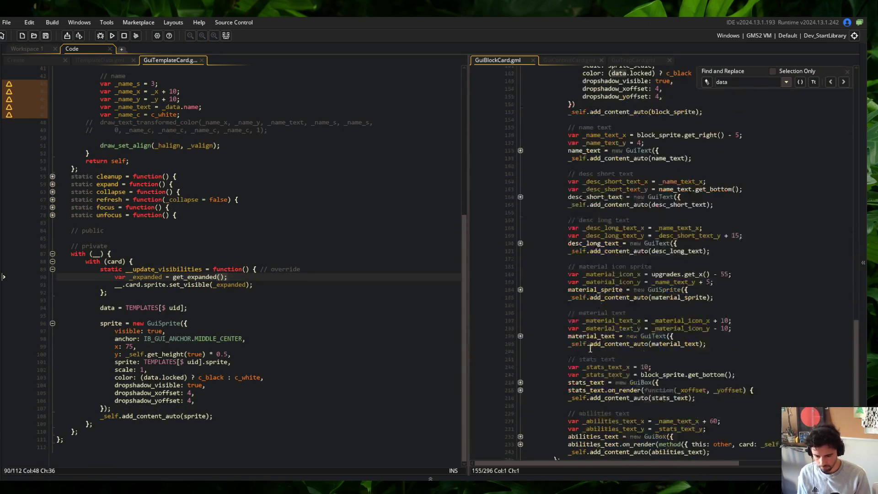
Run Block Beast, check the skeleton card sprites in the Skeletons list, then return to the code.
click(112, 36)
click(178, 246)
scroll(177, 273, up, 4)
scroll(603, 258, down, 6)
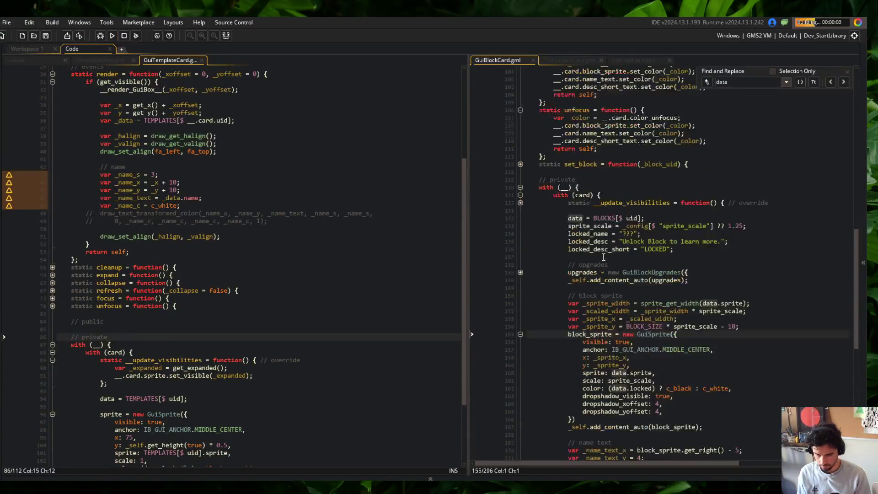
scroll(603, 258, up, 2)
scroll(663, 228, down, 9)
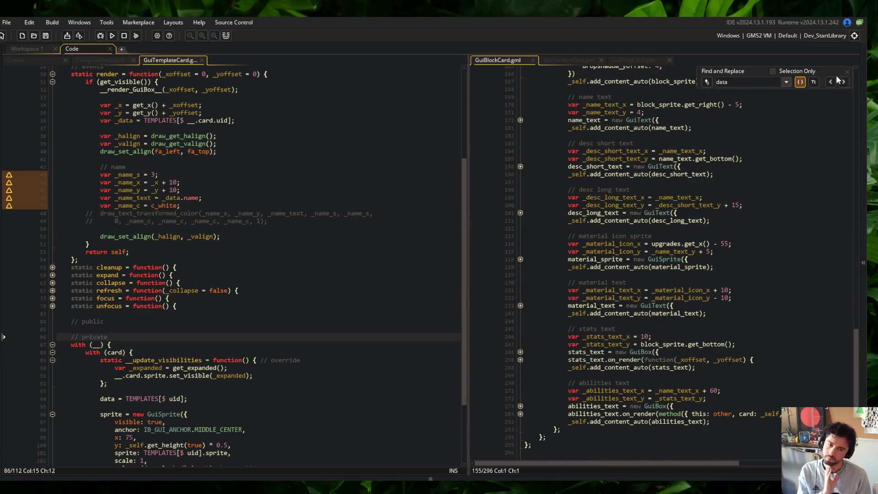
click(347, 208)
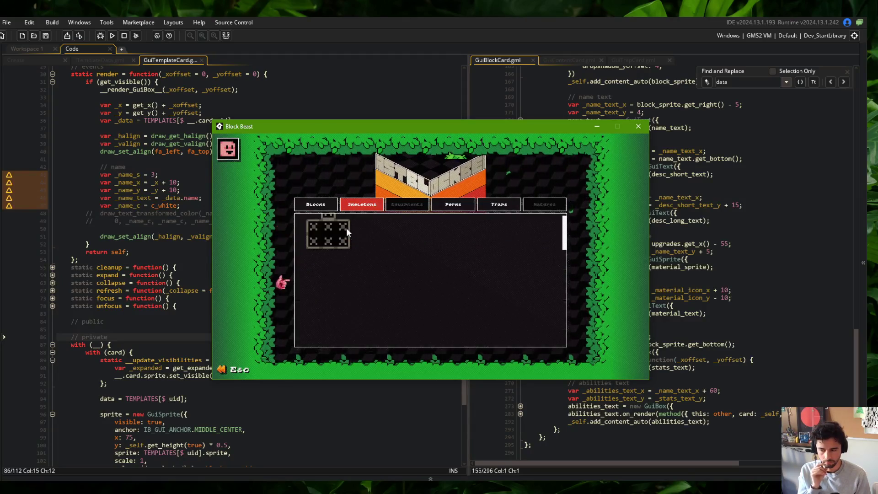
click(126, 206)
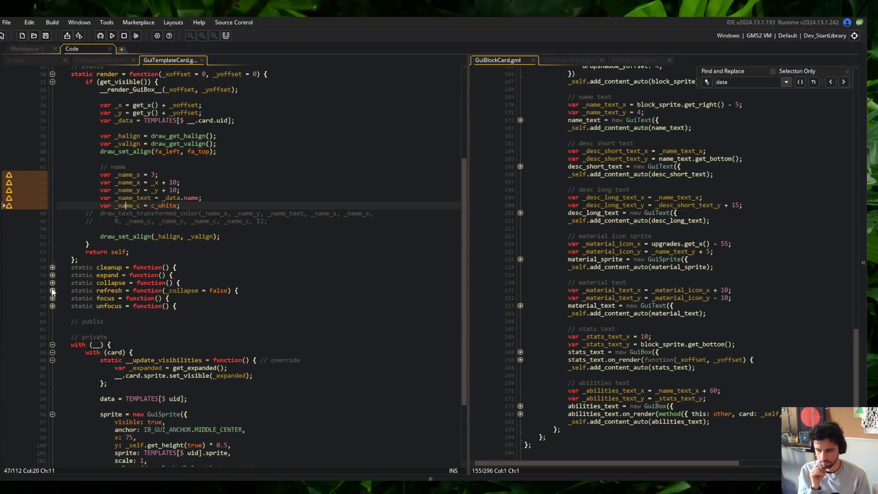
Comment out __.card.sprite.set_visible(_expanded) in __update_visibilities and rebuild the game with F5.
click(247, 375)
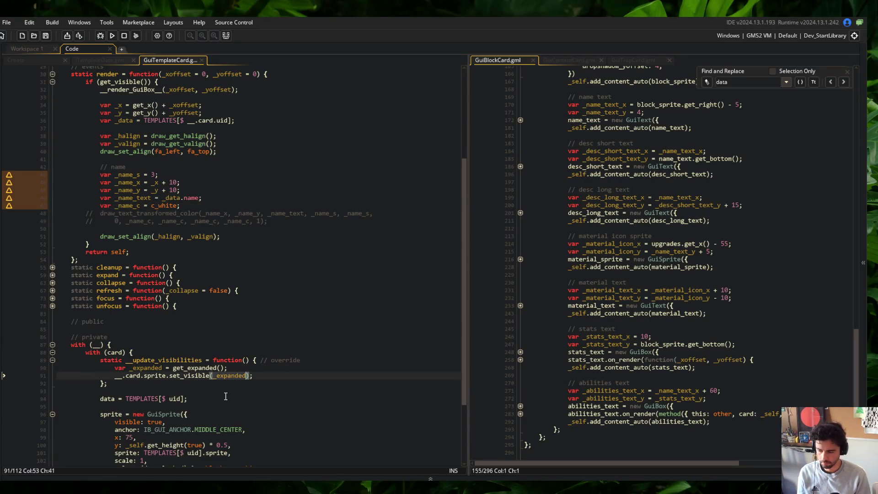
scroll(314, 345, down, 4)
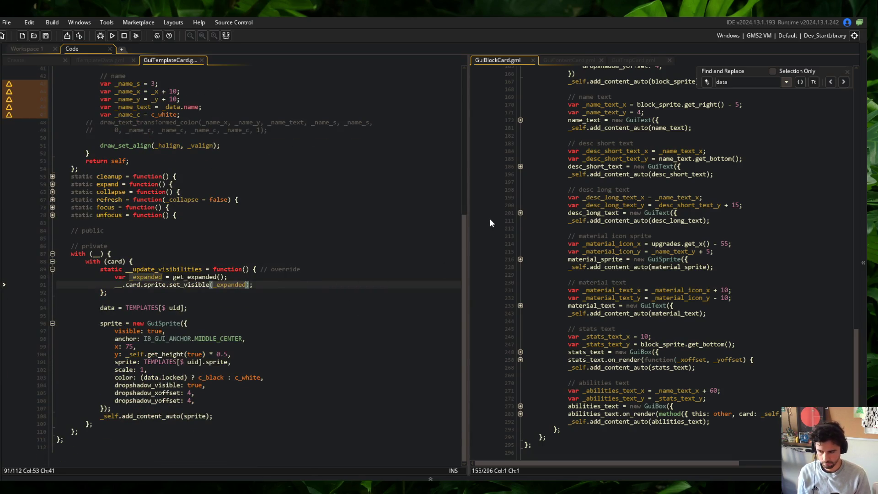
scroll(489, 223, up, 20)
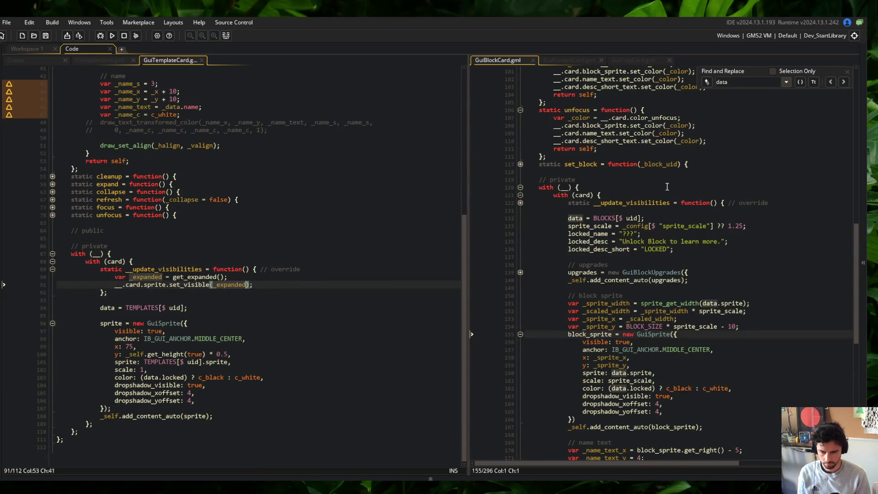
click(520, 203)
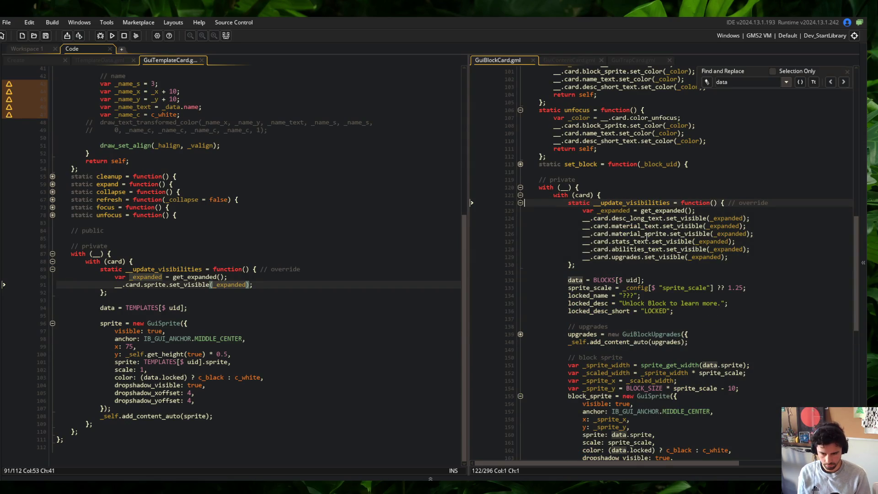
text();)
text(// ...)
key(F5)
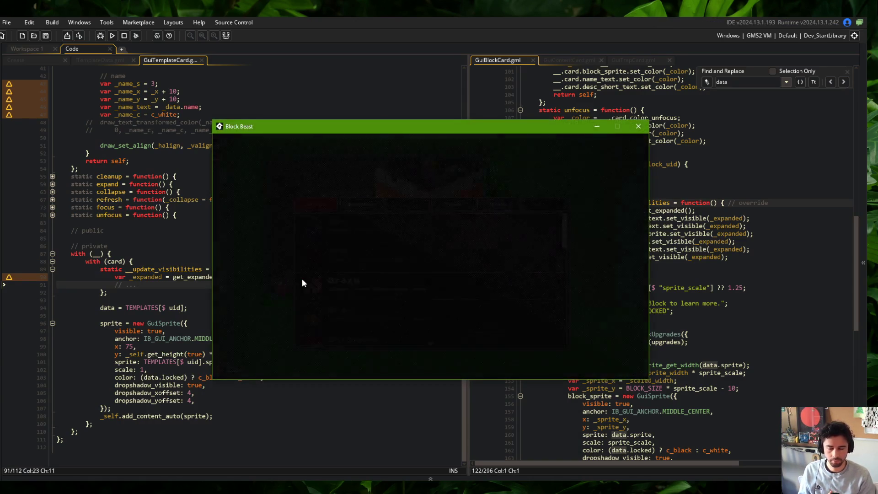
Browse the relaunched Skeletons list, then switch back to the Blocks list.
click(362, 204)
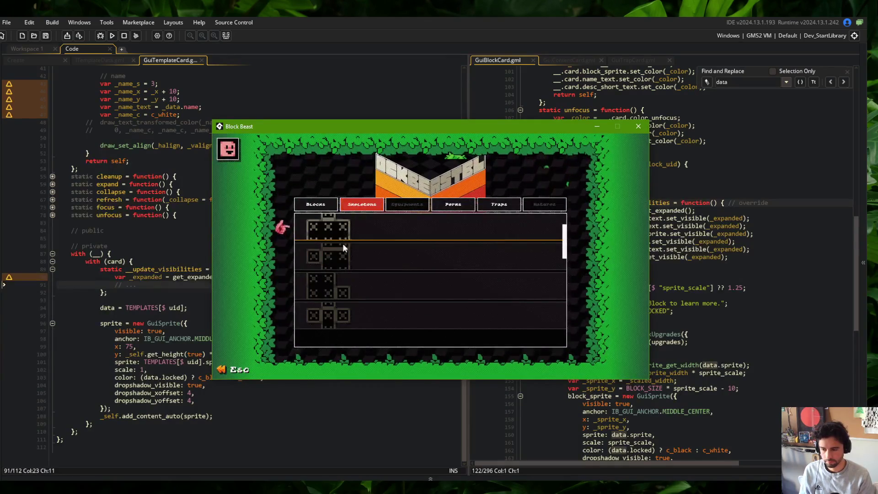
scroll(350, 256, down, 2)
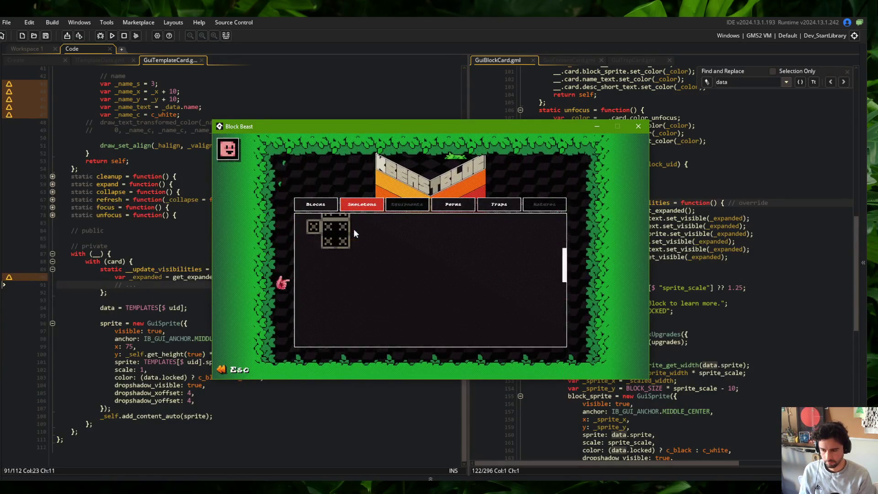
scroll(351, 248, down, 2)
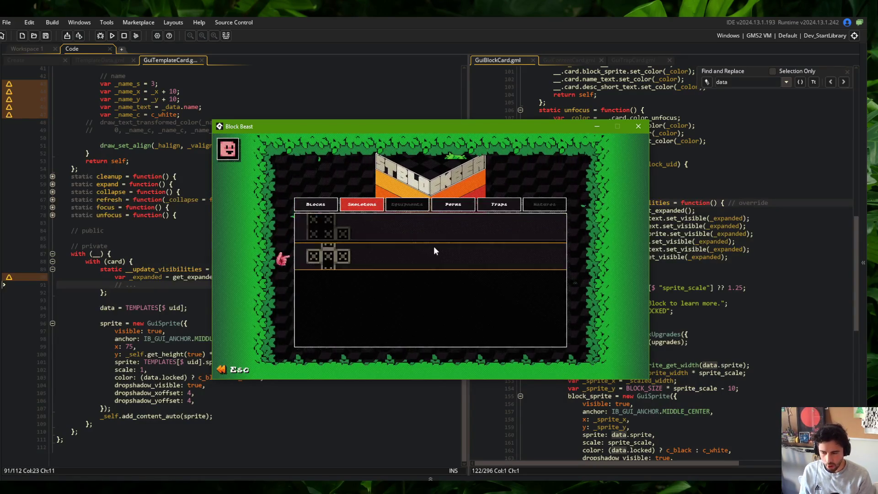
key(Left)
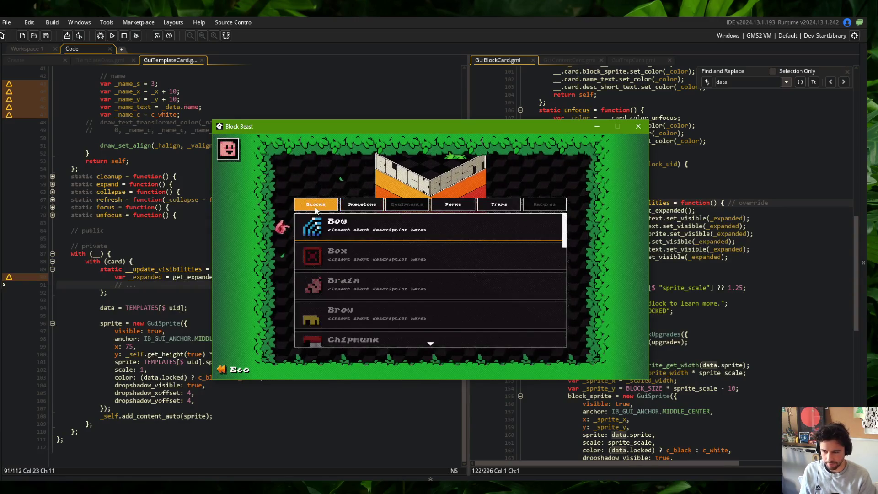
scroll(353, 304, down, 15)
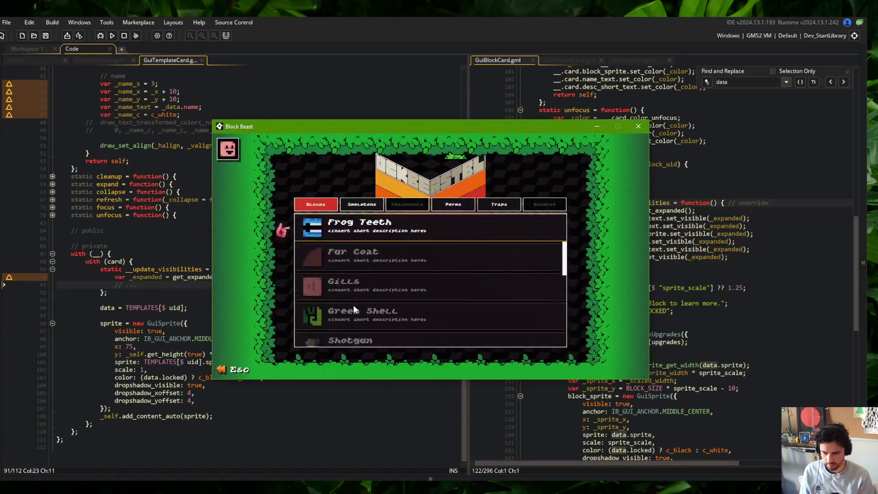
scroll(353, 304, up, 5)
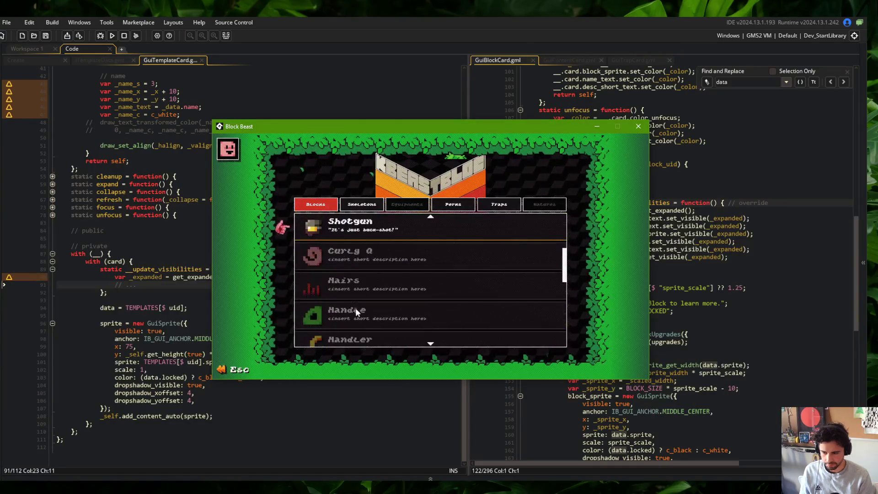
Expand the Shotgun block's detail card, then scroll through the Skeletons list entries.
click(373, 224)
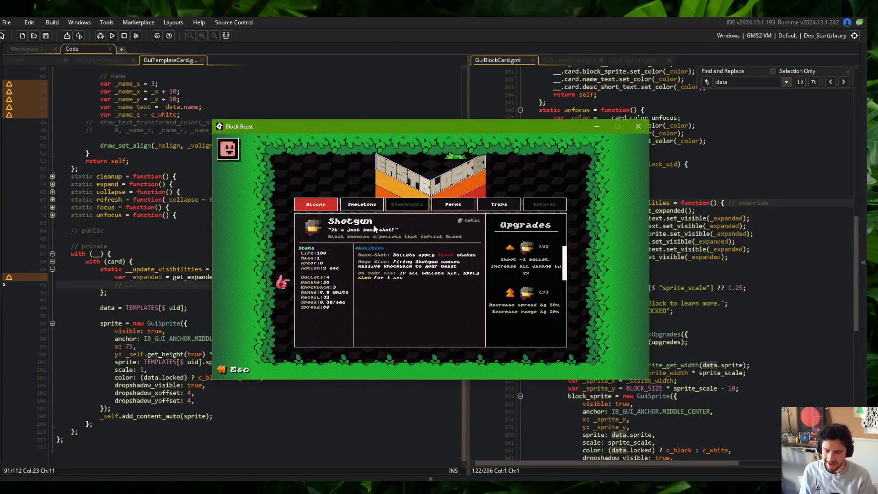
click(341, 210)
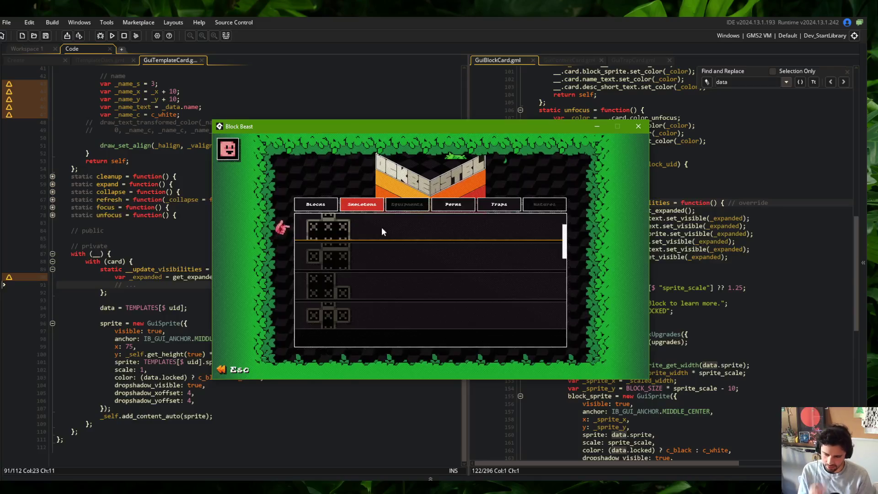
scroll(371, 315, down, 3)
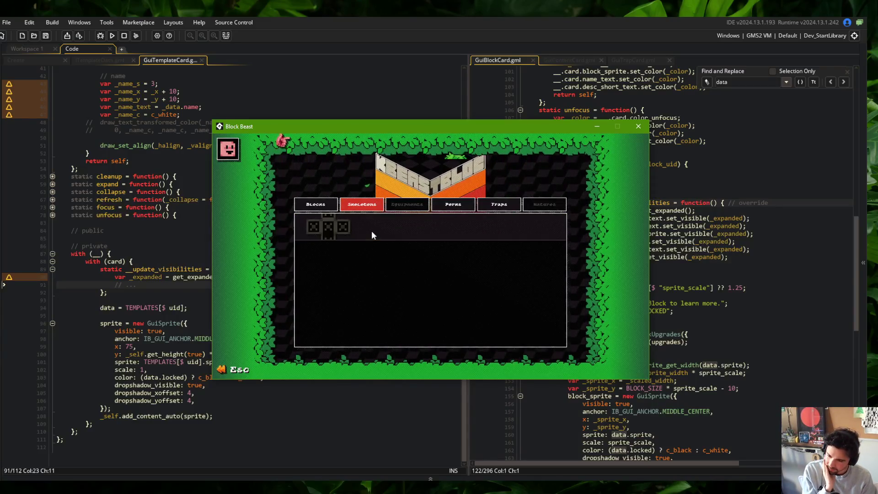
scroll(353, 224, up, 2)
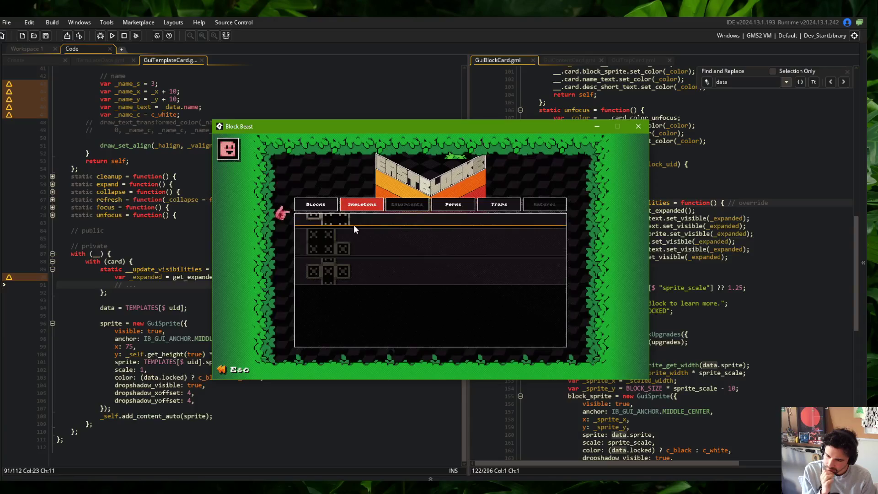
scroll(367, 236, down, 2)
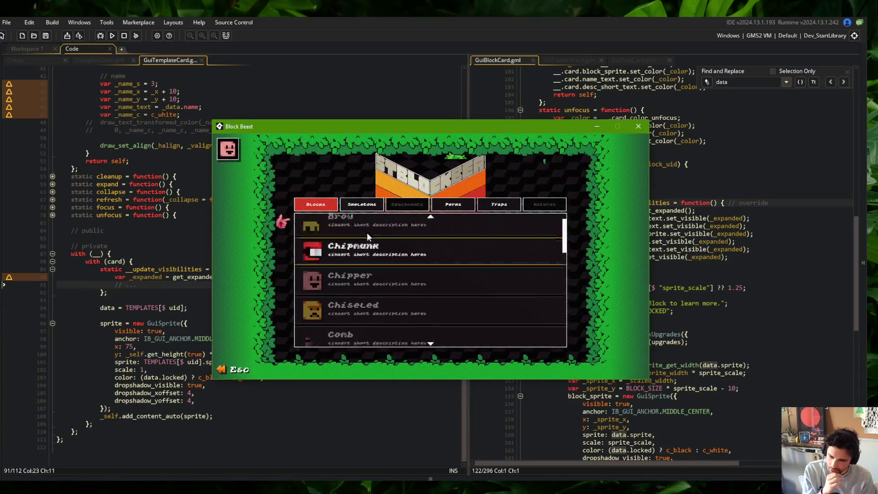
click(367, 205)
scroll(363, 228, up, 2)
scroll(350, 224, down, 2)
scroll(350, 224, up, 2)
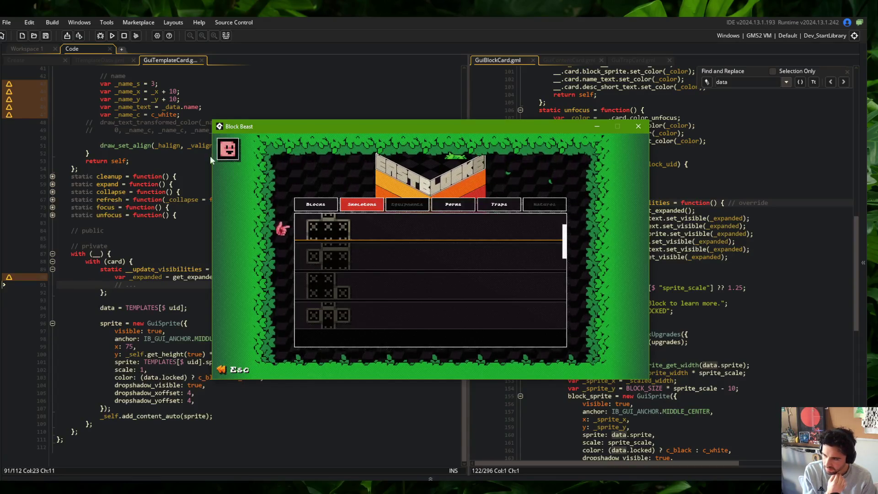
Return to the editor and show the Create event code in the left pane.
click(121, 92)
click(100, 60)
click(34, 60)
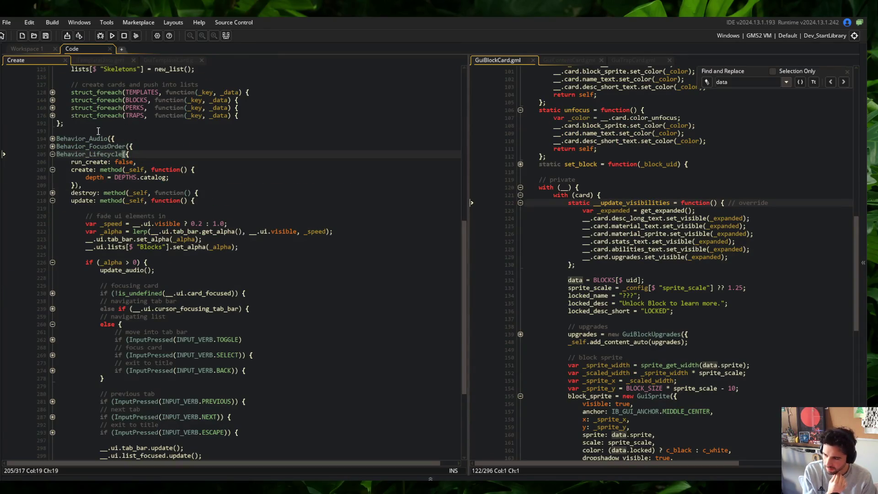
scroll(98, 131, up, 5)
scroll(98, 131, up, 8)
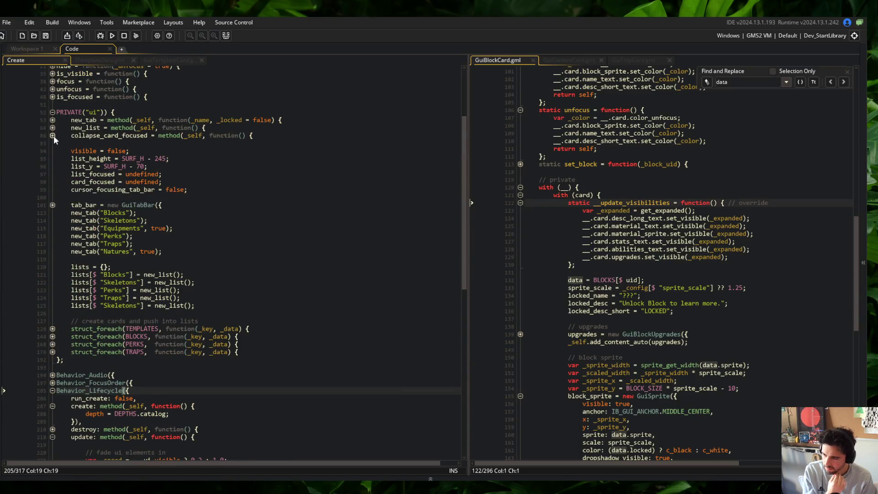
click(53, 136)
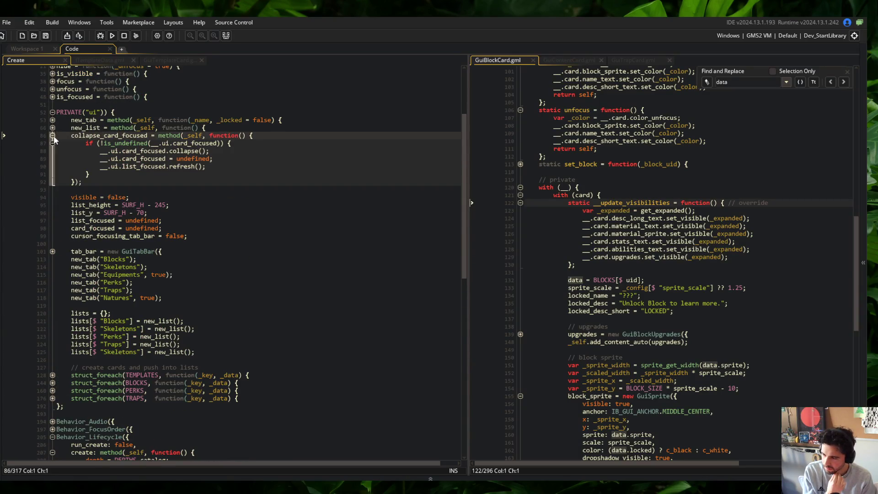
click(94, 60)
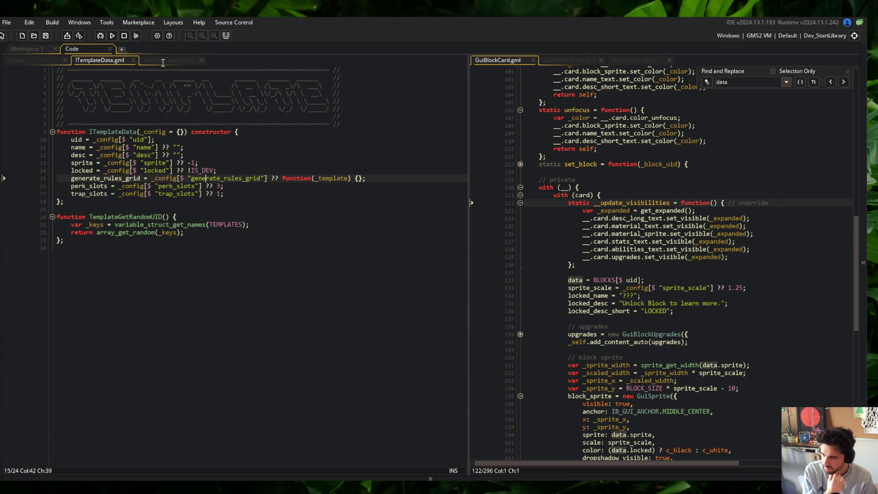
click(157, 61)
click(53, 200)
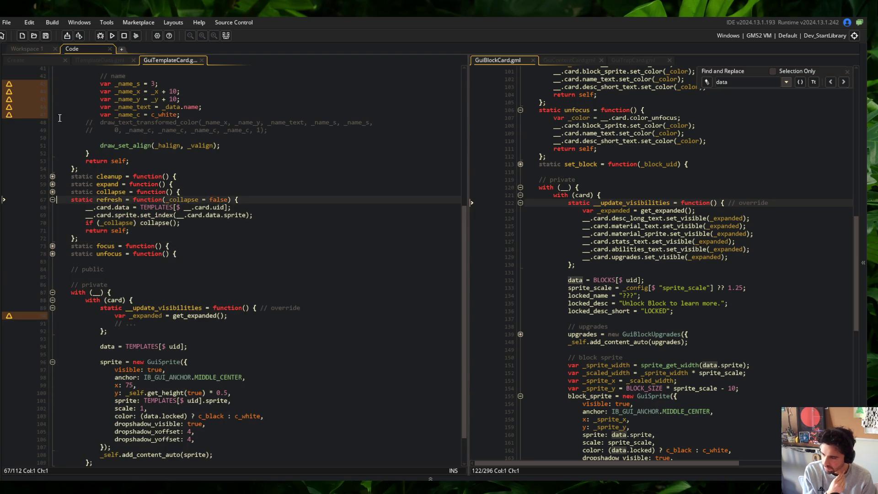
scroll(605, 232, up, 5)
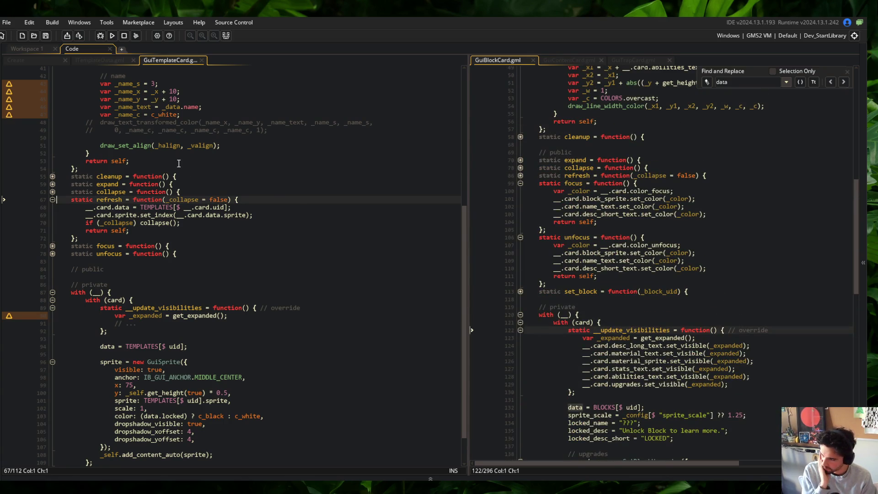
click(37, 60)
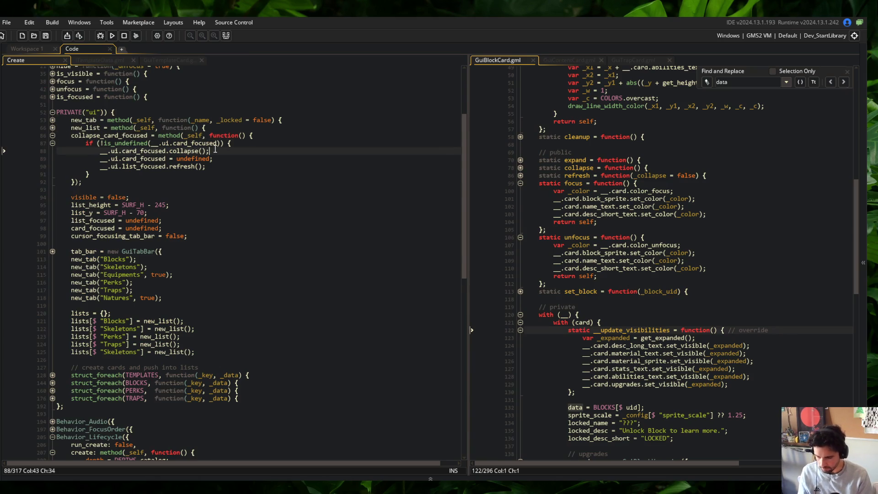
key(alt+Tab)
click(575, 194)
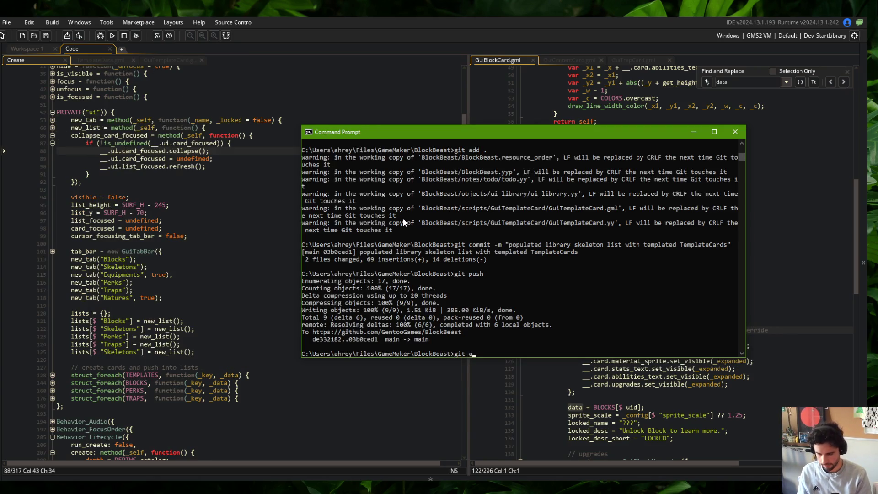
Run git add ., commit with message 'more template card boilerplate', and git push.
text(dd .)
key(Return)
text(git commit -m "more template card boiler)
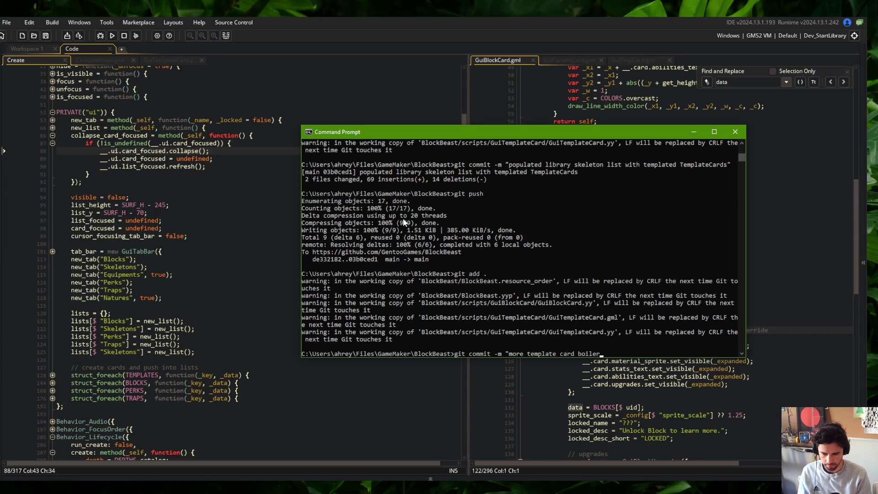
text(plate")
key(Return)
text(git push)
key(Return)
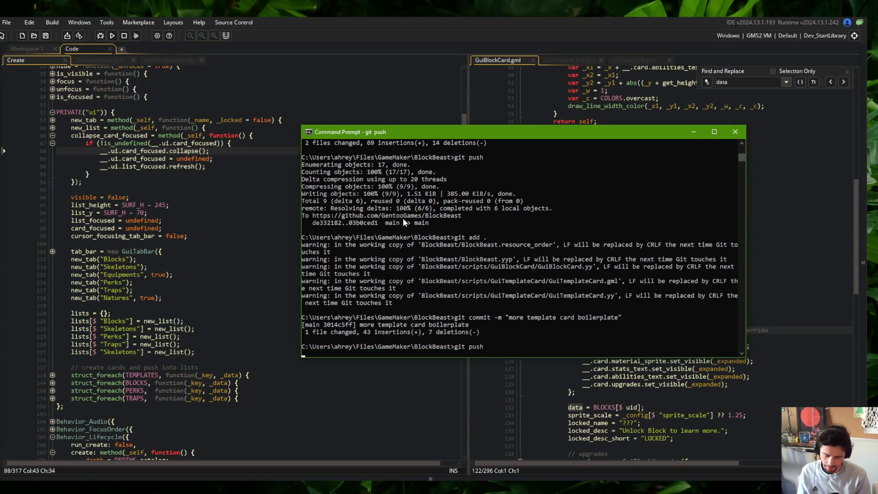
click(121, 49)
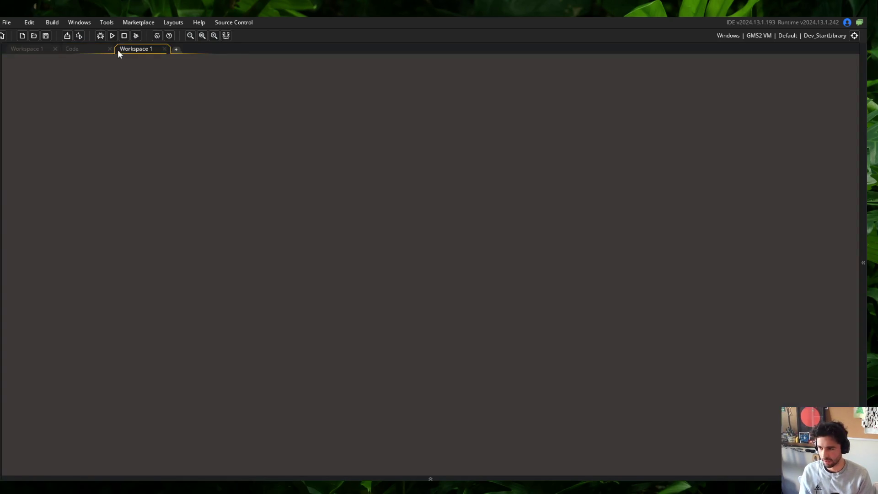
Find GuiList with Ctrl+T and dock GuiList.gml in its own workspace tab.
key(ctrl+t)
text(GuiList)
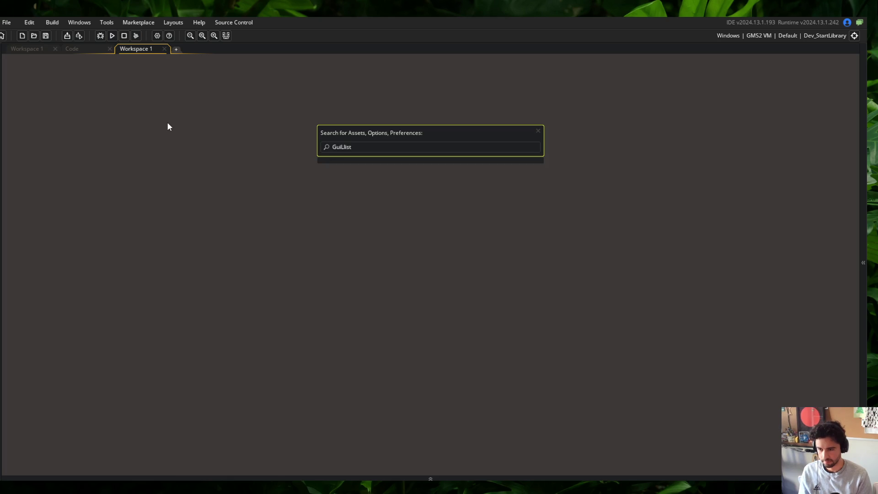
key(BackSpace)
key(BackSpace)
key(BackSpace)
key(Down)
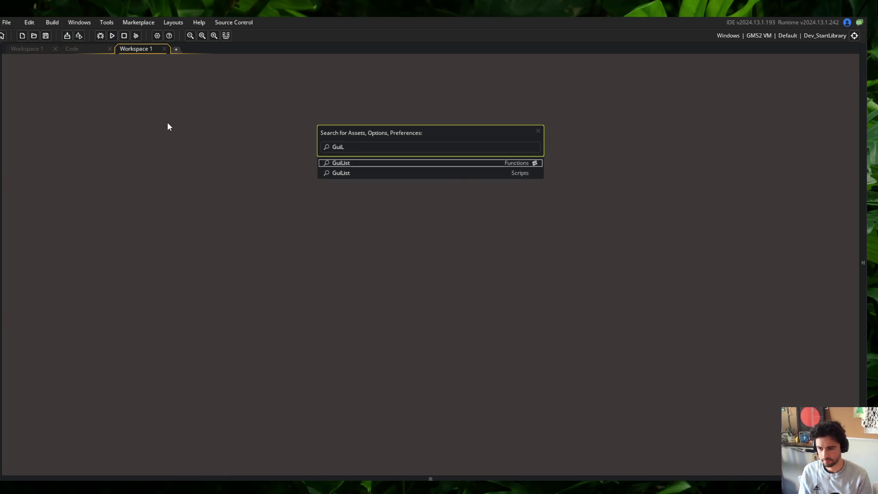
key(Return)
drag(239, 61, 158, 51)
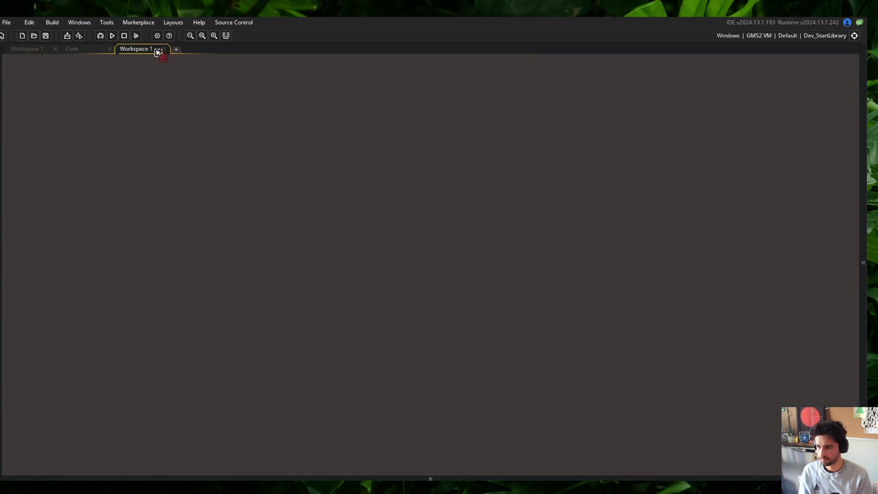
mouse_move(95, 54)
mouse_down()
mouse_move(64, 49)
mouse_move(141, 50)
mouse_up()
Fold and unfold the GuiList function body with the asset browser shown.
click(214, 116)
key(ctrl+shift+bracketleft)
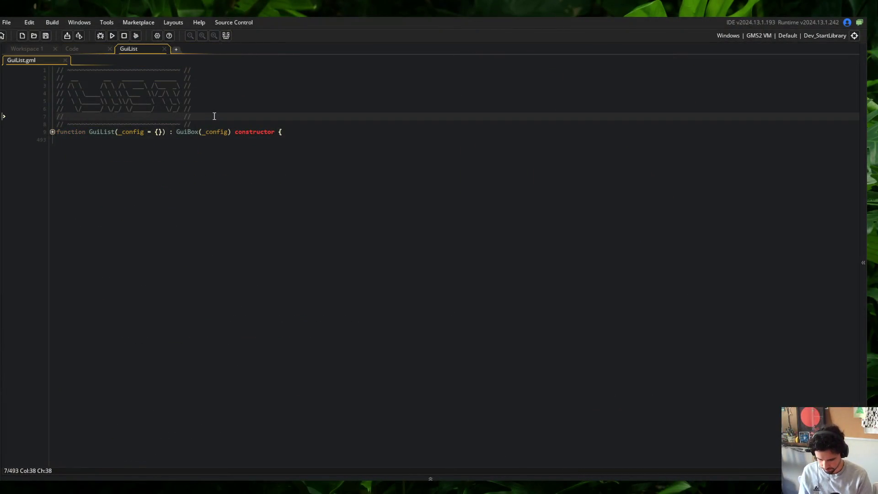
click(2, 159)
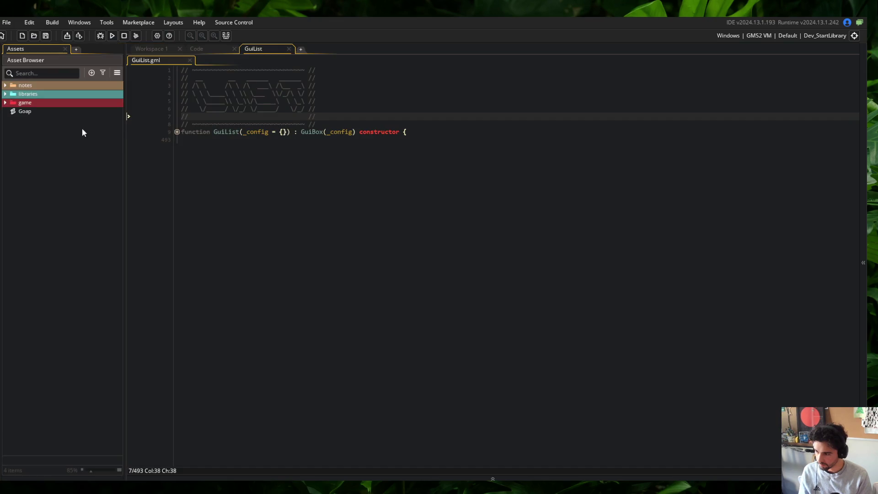
click(176, 132)
Skip ahead two music tracks, then come back to the code editor.
key(alt+Tab)
key(alt+Tab)
key(alt+Tab)
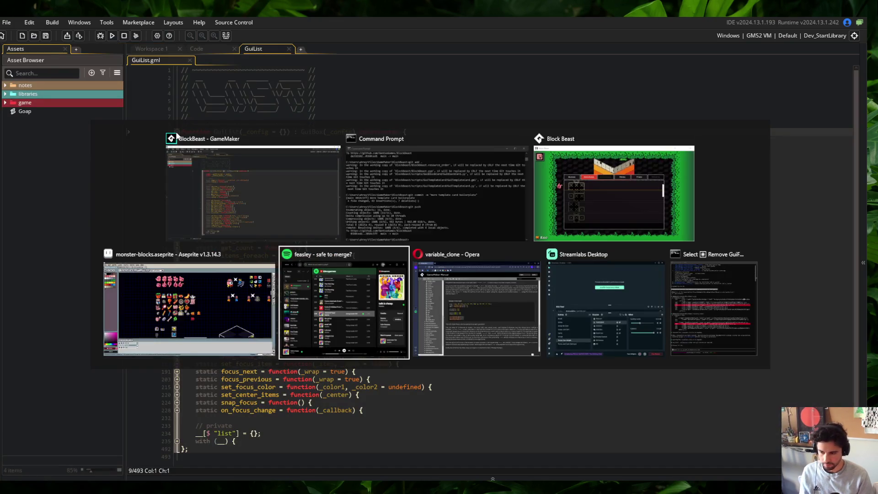
key(XF86AudioNext)
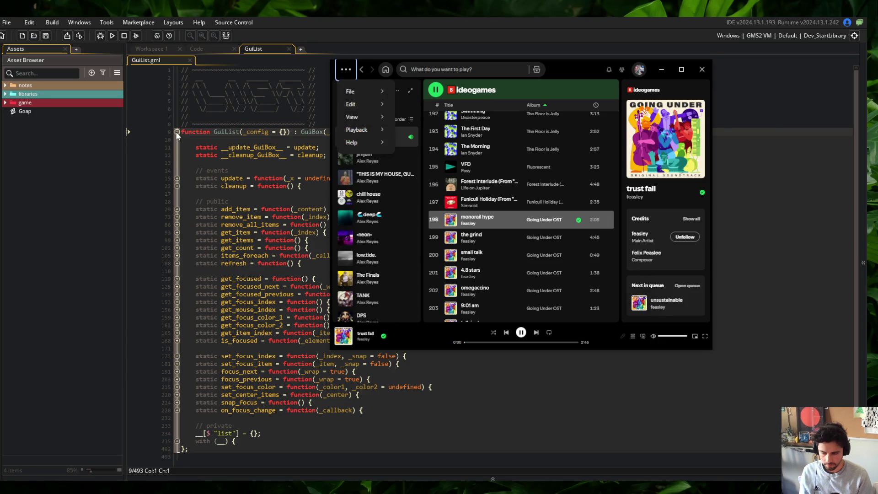
key(XF86AudioNext)
key(alt+Tab)
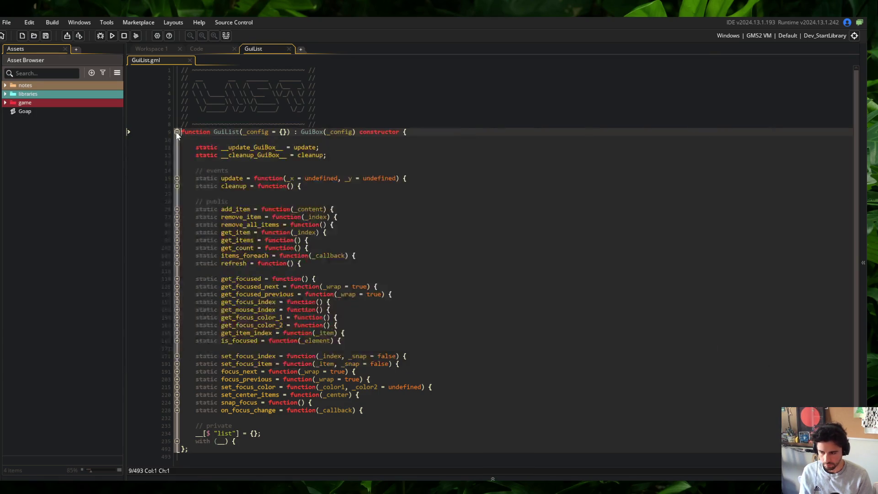
Look over the cleanup function code, then build and run the game.
click(398, 194)
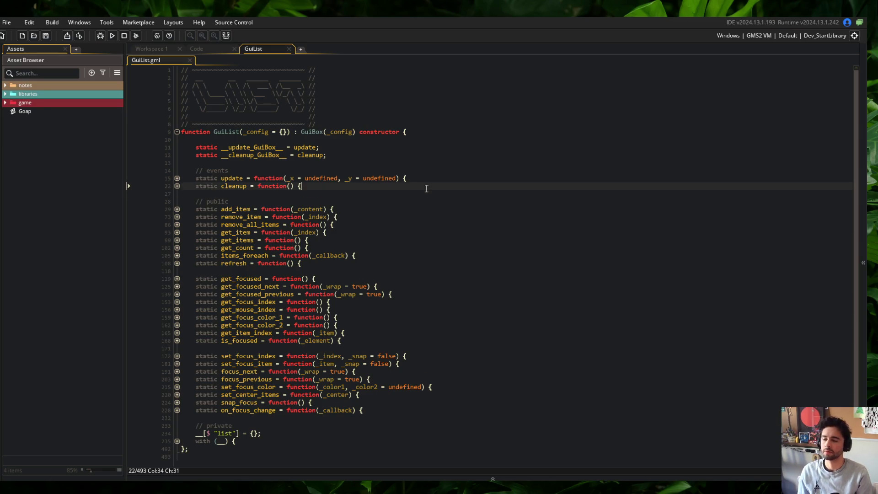
click(298, 186)
scroll(297, 173, down, 1)
click(112, 35)
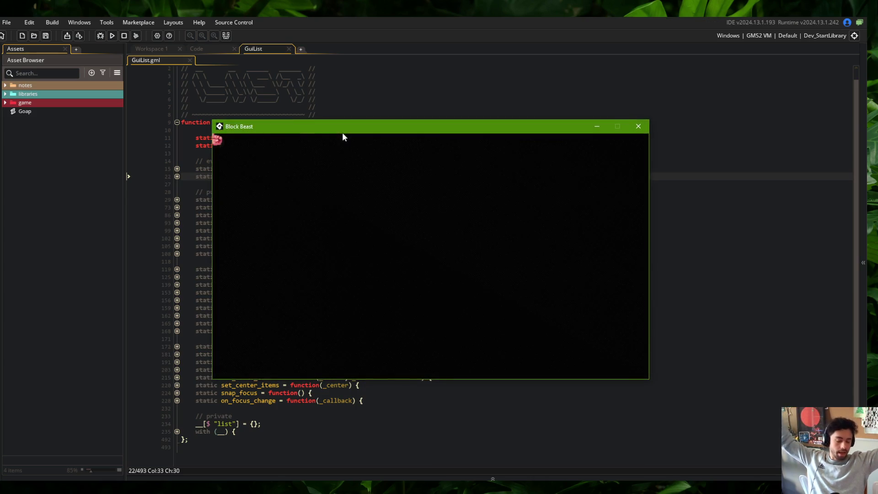
Scroll the game's Blocks list up and down, switch to Skeletons and back to Blocks.
scroll(363, 240, down, 3)
scroll(363, 239, up, 3)
scroll(386, 262, down, 15)
scroll(391, 263, down, 5)
scroll(390, 262, up, 8)
scroll(391, 233, down, 15)
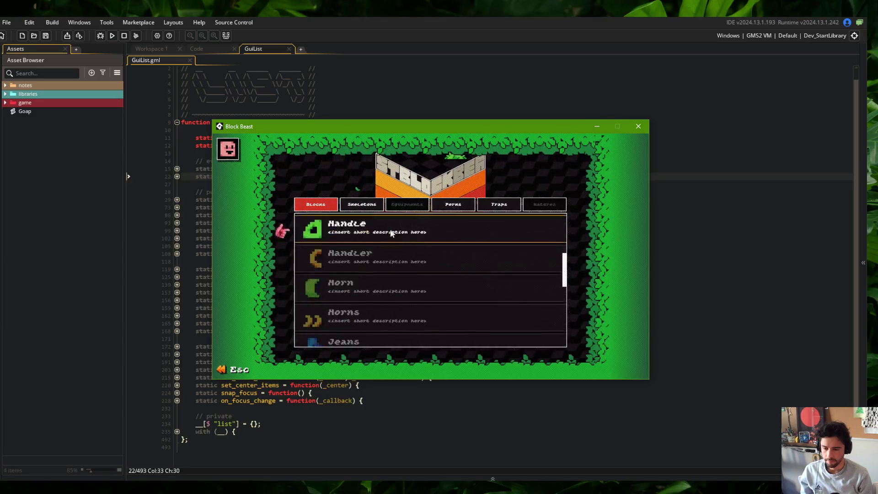
scroll(390, 233, down, 6)
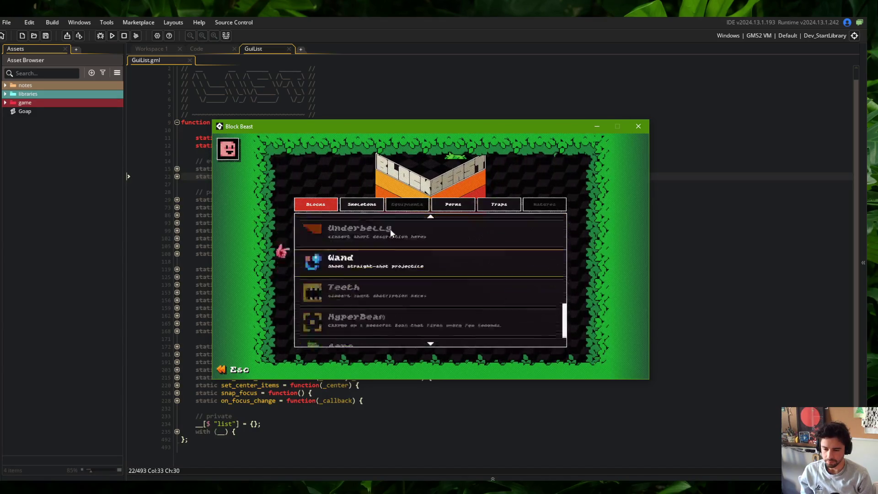
scroll(391, 233, up, 12)
scroll(391, 234, up, 20)
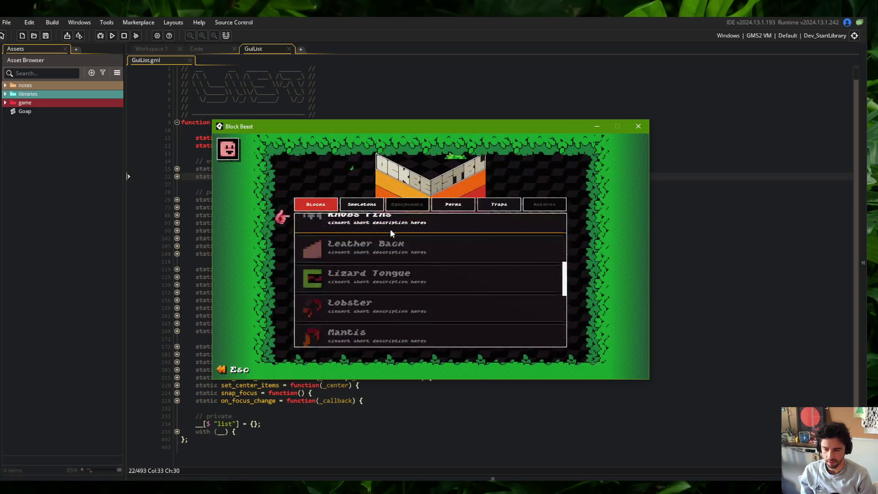
scroll(390, 229, up, 3)
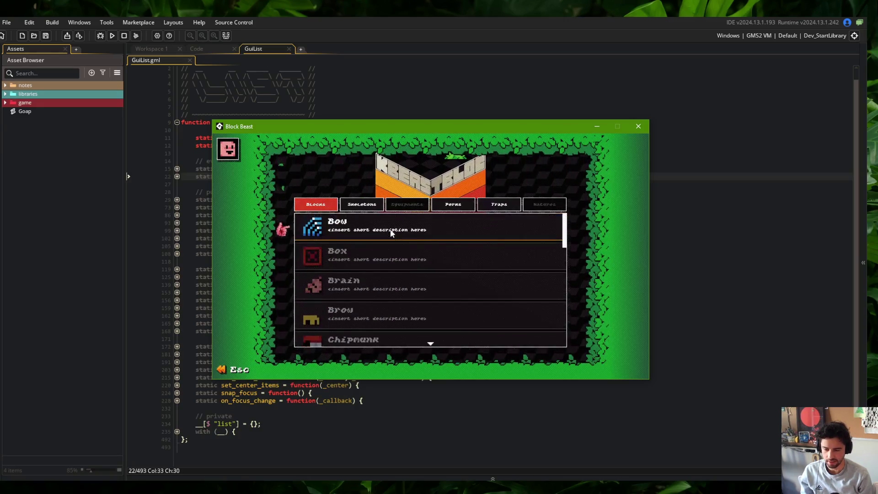
click(371, 201)
click(316, 204)
Toggle the Bow detail card open and closed repeatedly, then close the game.
click(353, 221)
click(353, 217)
scroll(352, 218, up, 4)
click(352, 222)
click(353, 220)
scroll(353, 220, down, 4)
scroll(353, 220, up, 4)
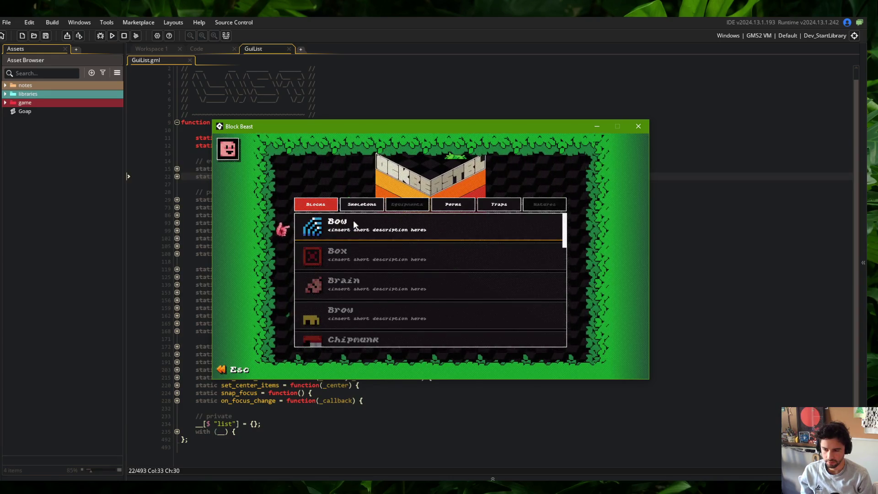
click(353, 221)
click(353, 220)
click(353, 221)
click(353, 220)
scroll(353, 221, down, 4)
scroll(353, 221, up, 4)
click(353, 221)
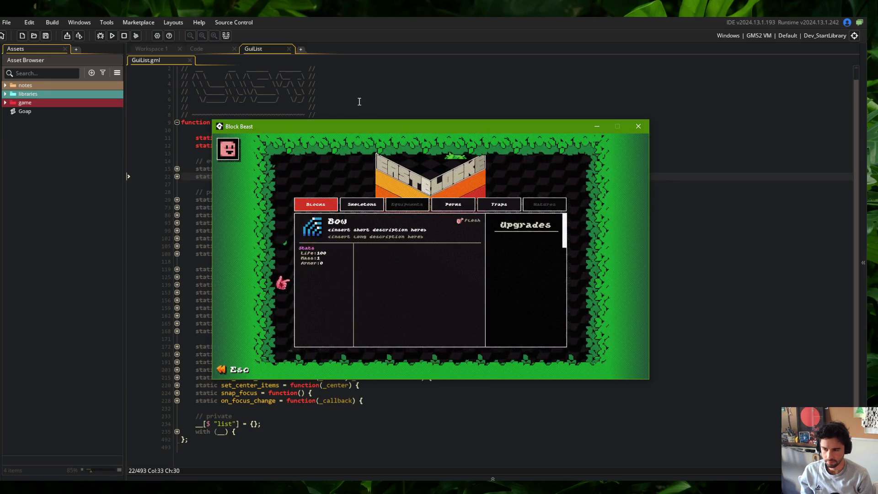
click(124, 36)
click(243, 114)
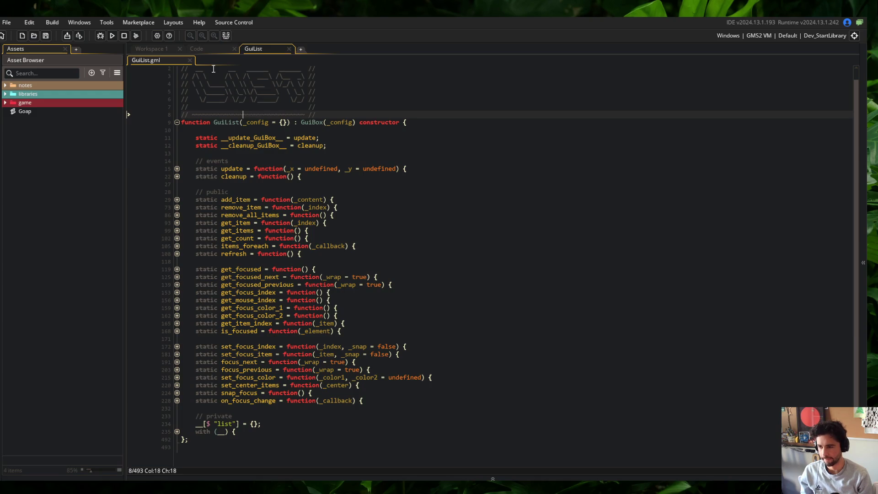
Put the Create event in its own workspace with GuiList.gml docked beside it.
click(202, 50)
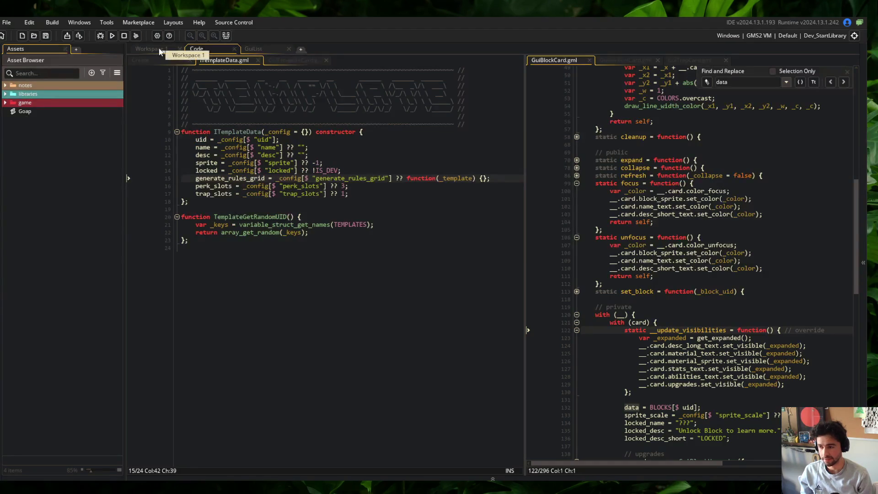
click(159, 57)
scroll(202, 73, up, 5)
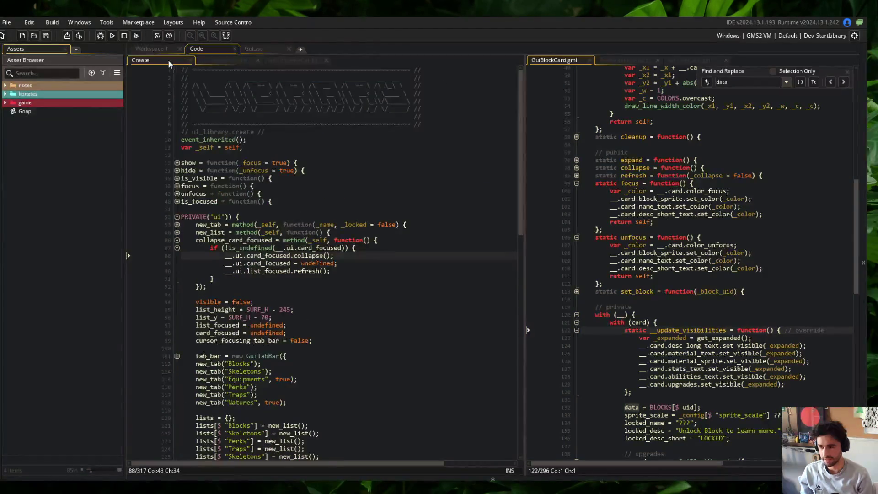
click(244, 147)
right_click(280, 148)
click(300, 326)
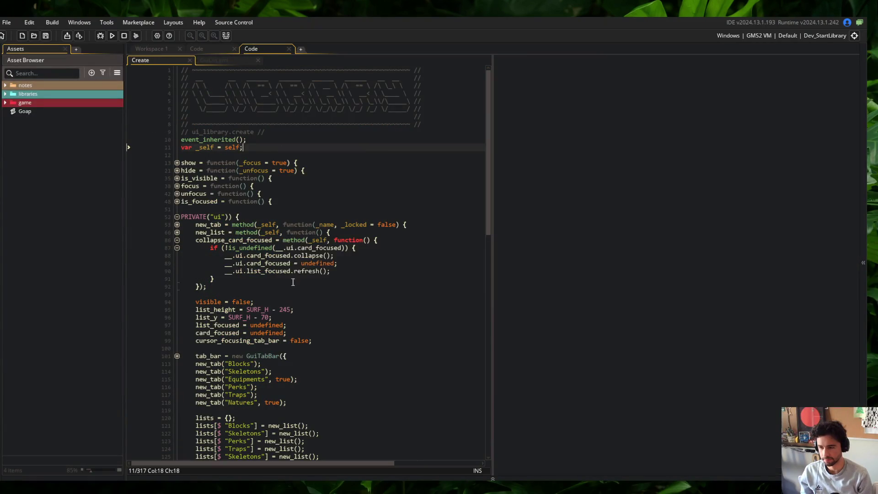
drag(217, 68, 607, 139)
click(226, 35)
Fold and unfold blocks to find the collapse_card_focused call in the focus-change callback.
click(117, 217)
click(52, 241)
scroll(64, 275, down, 4)
click(100, 327)
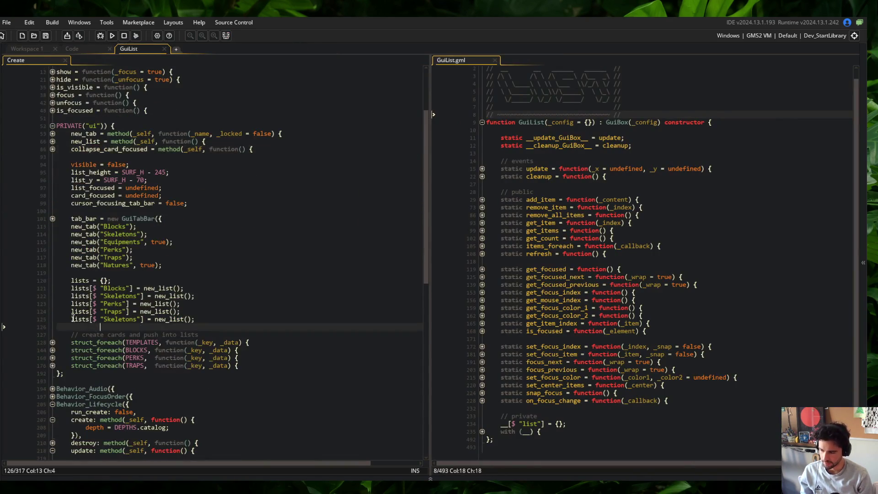
click(52, 140)
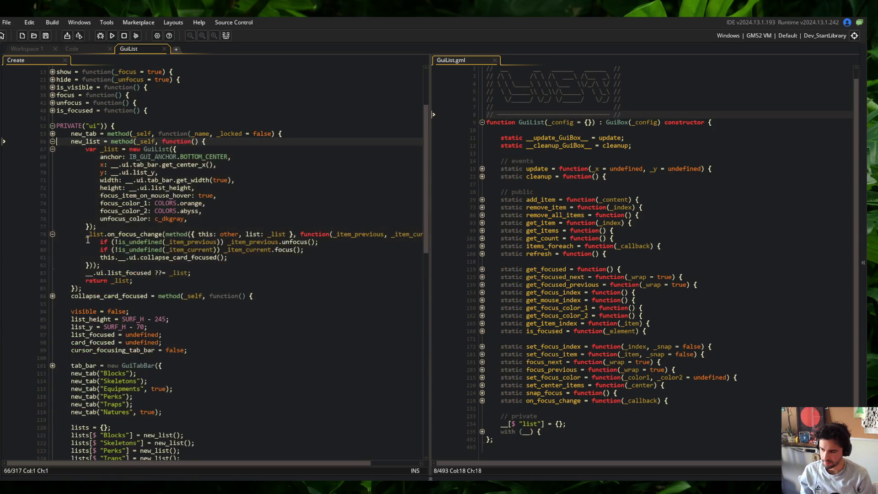
click(167, 236)
click(193, 250)
click(240, 242)
click(247, 258)
Move the collapse_card_focused() line above the focus checks and rerun the game with F5.
key(alt+Up)
key(alt+Up)
key(Down)
key(Down)
key(Down)
key(F5)
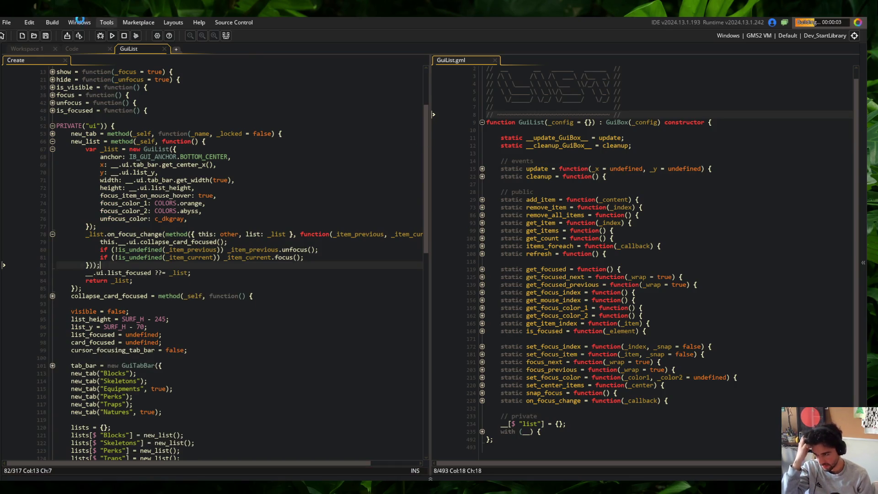
click(347, 250)
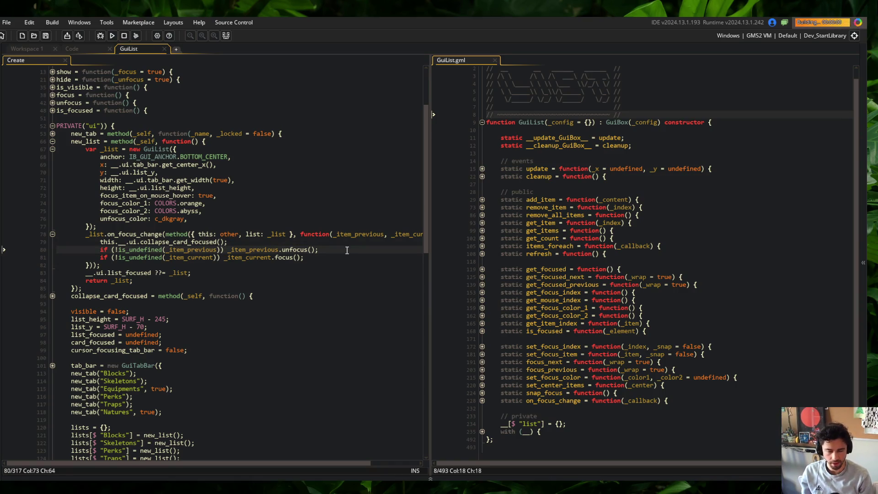
Expand and collapse the Brain card several times in the Blocks list, then return to the Create code.
scroll(407, 278, down, 5)
scroll(396, 261, up, 7)
click(396, 261)
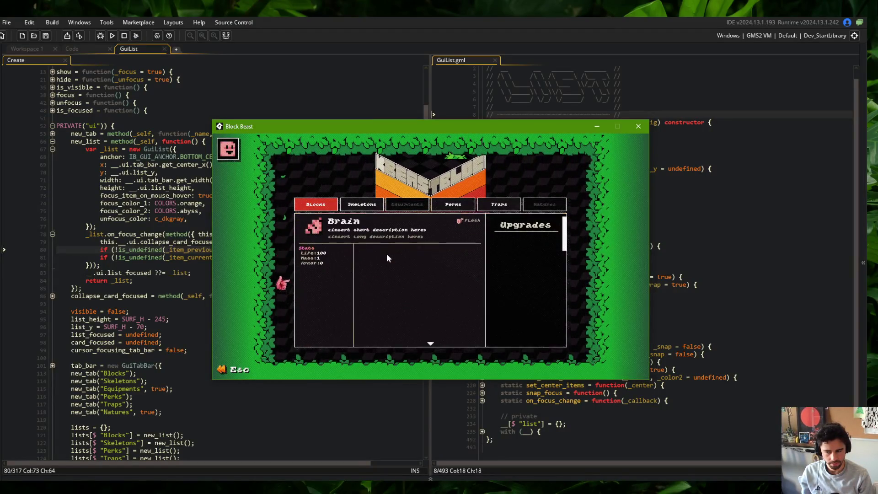
click(389, 226)
click(352, 232)
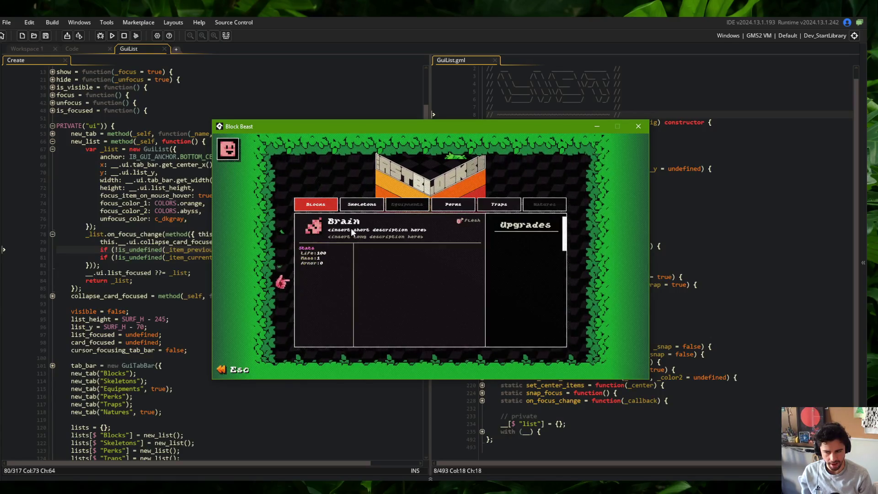
scroll(350, 228, down, 4)
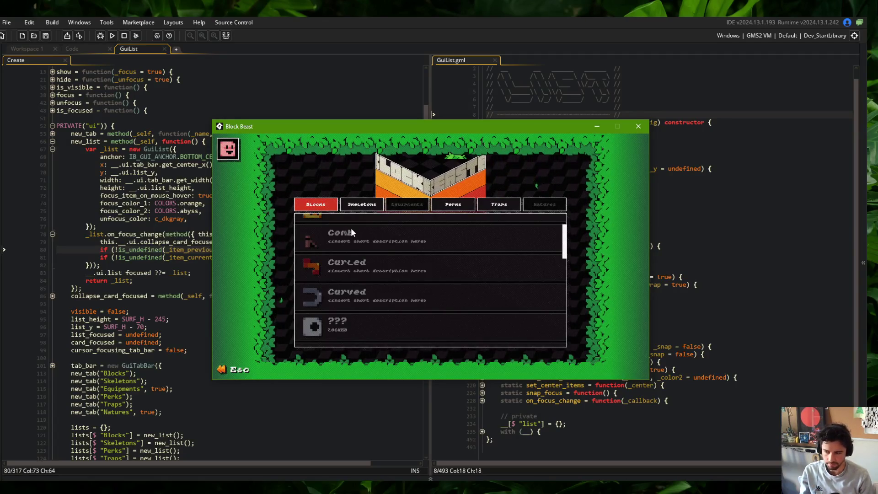
scroll(350, 228, up, 4)
click(351, 240)
click(350, 240)
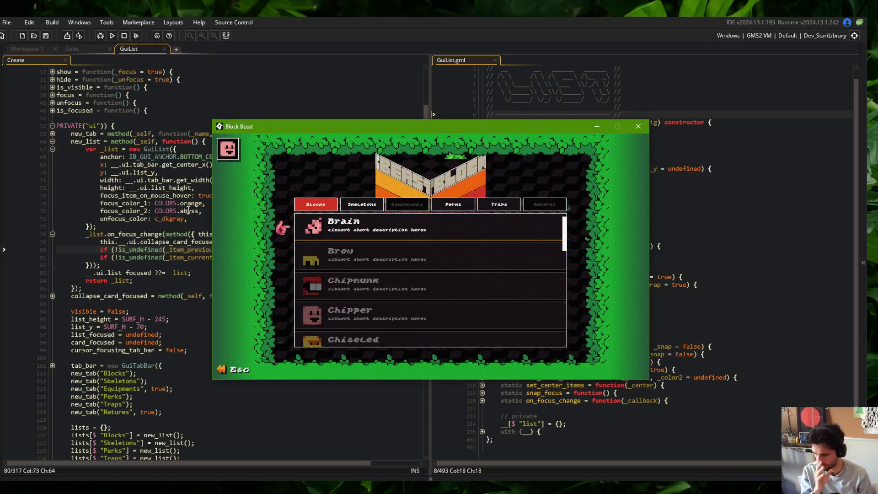
click(188, 210)
click(238, 242)
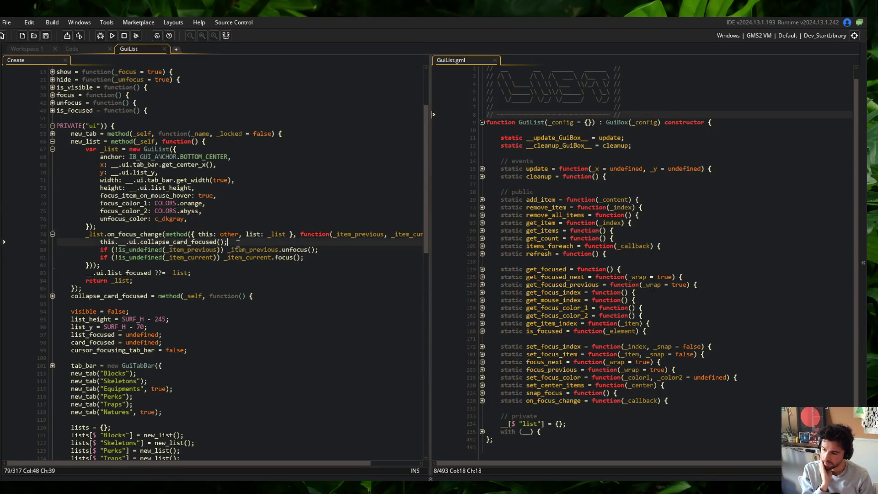
Inspect the collapse_card_focused definition and go to the end of line 81.
key(ctrl+Right)
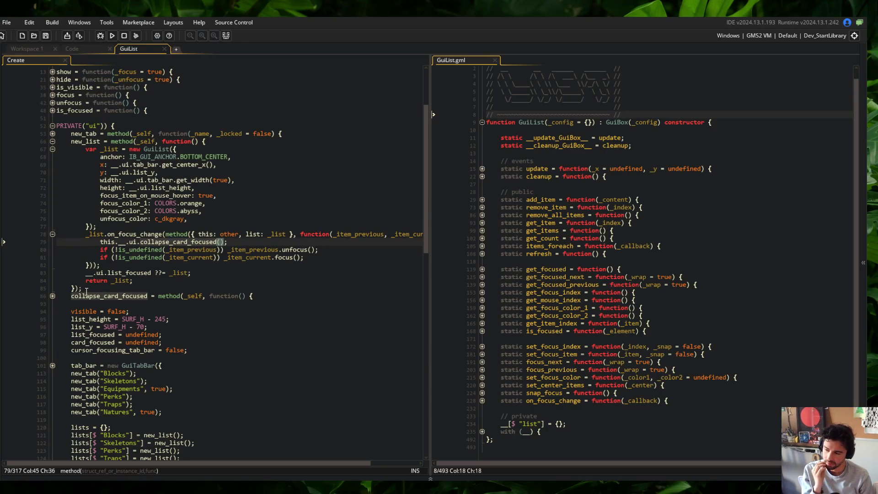
click(52, 296)
click(166, 311)
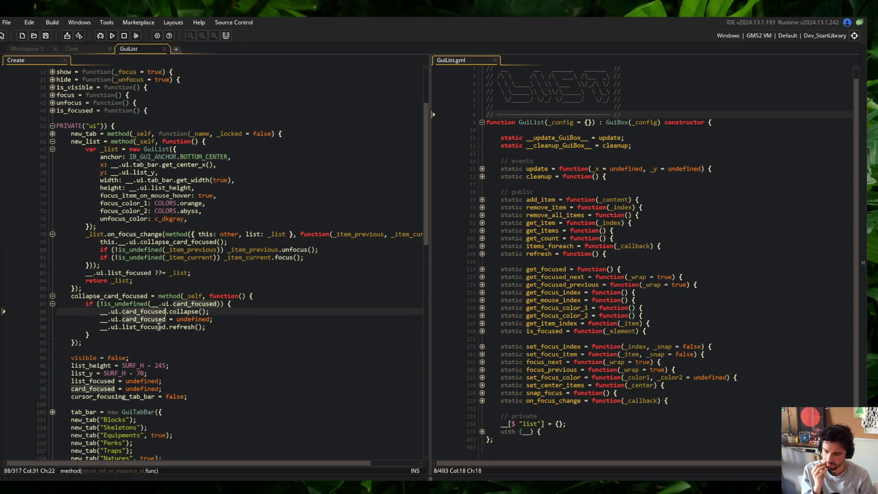
click(172, 305)
key(Down)
key(Down)
key(End)
key(Down)
click(234, 329)
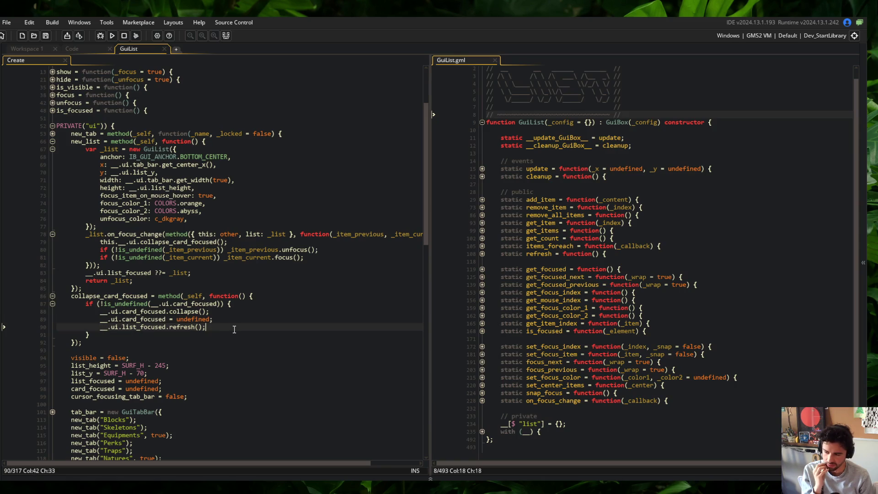
click(298, 242)
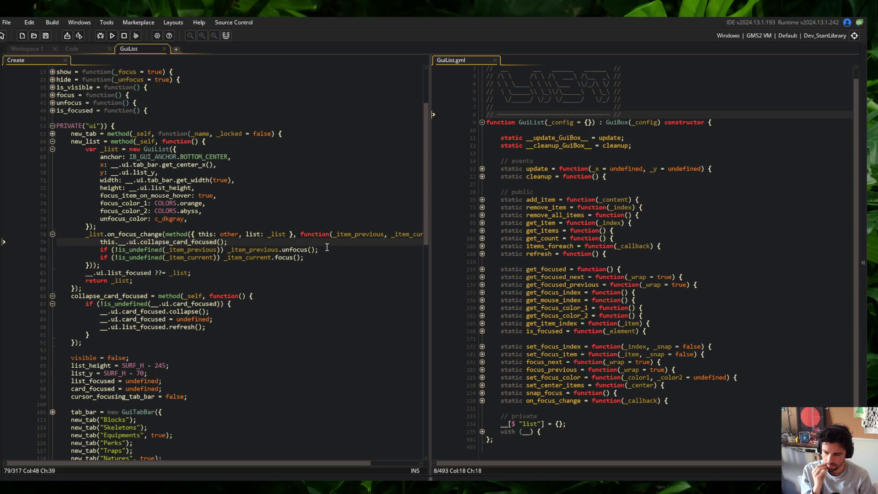
click(321, 260)
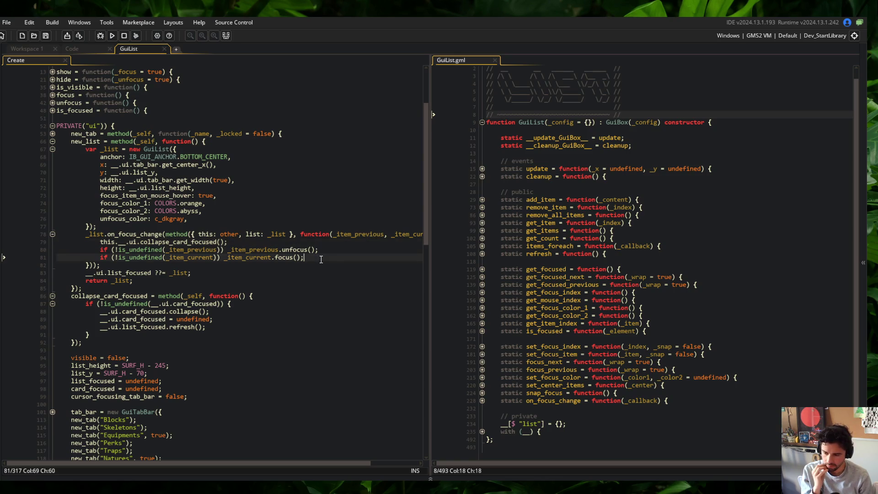
Add a new line 82 calling list_focused.set_focus_index(); and save.
key(Return)
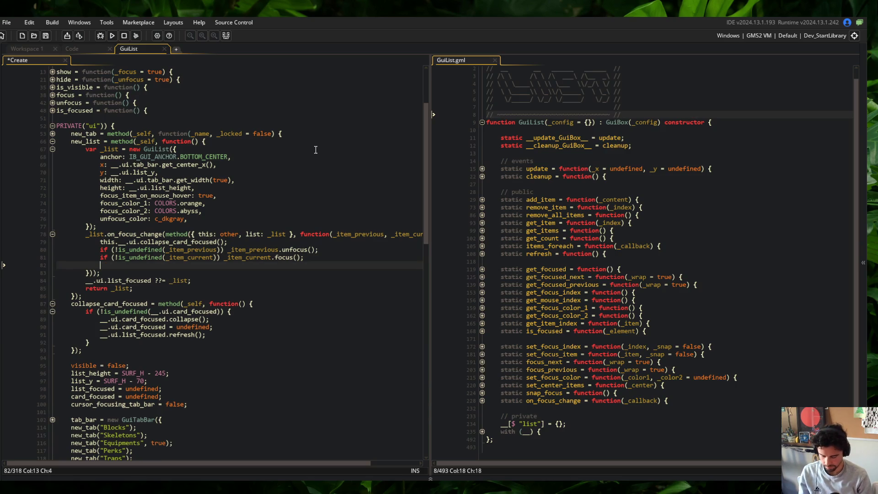
text(__ui.list)
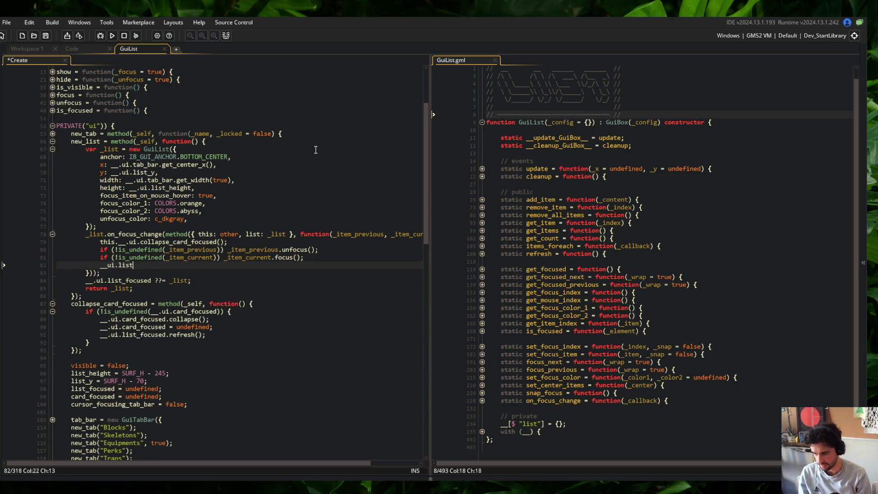
key(BackSpace)
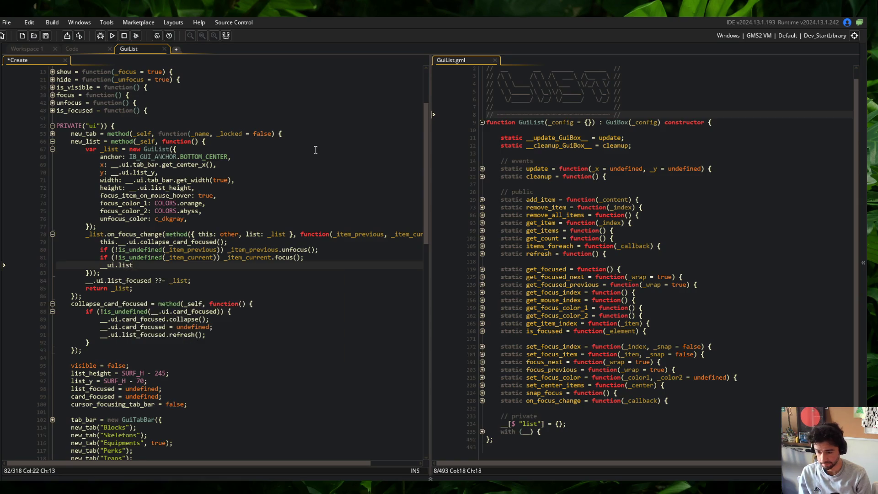
key(BackSpace)
key(BackSpace)
key(BackSpace)
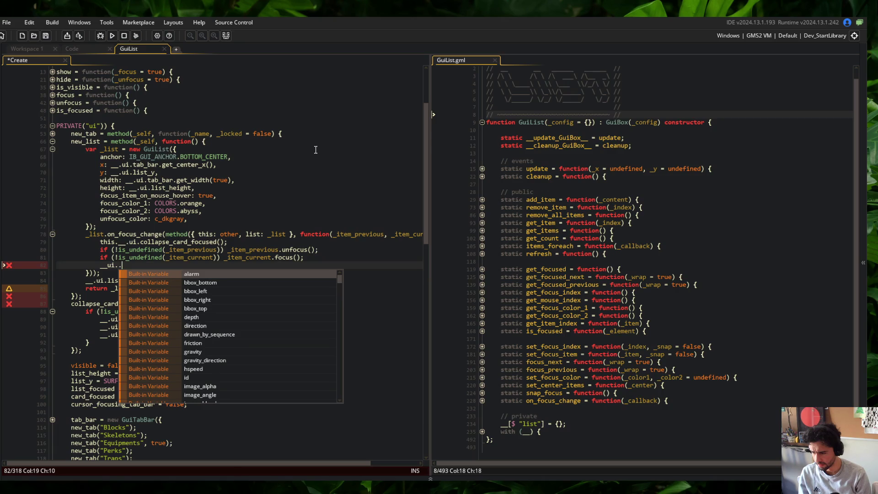
key(Escape)
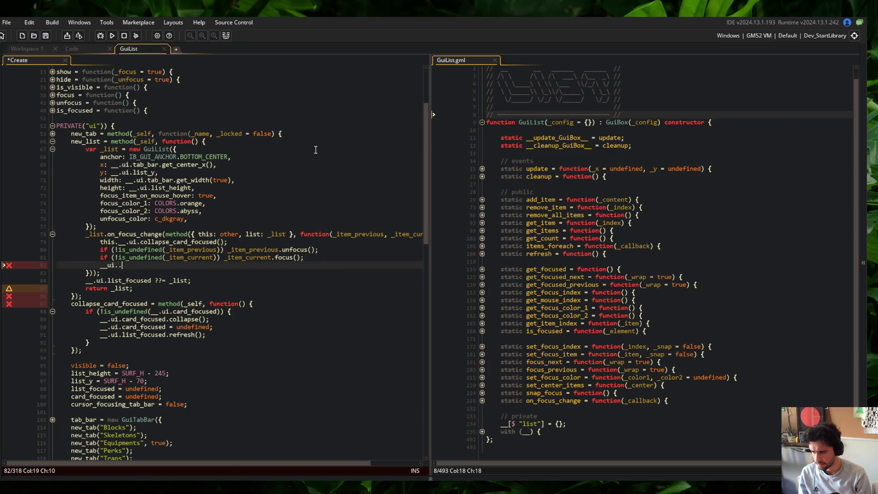
text(list_focues)
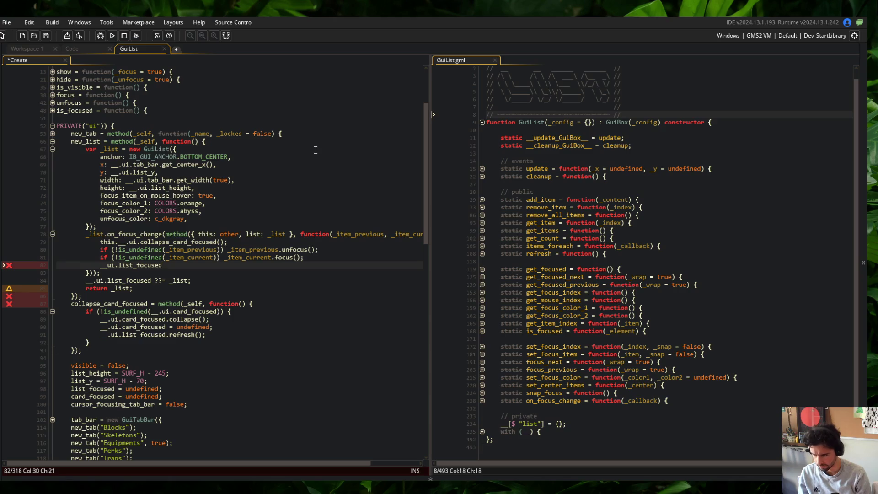
text(.set_focus)
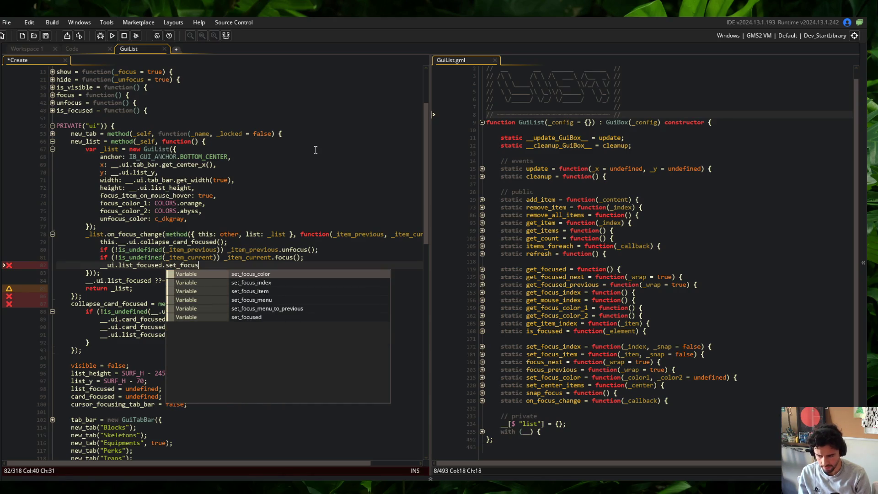
text(_index();)
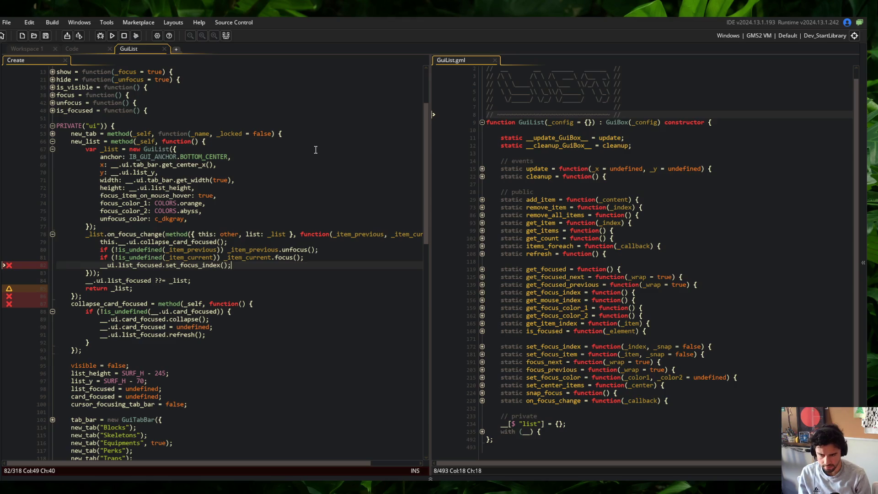
key(ctrl+s)
Pass __.ui.list_focused.get_item_index(_item_current) to set_focus_index, then run with F5.
click(236, 241)
scroll(594, 275, up, 1)
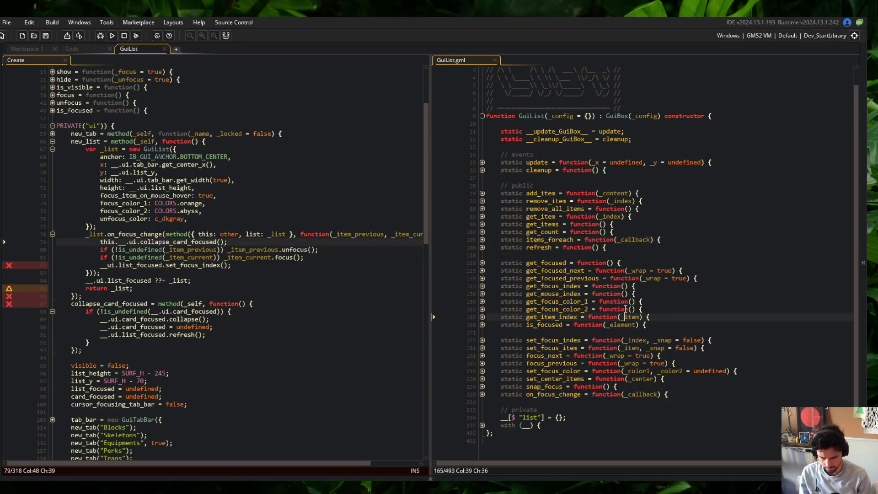
click(555, 378)
double_click(547, 317)
click(251, 265)
text(__)
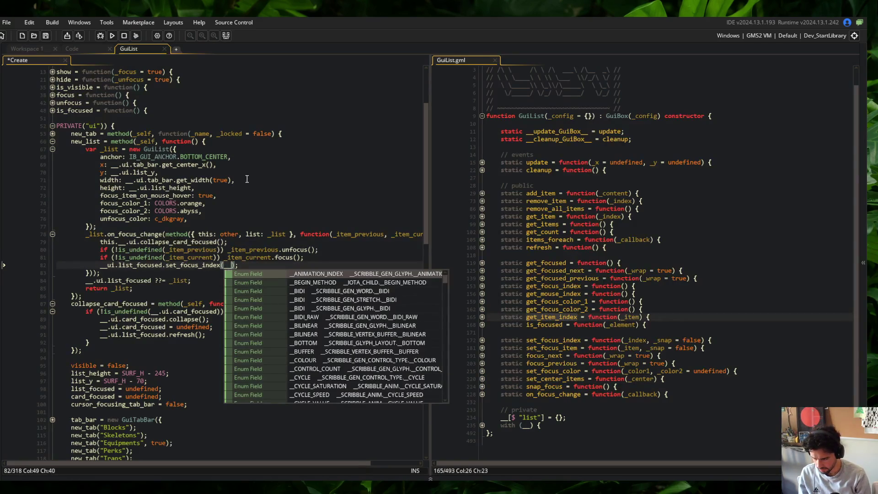
text(.ui.list)
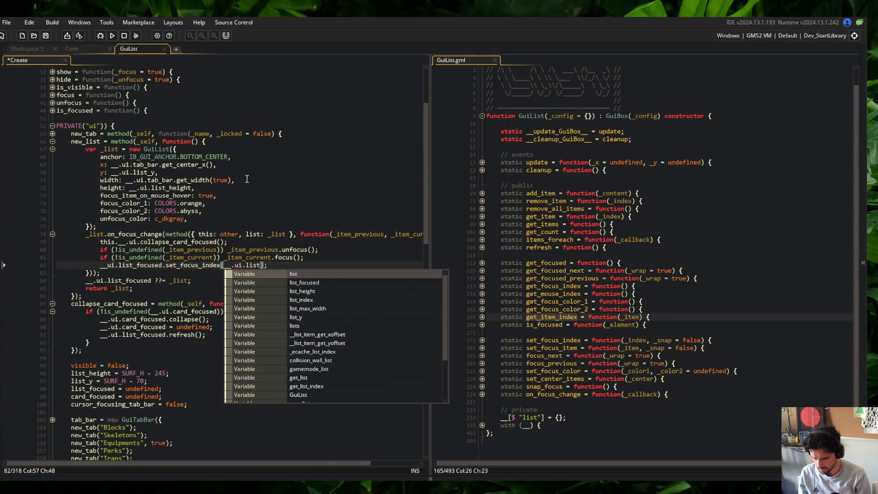
text(_focused.get_item_index()
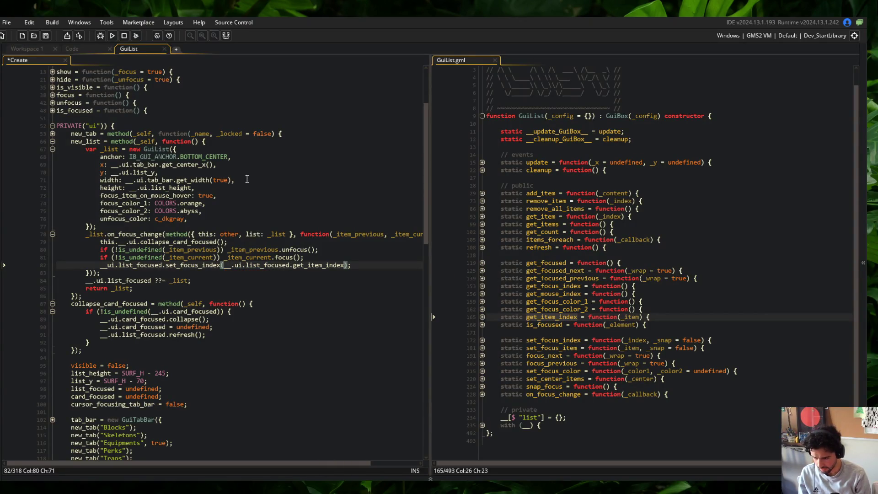
text(_item_current))
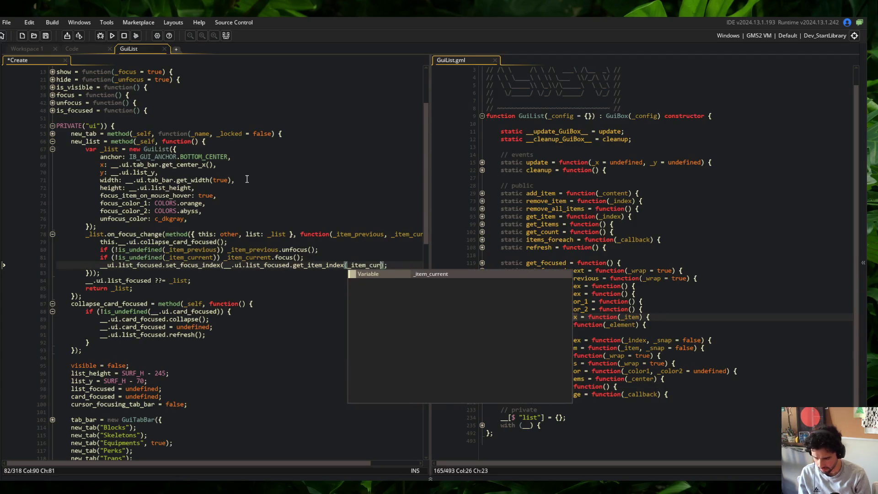
key(F5)
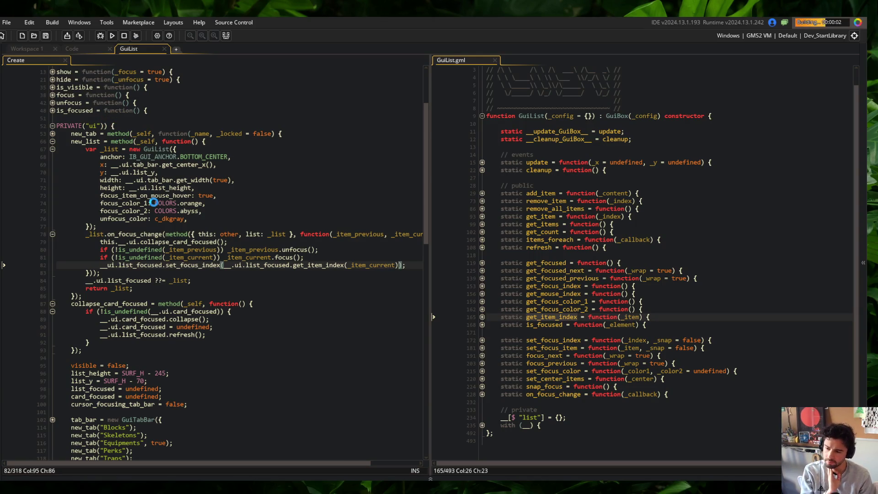
Abort the crashed run, edit line 82's list reference and rerun.
drag(86, 218, 157, 270)
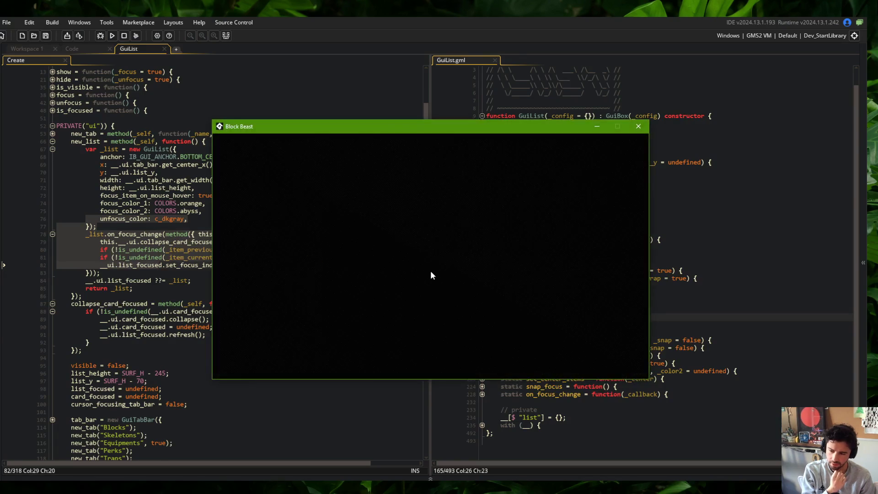
click(321, 353)
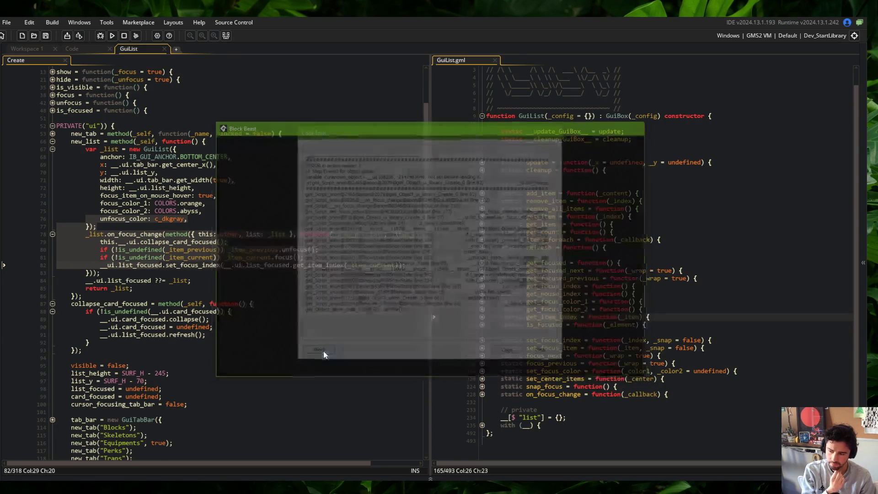
click(104, 265)
text(.)
key(F5)
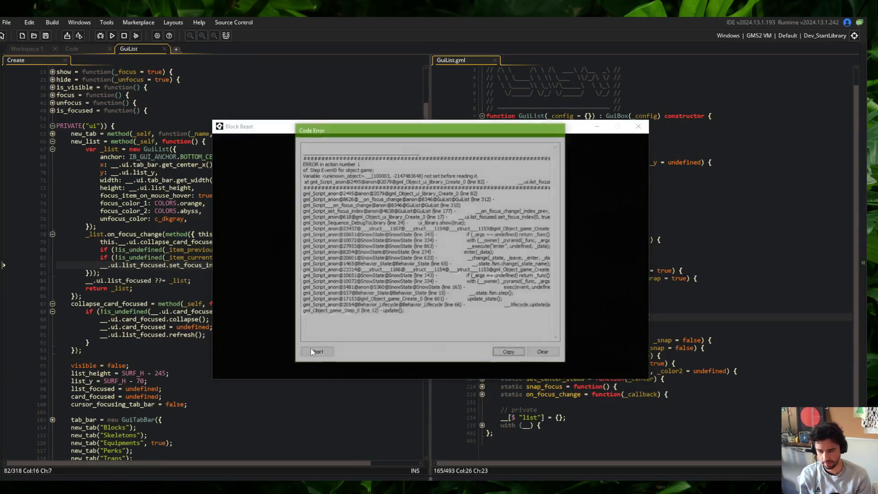
Prefix both __.ui.list_focused references on line 82 with 'this.' and run again.
click(316, 353)
click(206, 289)
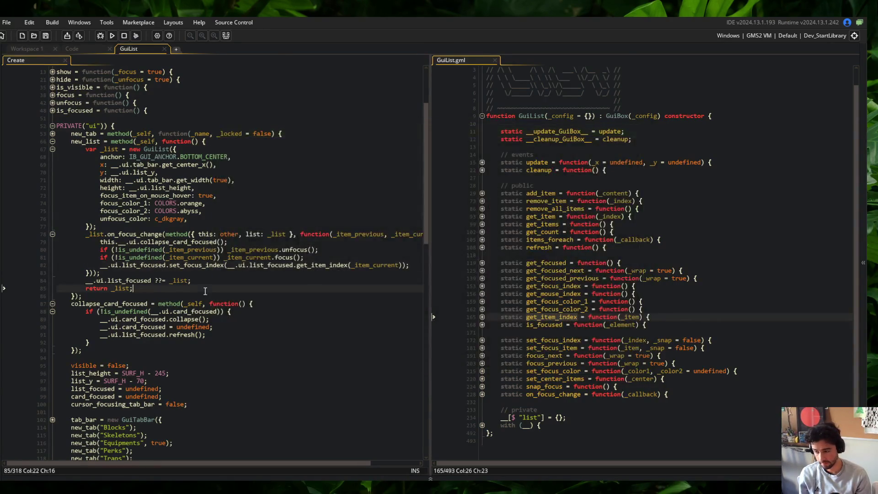
click(107, 268)
text(this.)
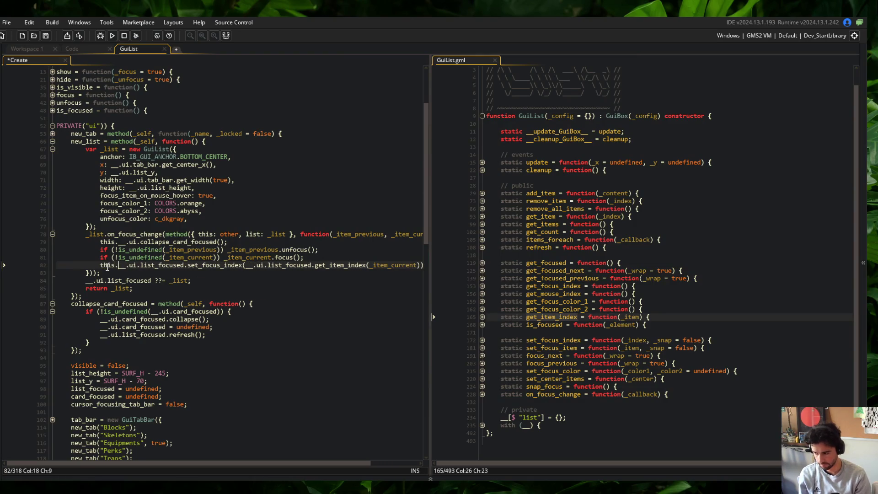
click(244, 265)
text(this.)
key(F5)
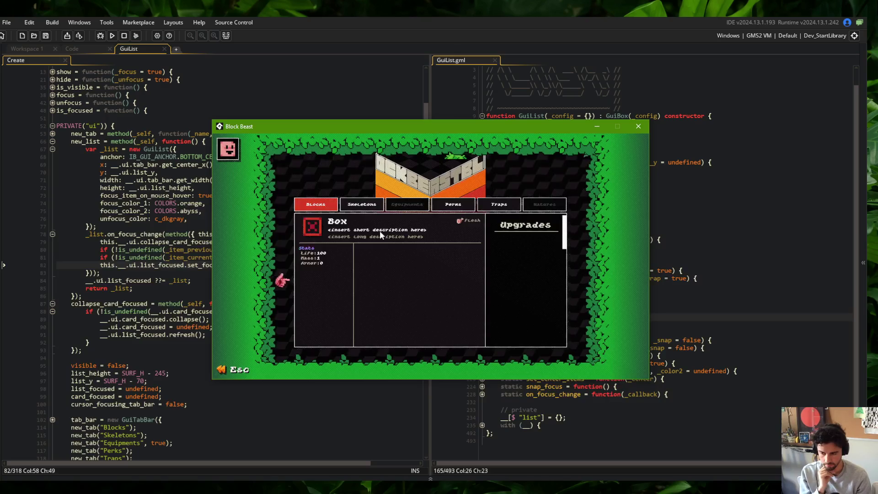
Scroll through the Blocks list past Astronaut, Beaver and Robot Core to check focus.
scroll(379, 230, down, 1)
scroll(379, 231, down, 3)
scroll(379, 230, down, 2)
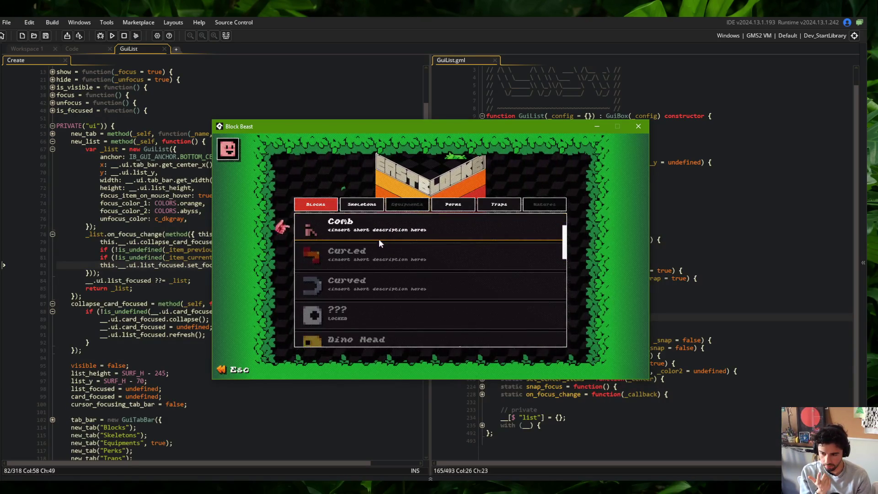
scroll(374, 230, up, 1)
scroll(374, 230, up, 6)
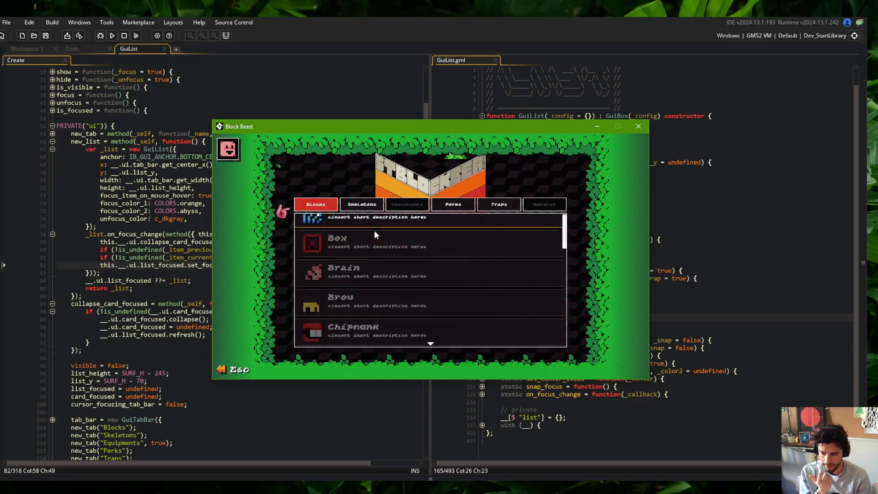
scroll(374, 232, down, 5)
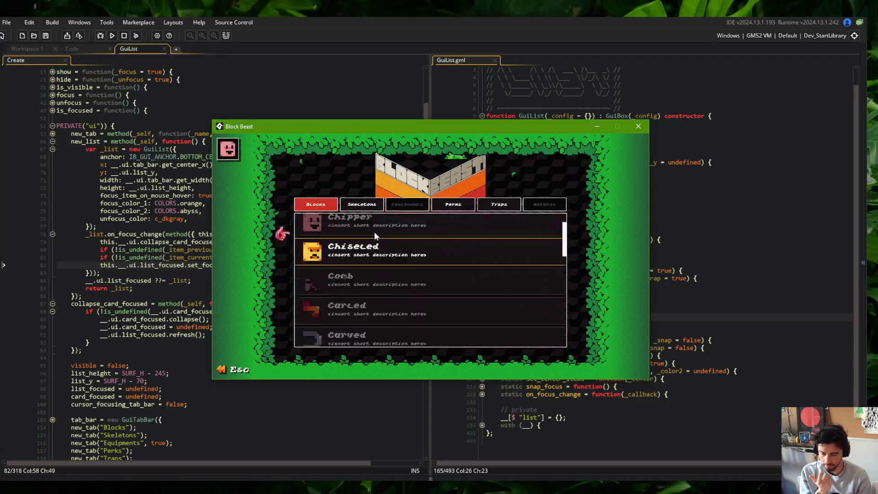
scroll(375, 260, up, 7)
scroll(375, 261, down, 10)
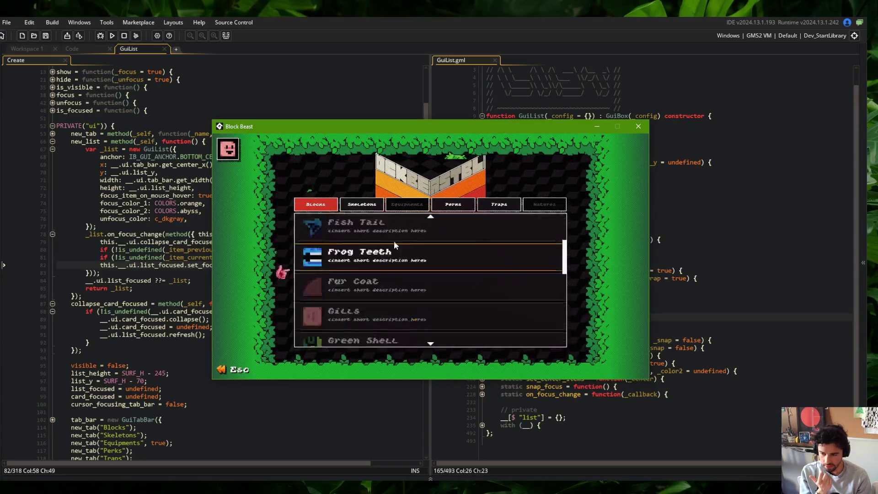
scroll(376, 267, down, 10)
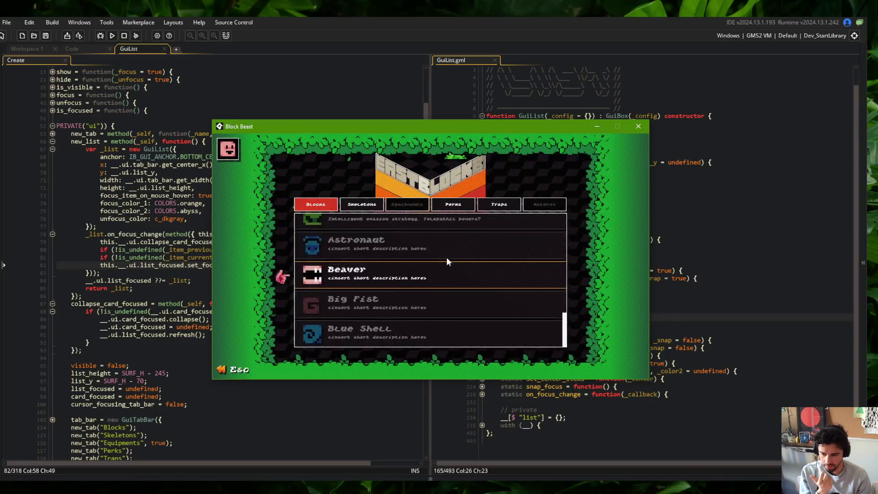
scroll(358, 245, up, 5)
scroll(358, 242, up, 10)
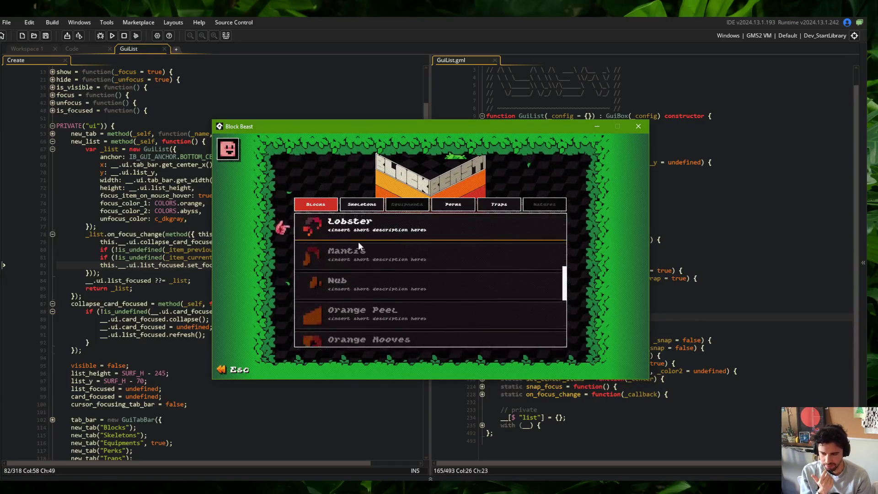
scroll(358, 244, down, 15)
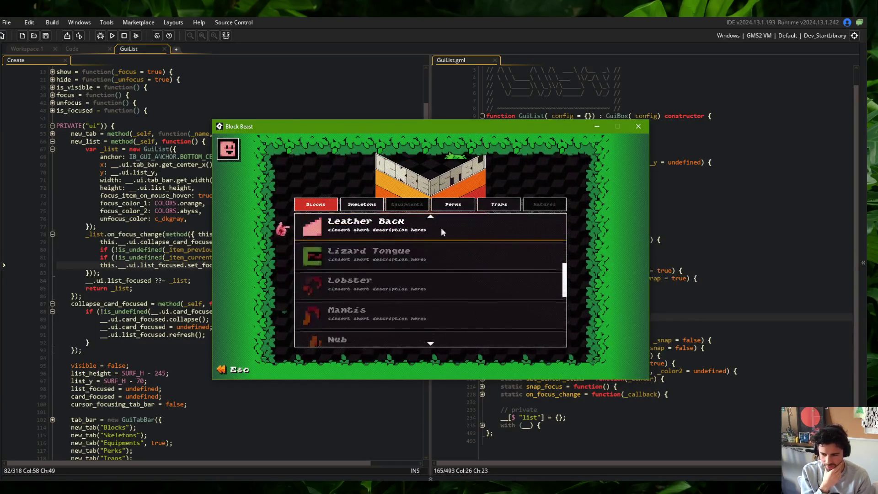
scroll(358, 291, down, 2)
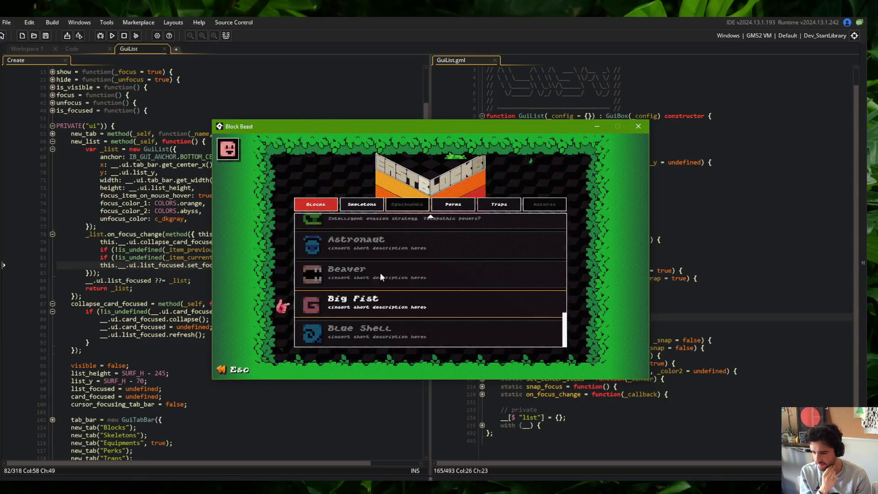
scroll(380, 252, up, 3)
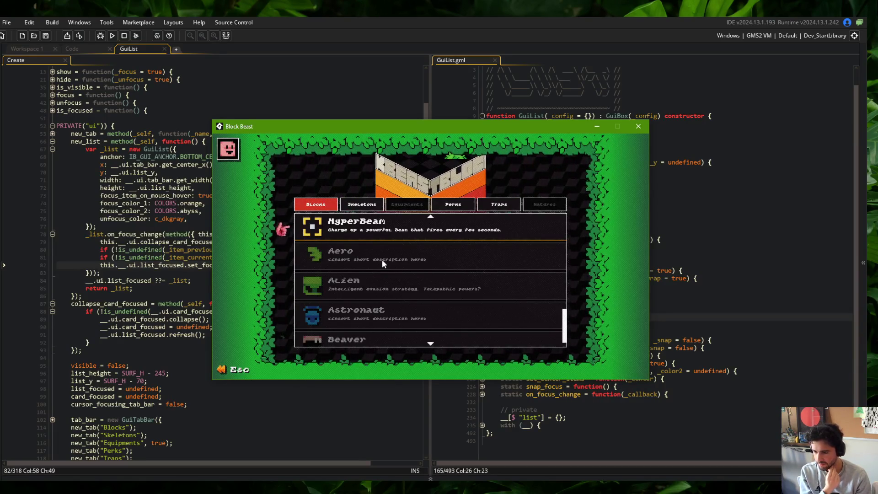
scroll(393, 235, down, 1)
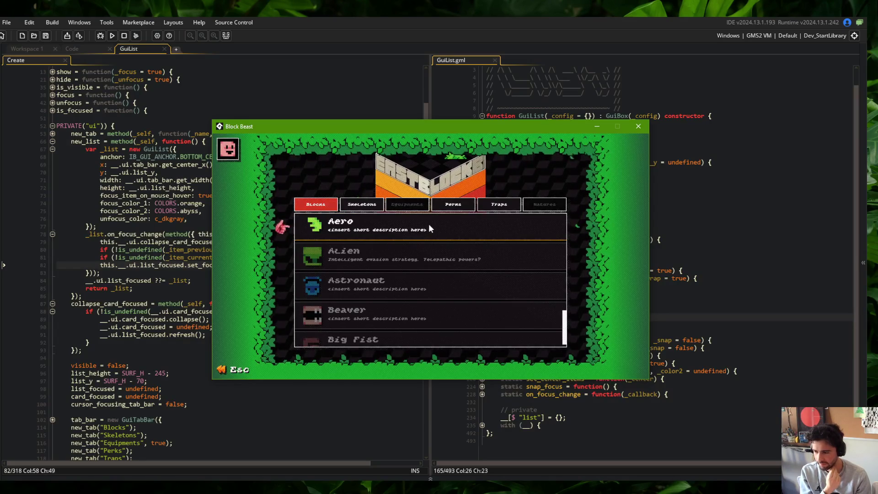
scroll(381, 238, down, 2)
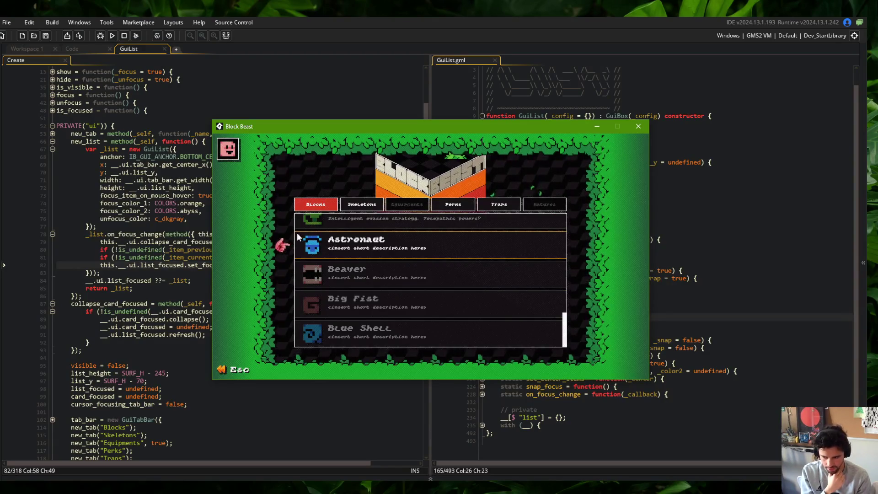
scroll(408, 257, up, 5)
scroll(407, 256, up, 5)
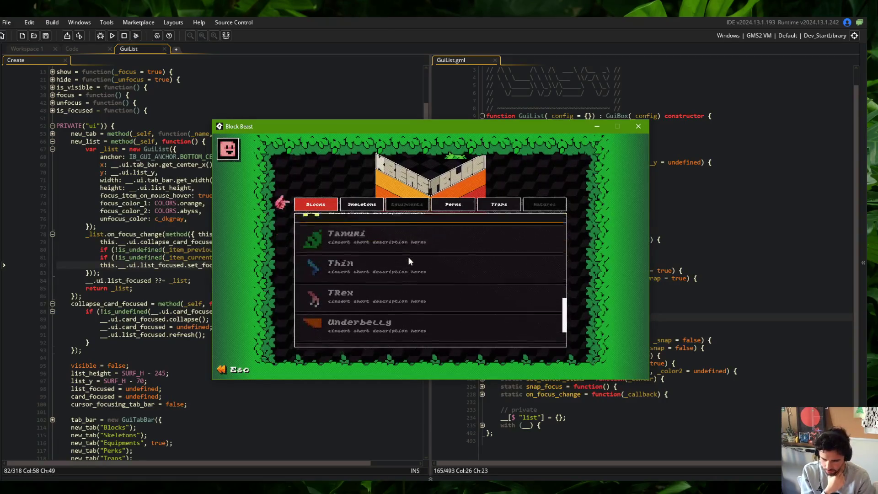
scroll(408, 257, down, 1)
scroll(408, 256, up, 3)
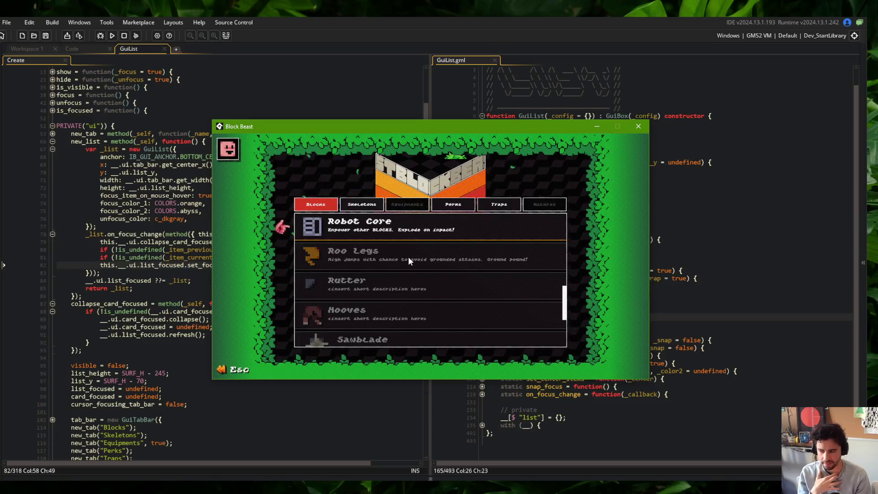
Return to the on_focus_change handler and the GuiList constructor call on line 67.
click(155, 157)
click(163, 234)
click(275, 151)
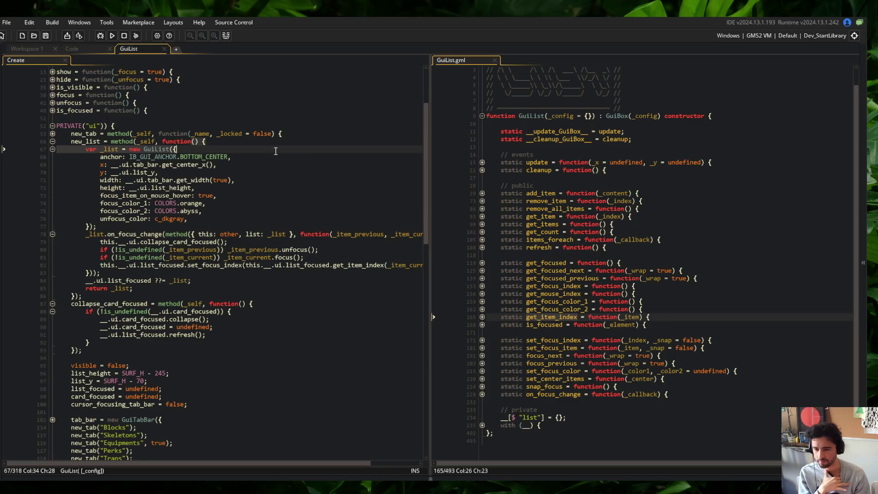
Widen the GuiList.gml editor pane and unfold the get_focused and update functions.
drag(436, 120, 493, 136)
scroll(668, 168, up, 1)
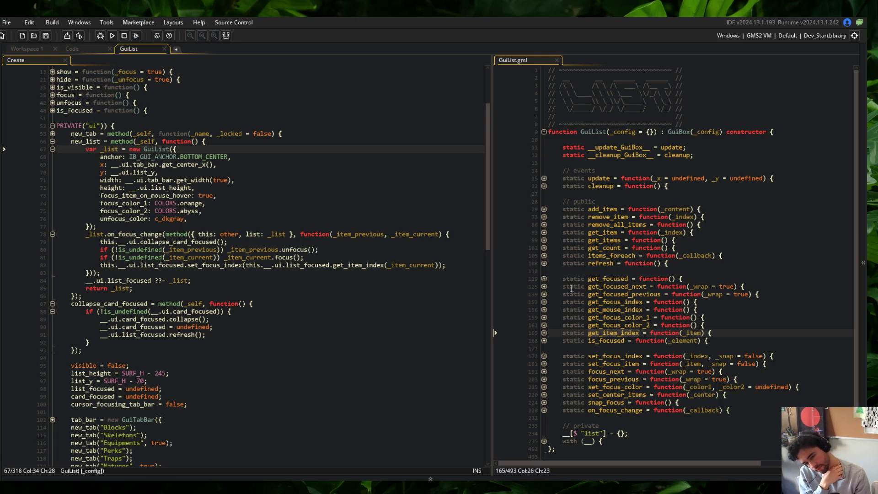
click(544, 278)
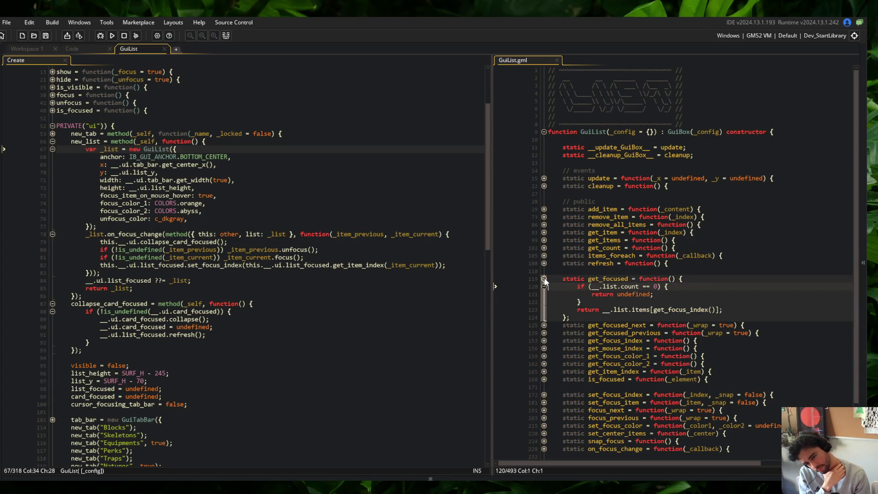
click(493, 215)
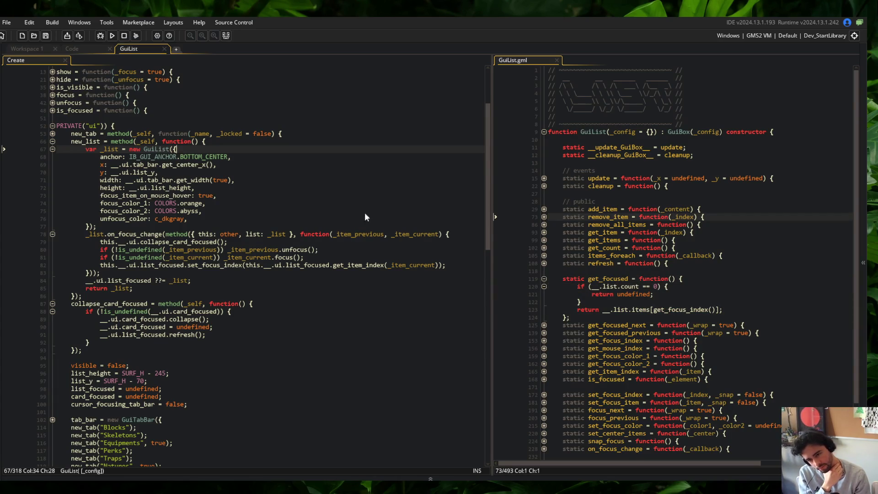
click(544, 179)
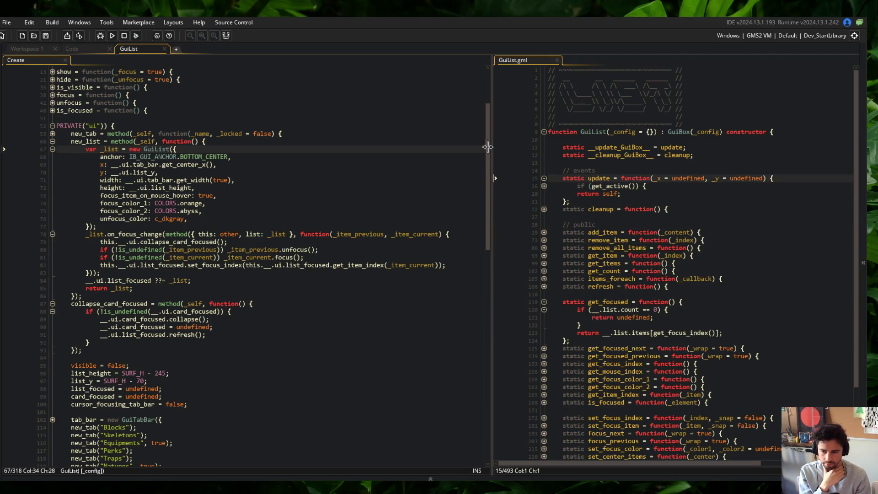
drag(490, 149, 371, 158)
Unfold add_item's on_mouse_hover handler and select its focus-change logic.
click(425, 186)
click(425, 178)
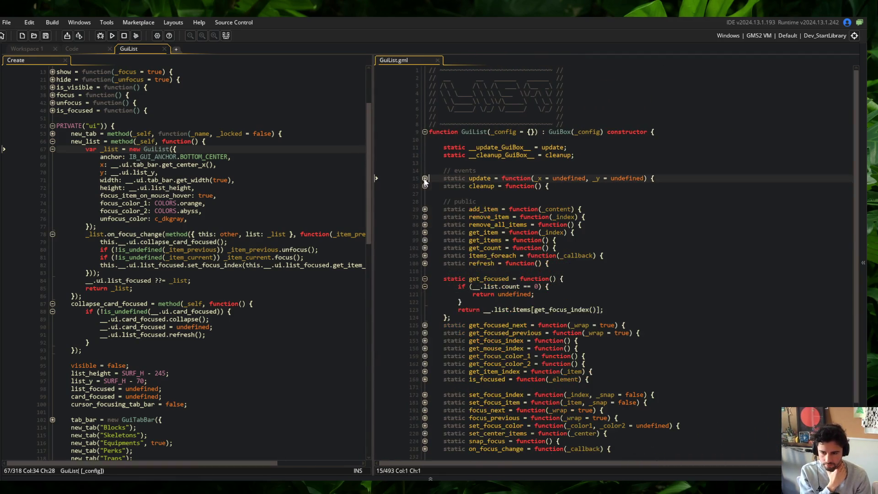
click(425, 186)
click(424, 186)
click(427, 207)
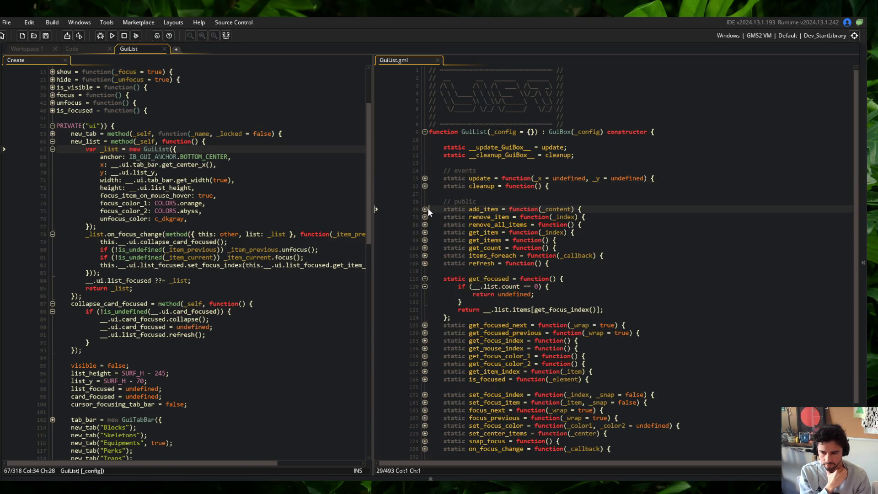
click(428, 210)
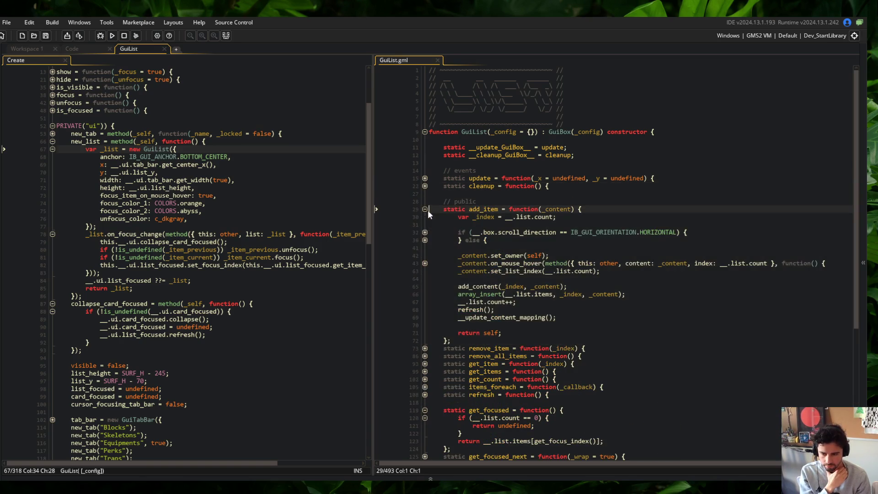
click(425, 263)
click(425, 270)
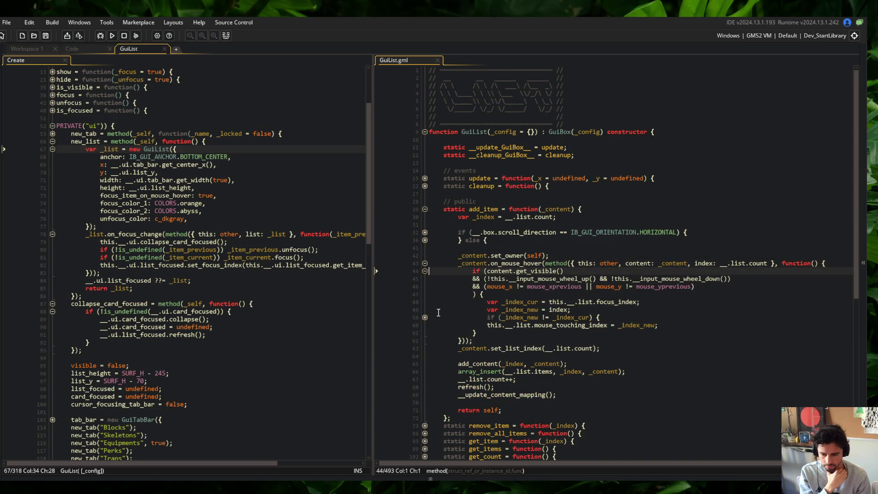
click(425, 317)
click(528, 317)
mouse_move(458, 317)
mouse_down()
mouse_move(571, 329)
mouse_move(713, 367)
mouse_up()
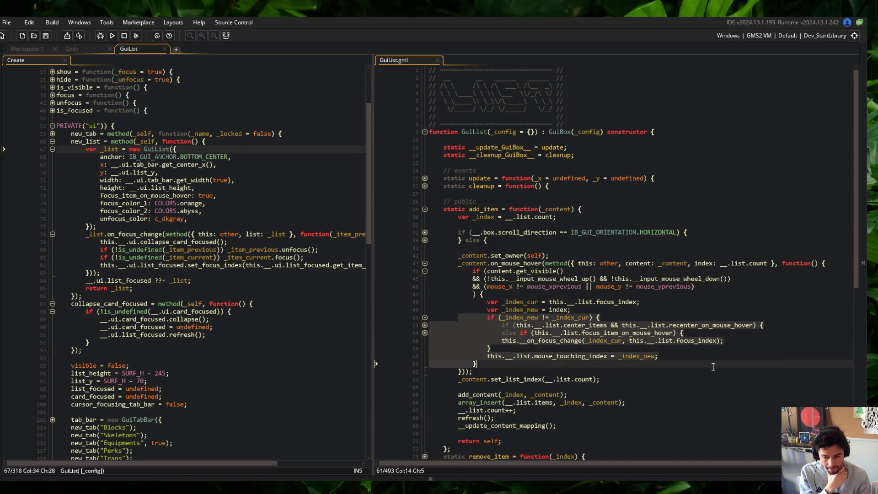
Fold add_item and get_focused, then unfold the with (list) block to select focus_changed_callbacks.
click(424, 264)
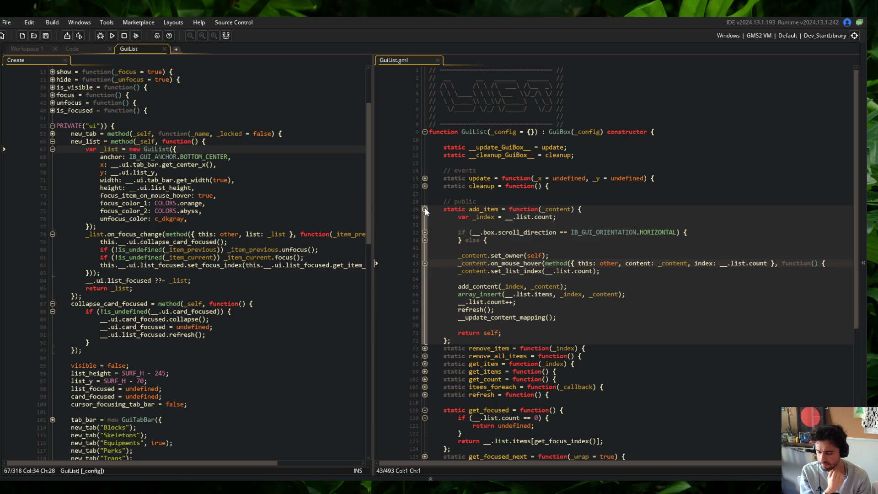
click(425, 210)
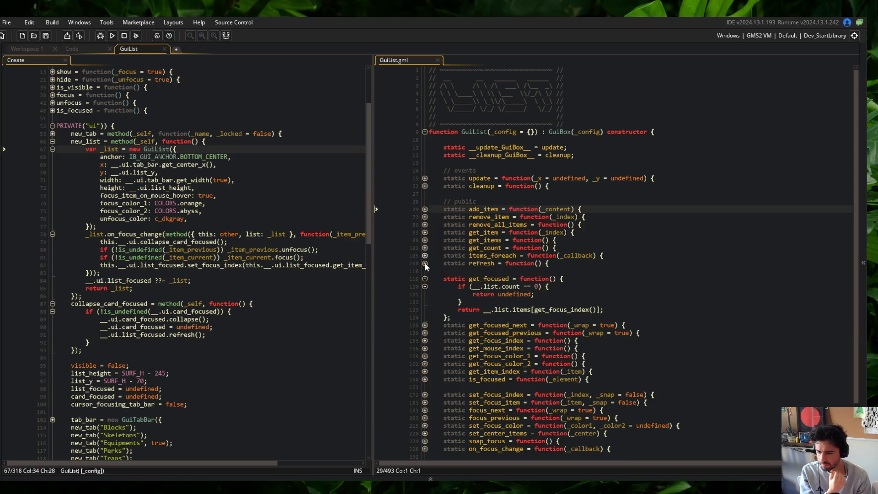
click(425, 279)
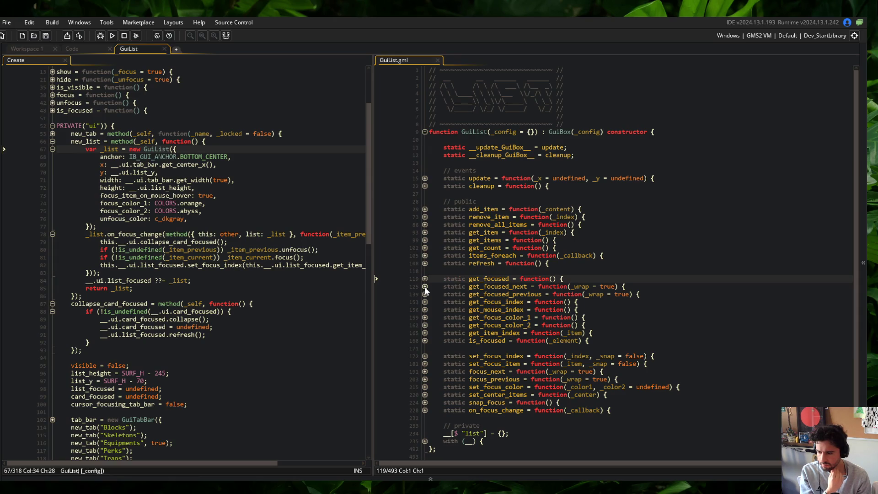
click(425, 410)
click(425, 411)
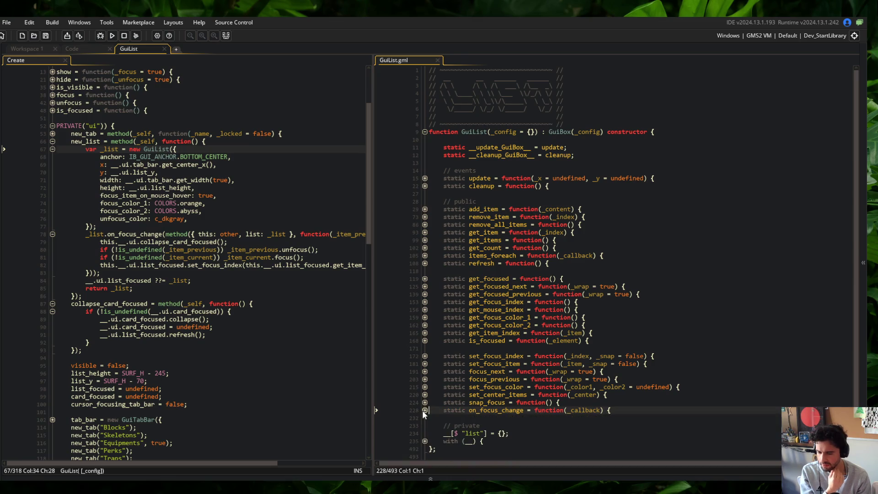
click(425, 440)
scroll(475, 298, down, 10)
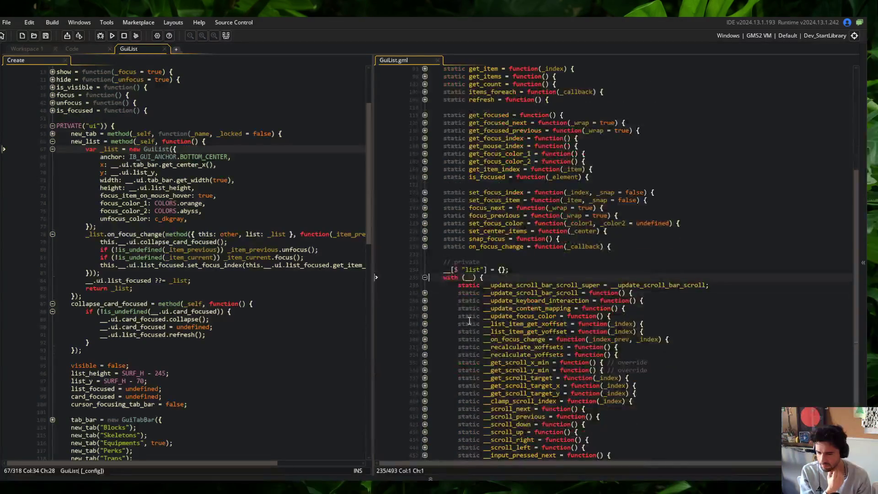
click(425, 410)
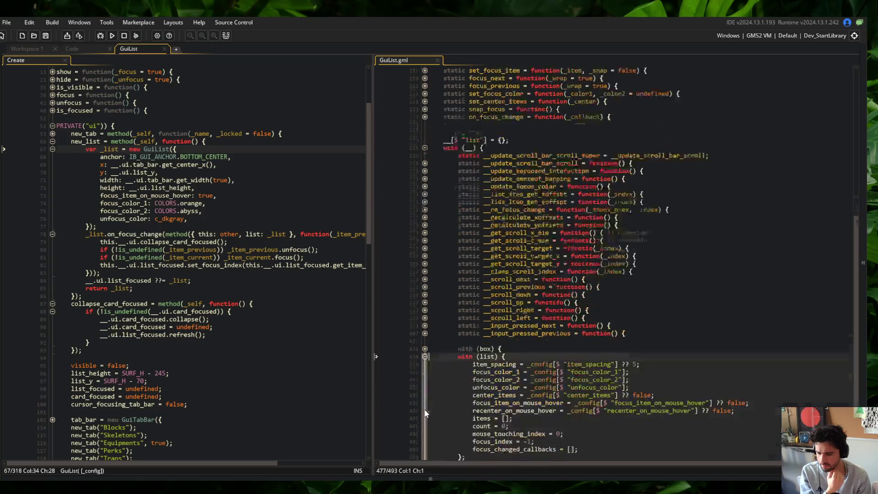
scroll(423, 409, down, 2)
scroll(491, 402, down, 2)
click(493, 410)
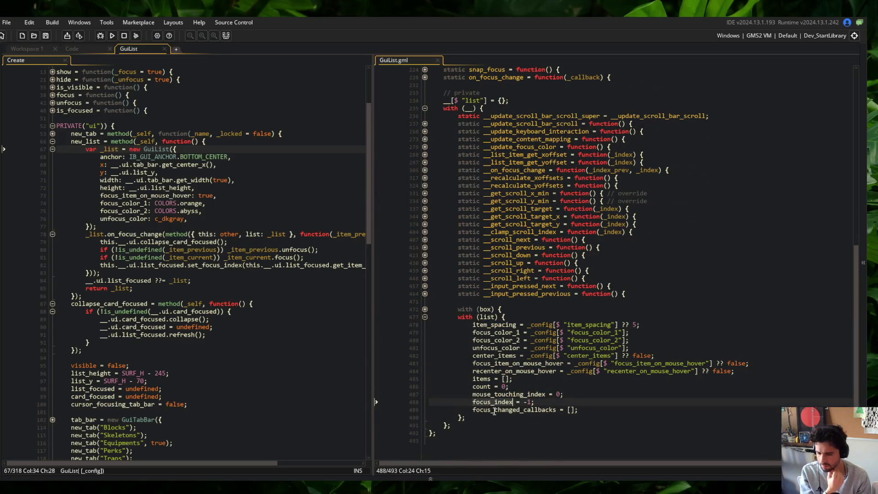
double_click(494, 409)
Find focus_changed_callbacks and copy the is_method check from the __on_focus_change loop.
key(ctrl+f)
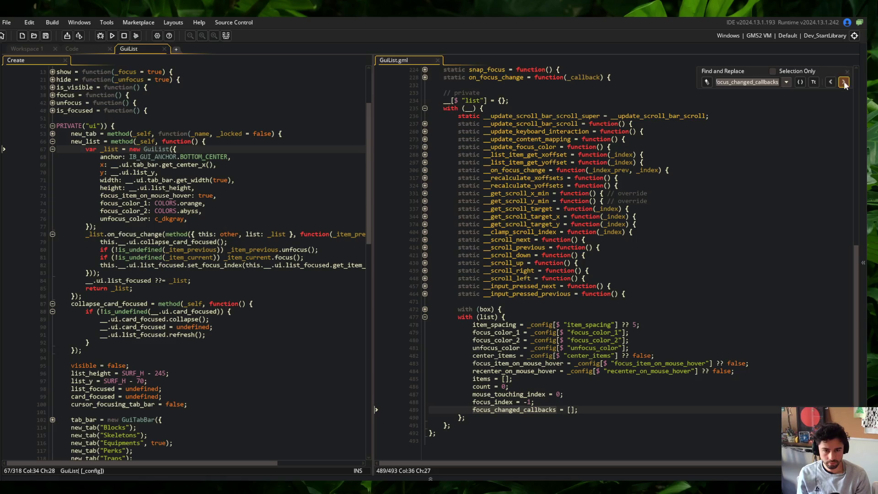
click(844, 82)
click(846, 81)
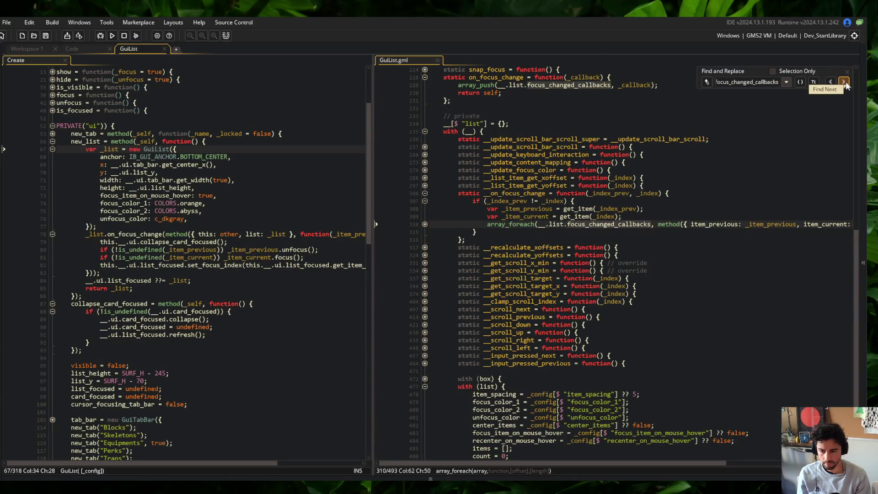
click(425, 224)
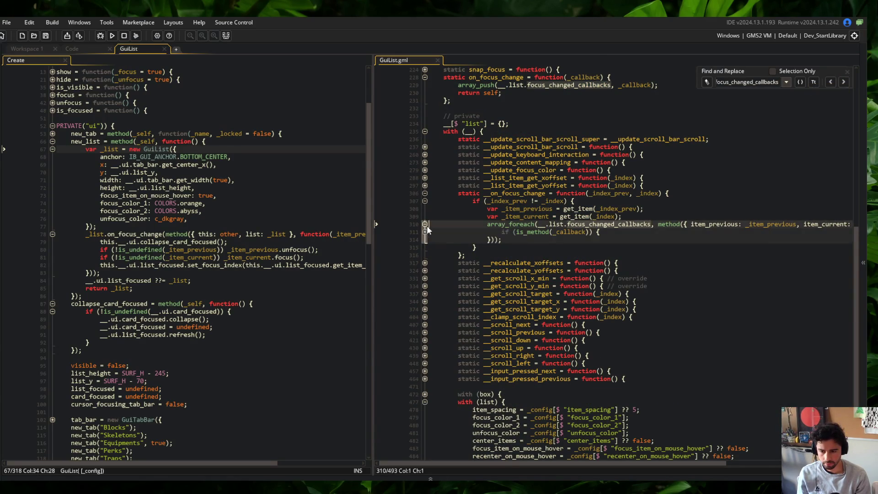
click(425, 232)
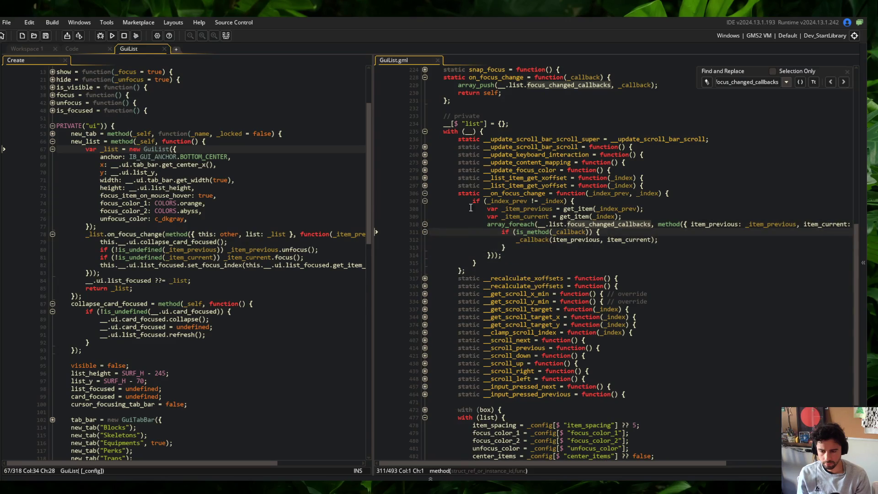
click(648, 233)
key(Home)
key(shift+End)
key(ctrl+c)
Wrap array_push in on_focus_change inside the is_method check and save.
click(677, 77)
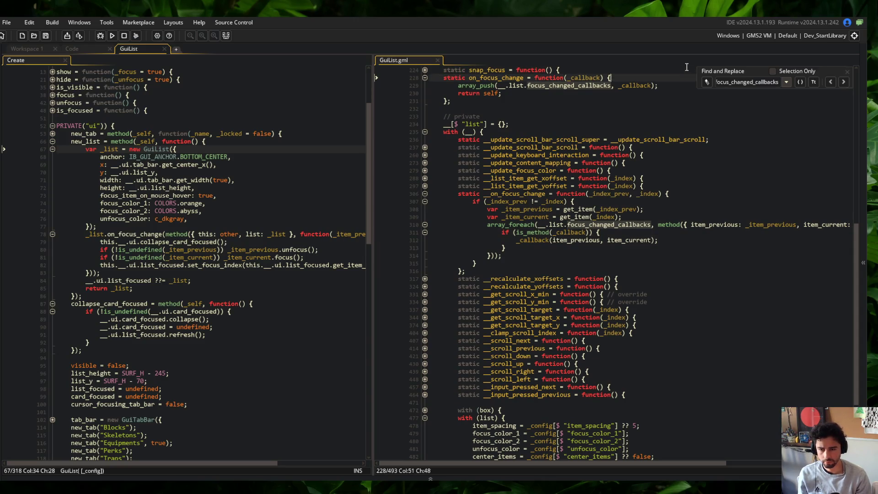
key(Return)
key(ctrl+v)
key(Down)
key(Home)
key(Tab)
key(End)
key(Return)
text(})
key(ctrl+s)
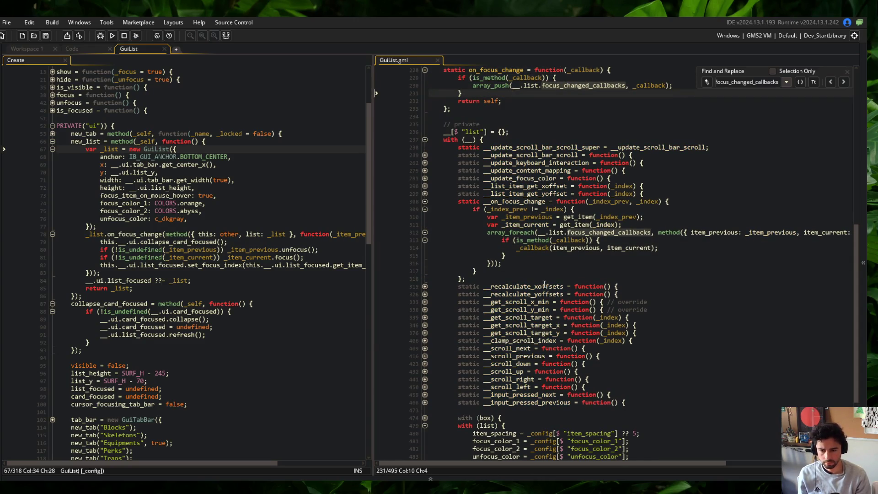
Delete the old is_method check from the callback loop and outdent the callback call.
click(606, 242)
key(shift+Delete)
key(Down)
key(shift+Delete)
key(Up)
key(Home)
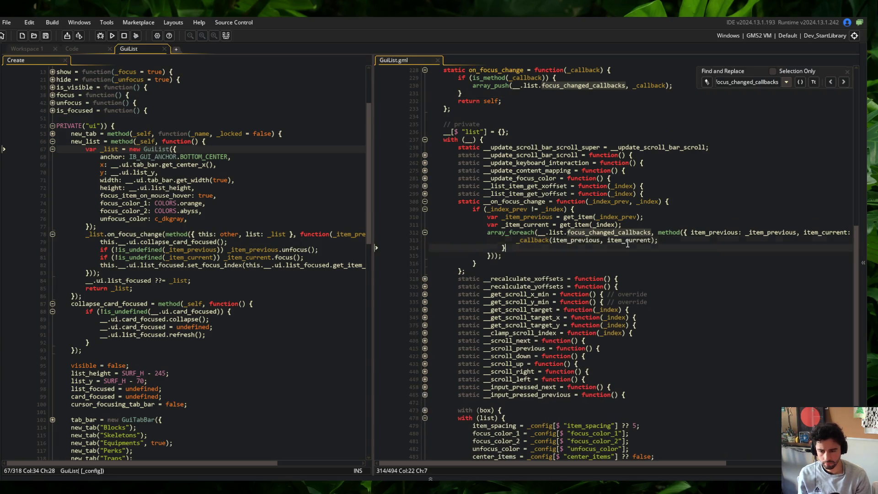
key(BackSpace)
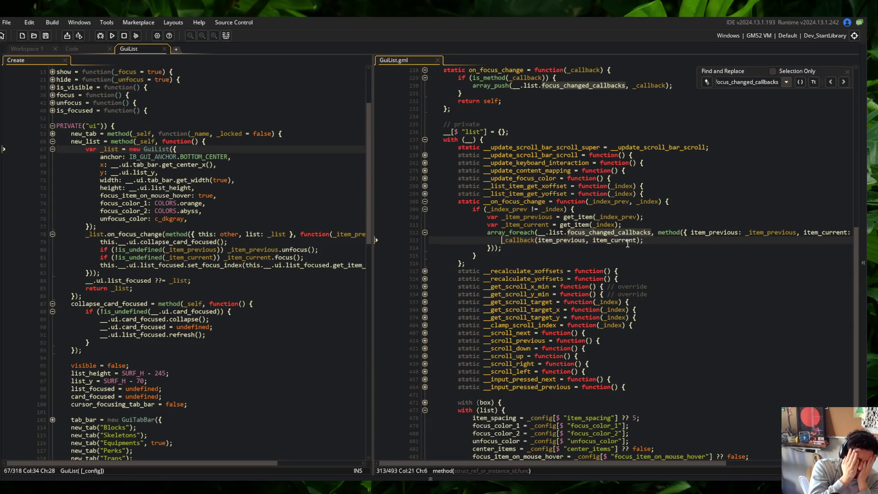
Close the search panel and select the __on_focus_change name.
click(847, 73)
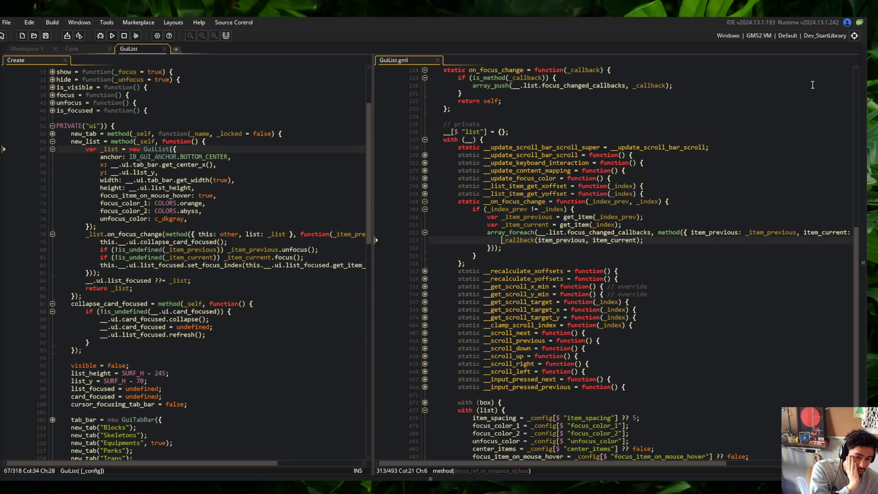
click(623, 186)
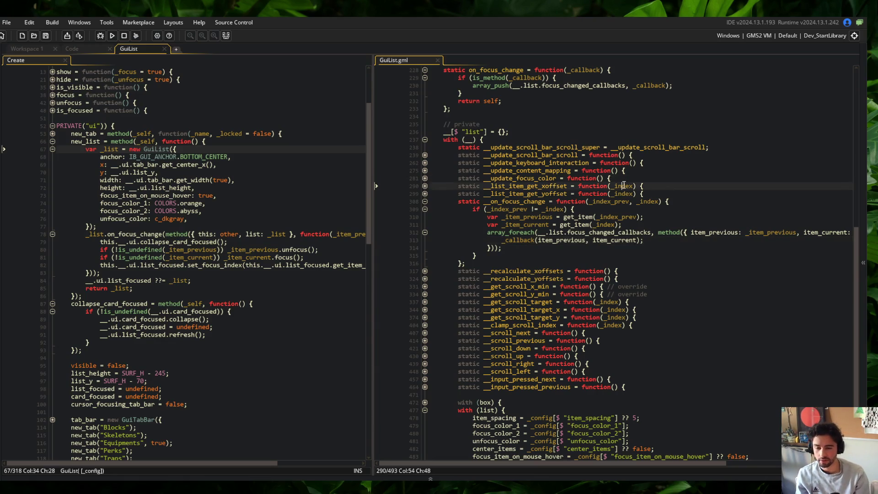
click(593, 225)
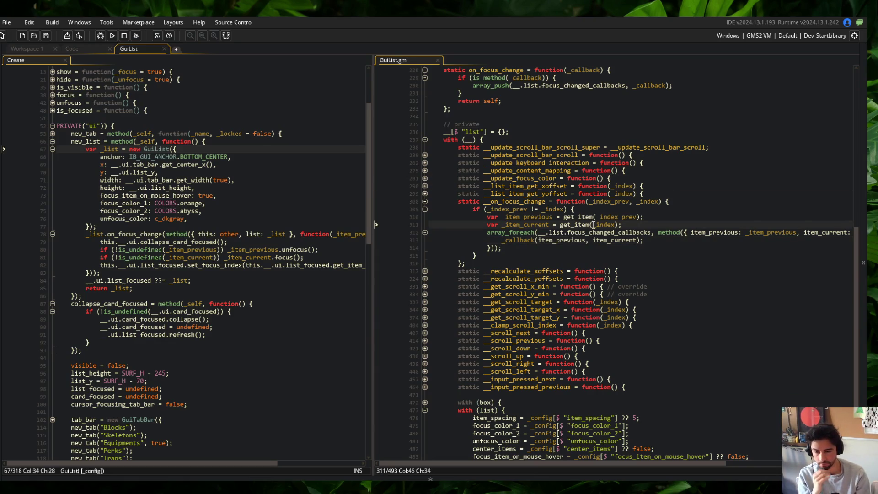
double_click(520, 202)
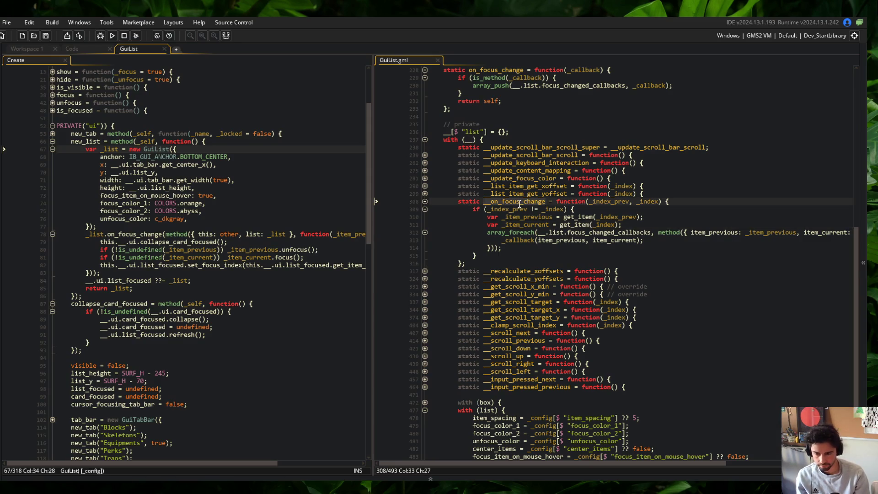
Review the list defaults such as focus_color_1, mouse_touching_index and focus_index.
key(ctrl+f)
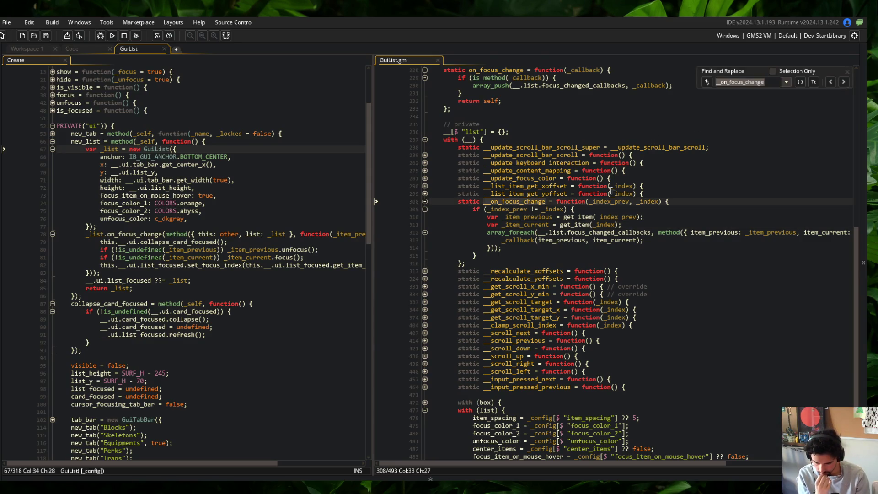
scroll(611, 192, down, 5)
scroll(526, 311, up, 1)
click(520, 332)
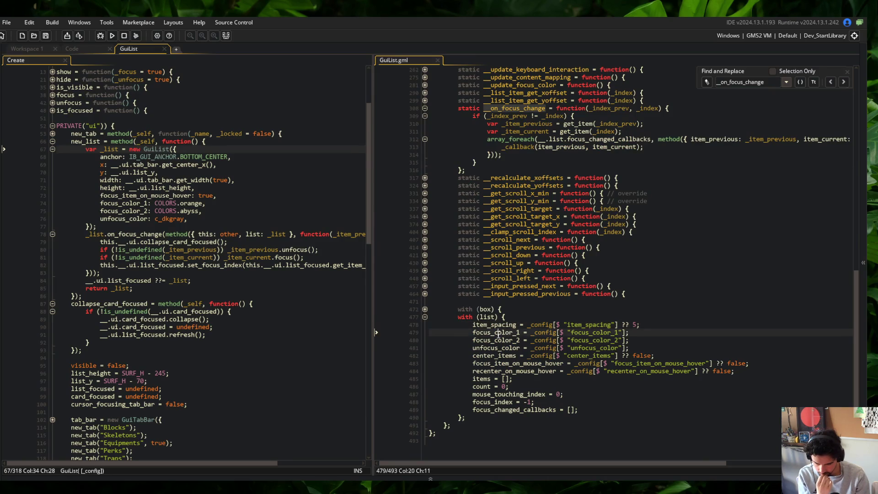
click(546, 394)
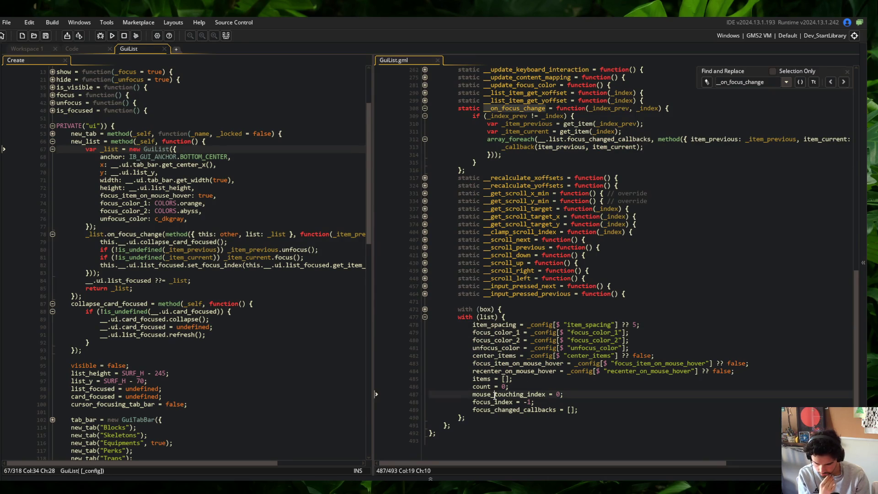
click(517, 402)
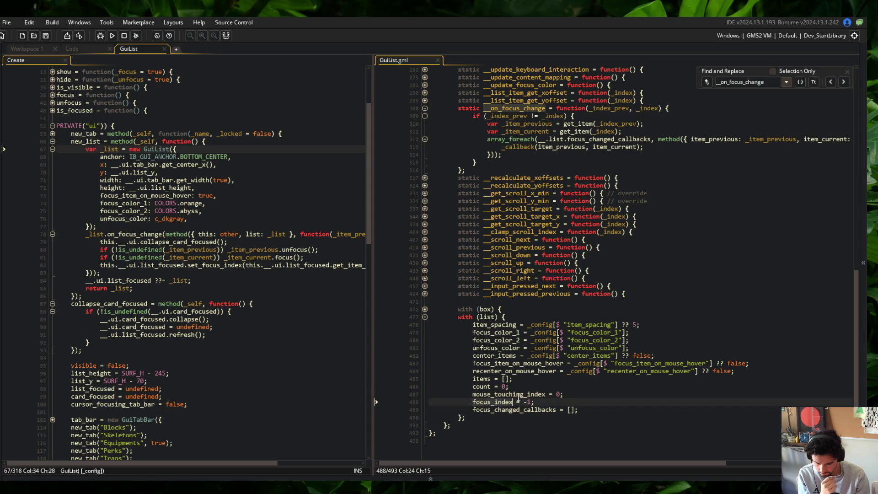
key(Down)
key(Up)
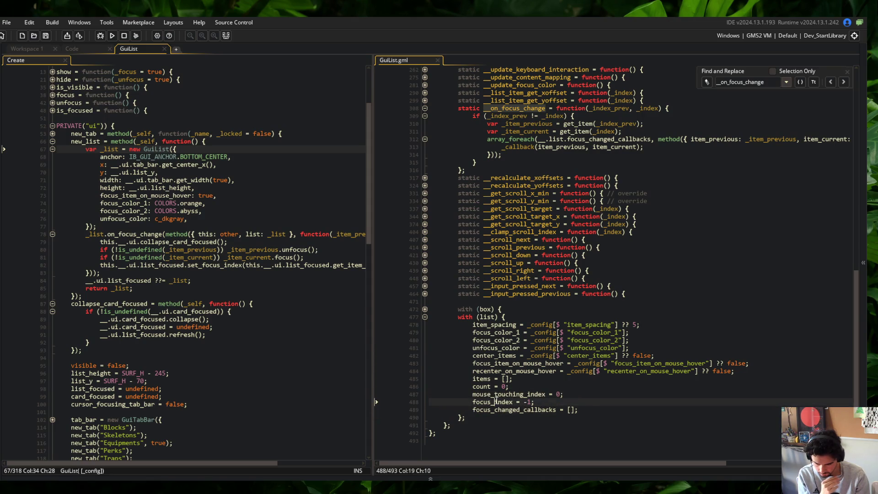
key(Up)
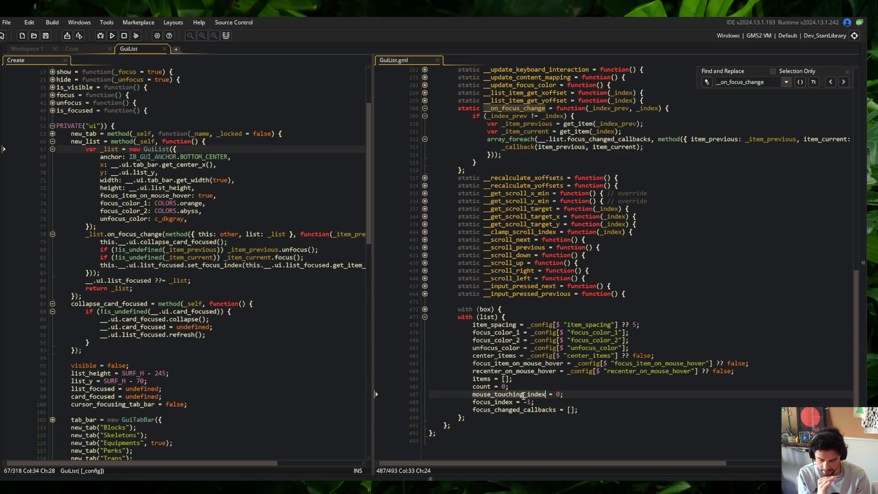
Add 'mouse_touching_changed_callbacks = []; // need to implement' below focus_changed_callbacks and save.
click(597, 408)
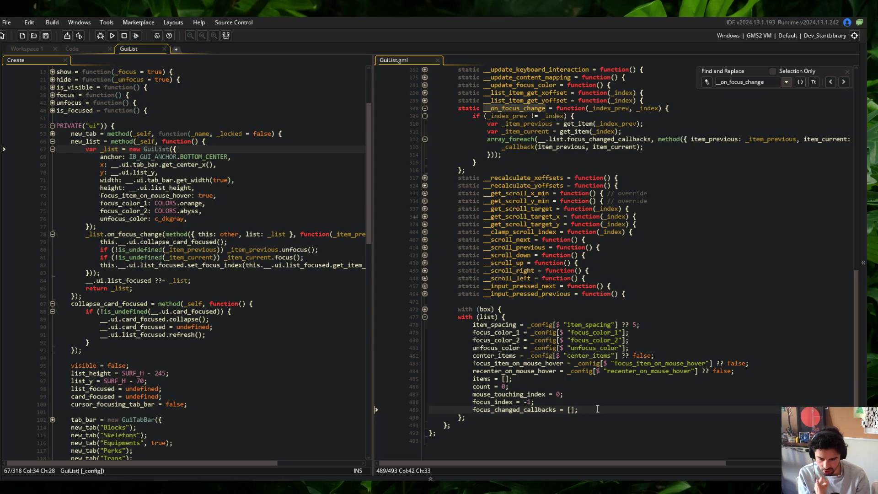
key(Return)
text(mouse_)to)
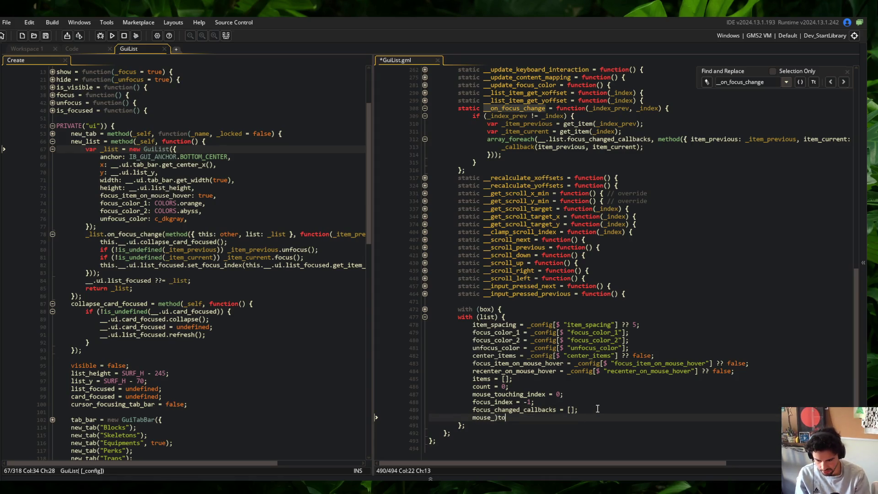
key(BackSpace)
key(BackSpace)
key(BackSpace)
text(touching_changed_callbacks = []; // need to ipl)
key(BackSpace)
key(BackSpace)
text(mplement)
key(ctrl+s)
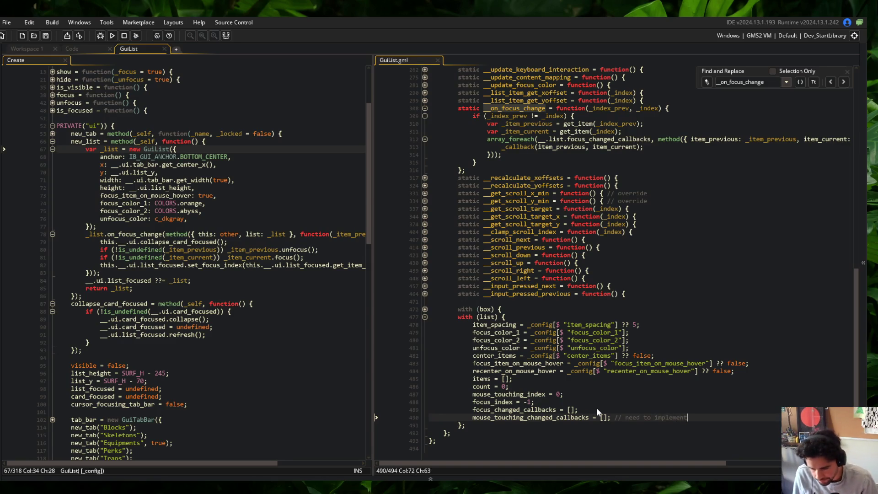
Return to the __on_focus_change definition among the private functions.
click(549, 386)
scroll(526, 238, up, 2)
click(508, 224)
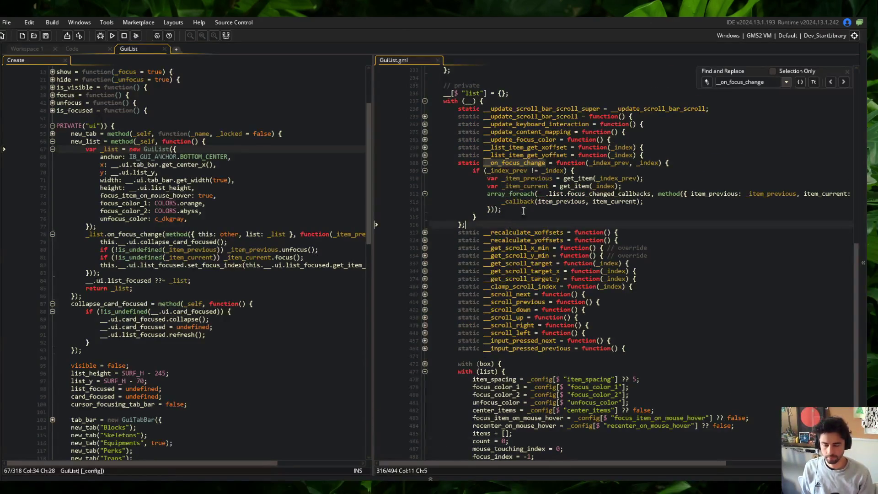
scroll(524, 211, up, 5)
click(530, 272)
key(Up)
key(Up)
key(Up)
click(526, 273)
Step through on_focus_change matches to the call inside add_item's hover handler.
click(844, 82)
click(844, 82)
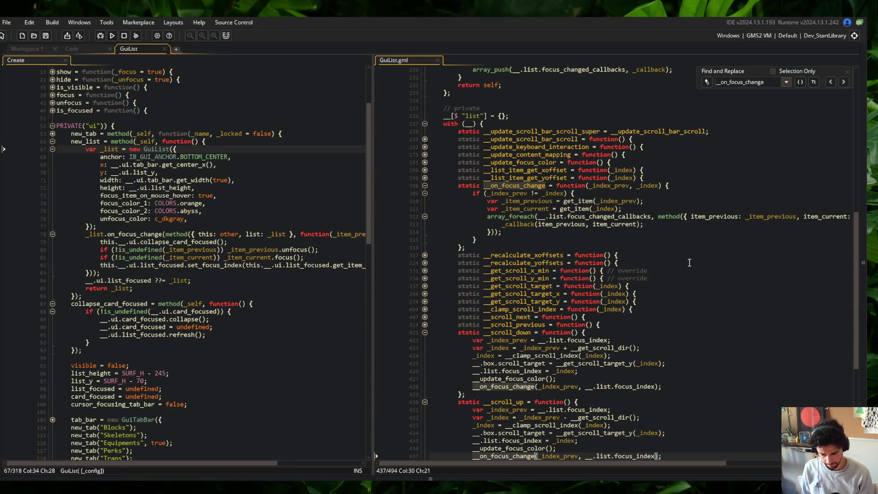
scroll(689, 263, down, 3)
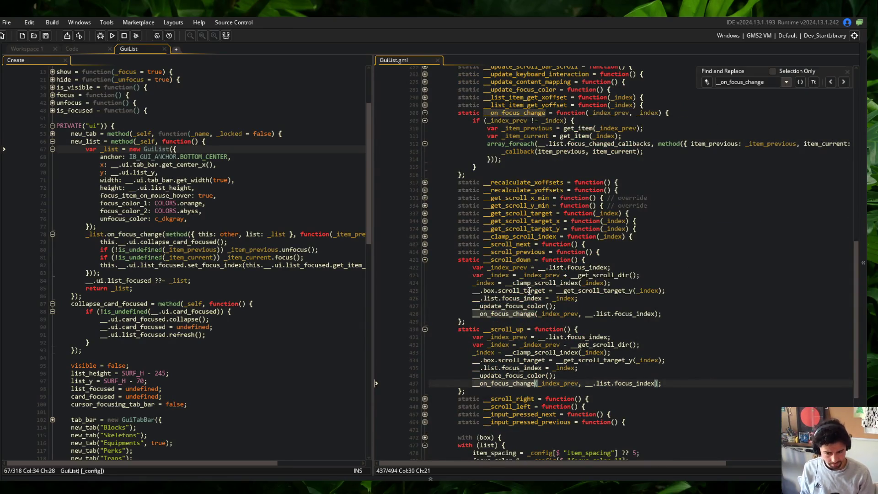
click(841, 84)
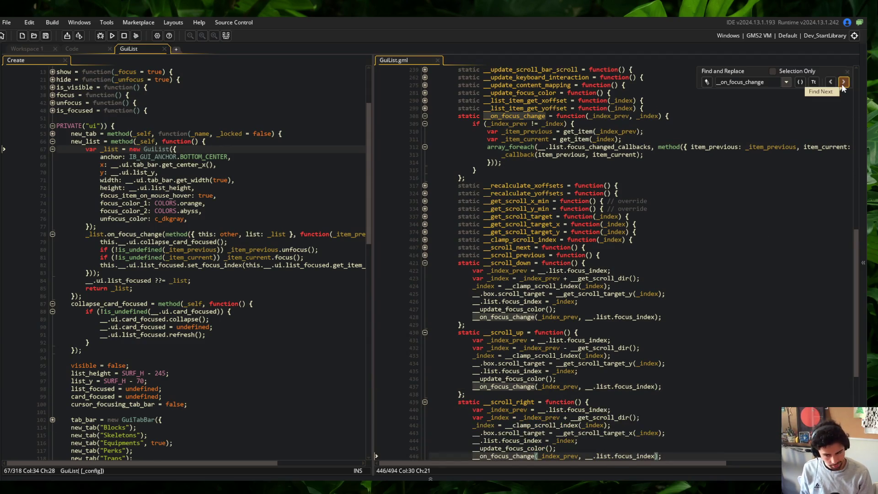
click(842, 83)
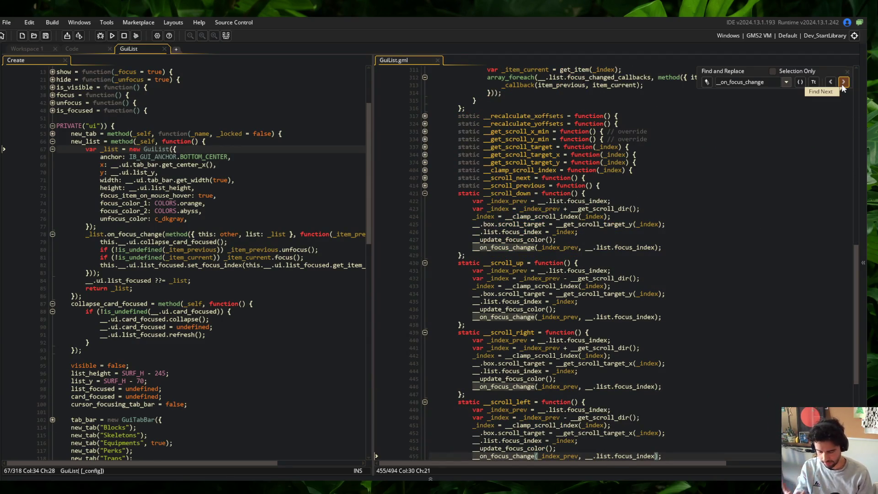
click(841, 83)
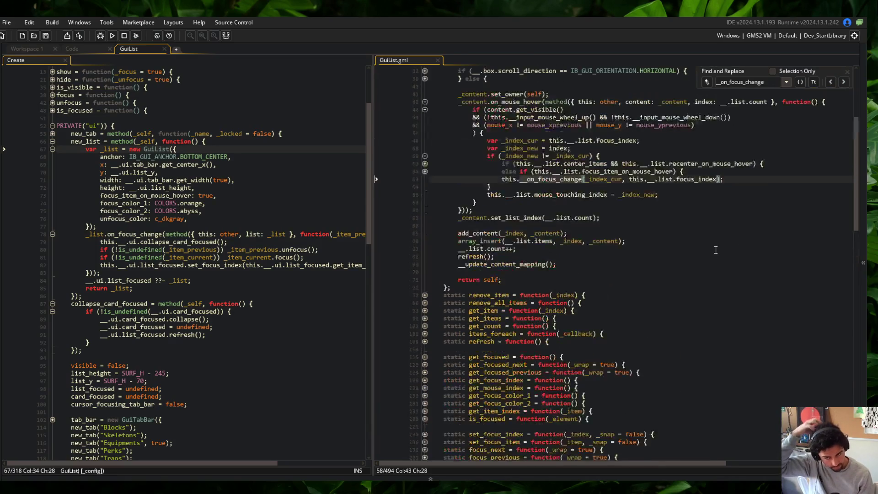
scroll(716, 249, up, 3)
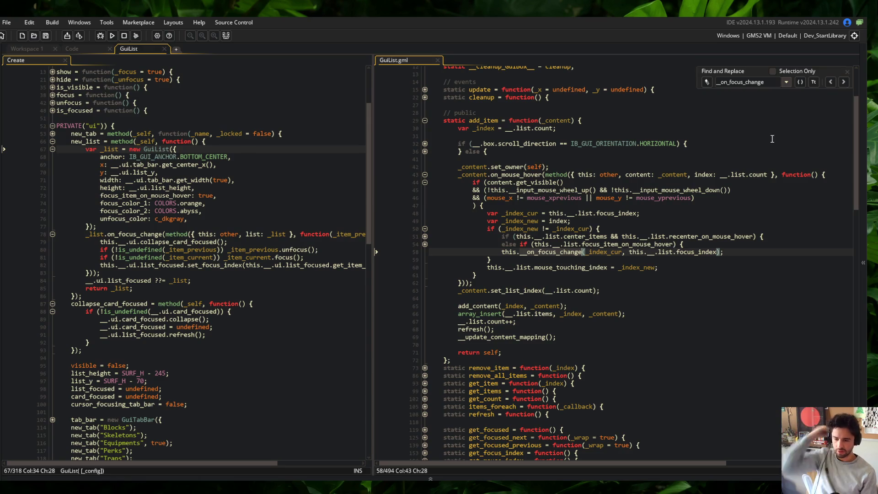
Rename the hover handler's call to __on_mouse_touching_changed and save.
key(BackSpace)
key(BackSpace)
key(BackSpace)
text(mouse_)
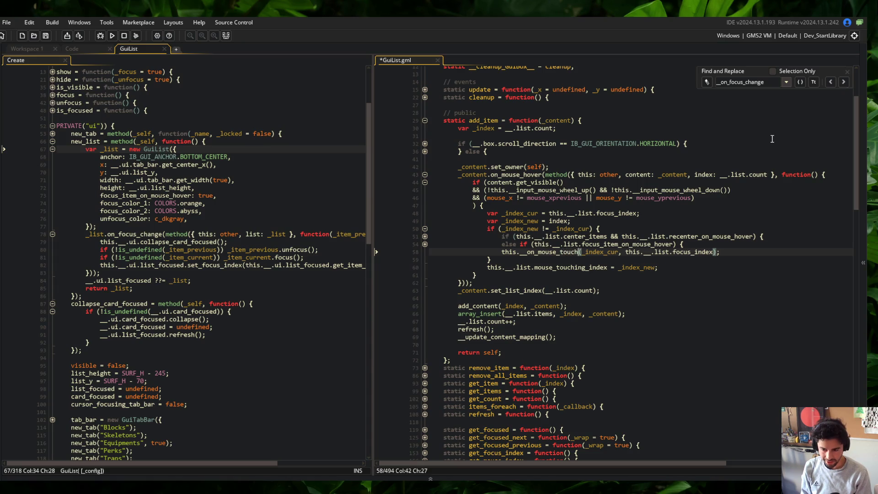
key(BackSpace)
key(ctrl+z)
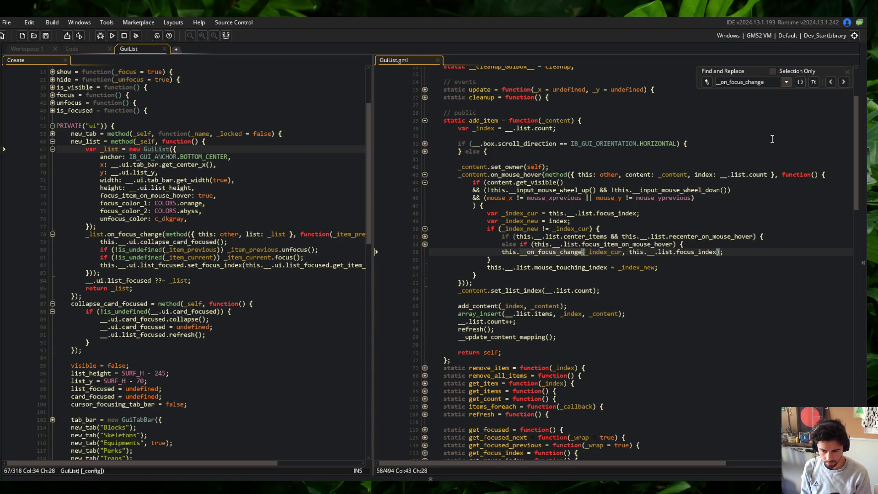
key(BackSpace)
key(BackSpace)
key(BackSpace)
text(mouse_touchi)
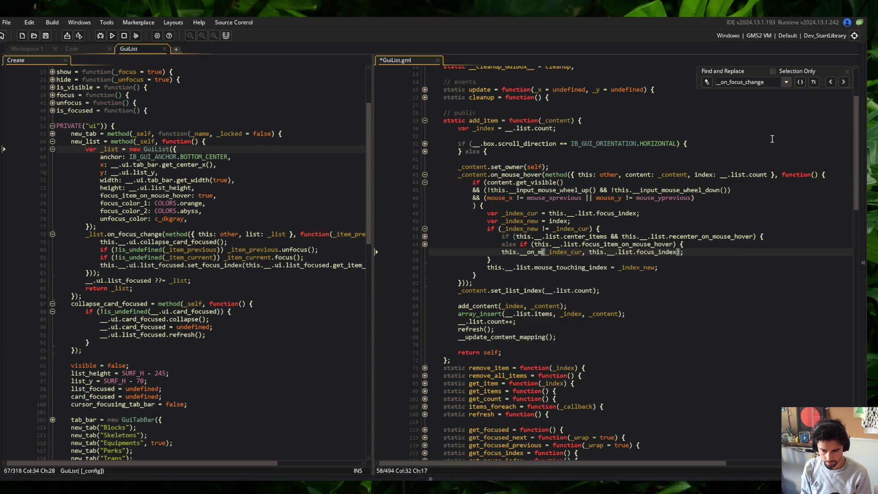
key(BackSpace)
key(BackSpace)
key(BackSpace)
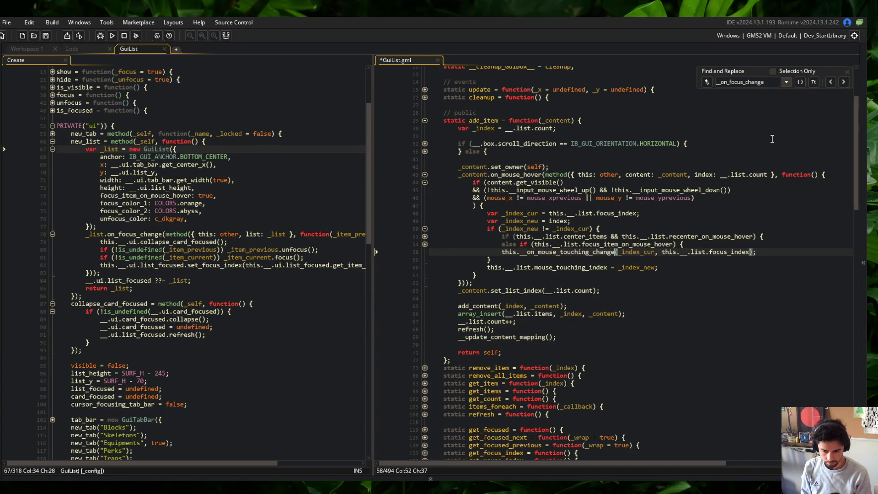
scroll(772, 139, down, 10)
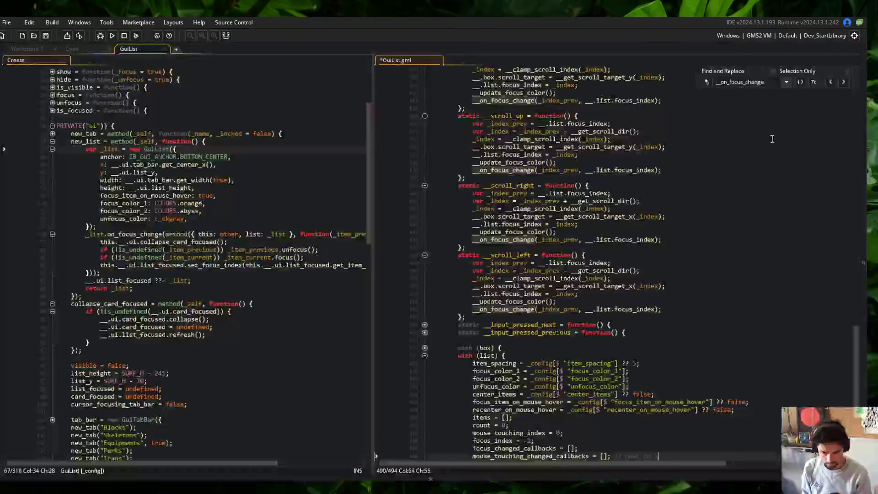
text(_touching_changed)
key(ctrl+s)
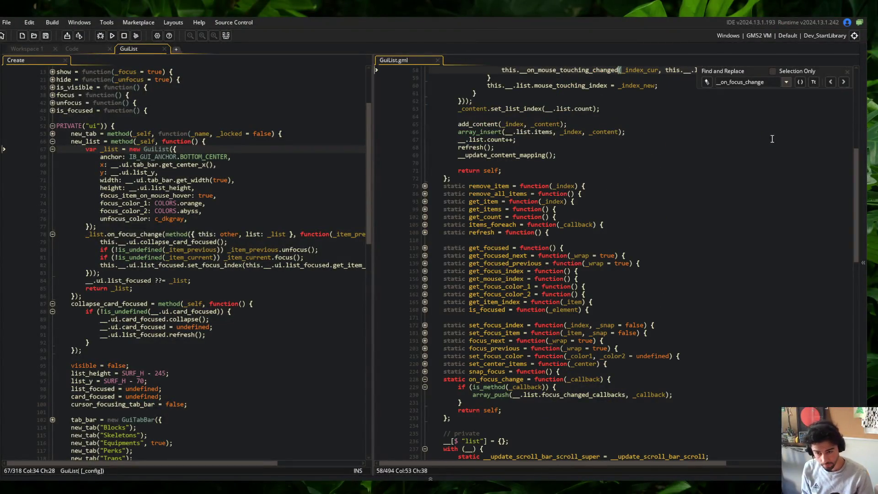
scroll(737, 185, up, 2)
scroll(737, 184, up, 2)
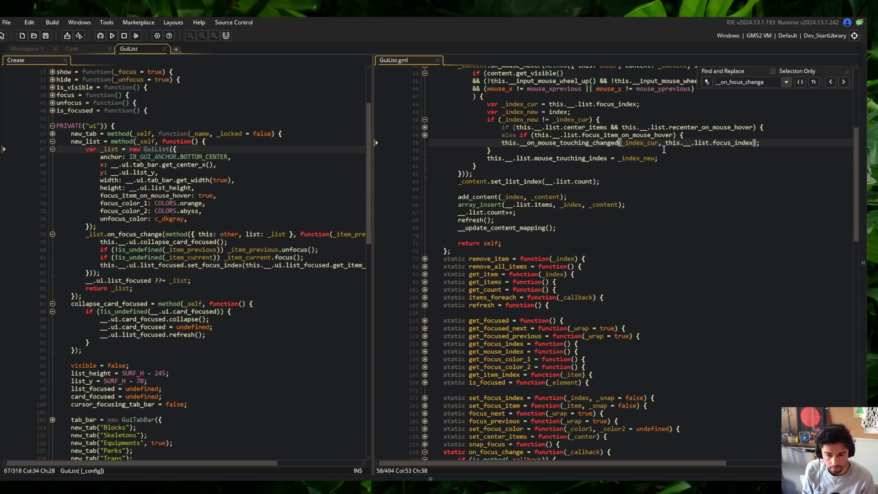
scroll(664, 149, down, 15)
Duplicate __on_focus_change below itself as __on_mouse_touching_change and save.
click(488, 181)
mouse_move(459, 166)
mouse_down()
mouse_move(496, 215)
mouse_move(471, 228)
mouse_up()
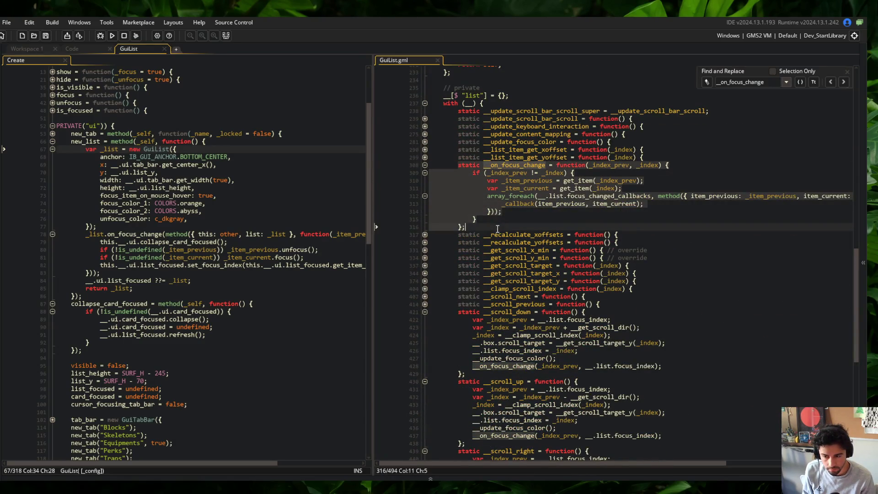
key(ctrl+c)
key(End)
key(Return)
key(ctrl+v)
click(522, 239)
key(BackSpace)
key(BackSpace)
key(BackSpace)
text(mouse_touching)
key(ctrl+s)
Switch the duplicate's callbacks array to mouse_touching_changed_callbacks.
key(ctrl+Right)
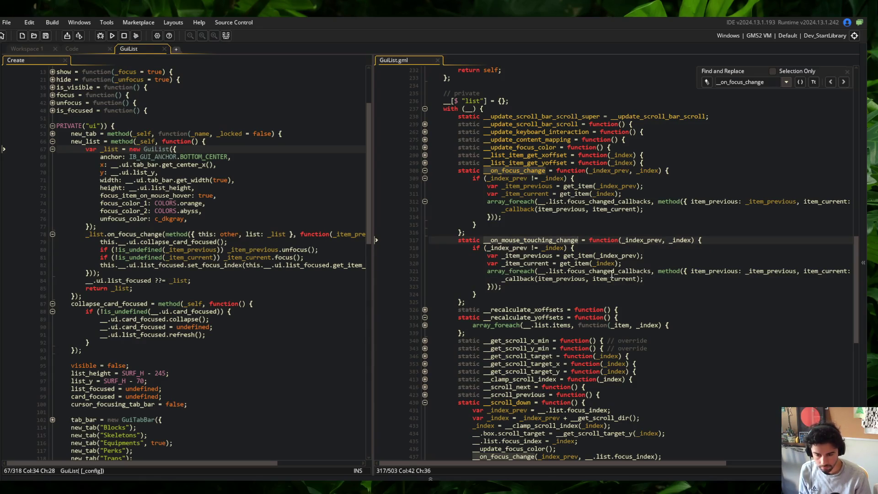
click(613, 271)
scroll(595, 320, down, 15)
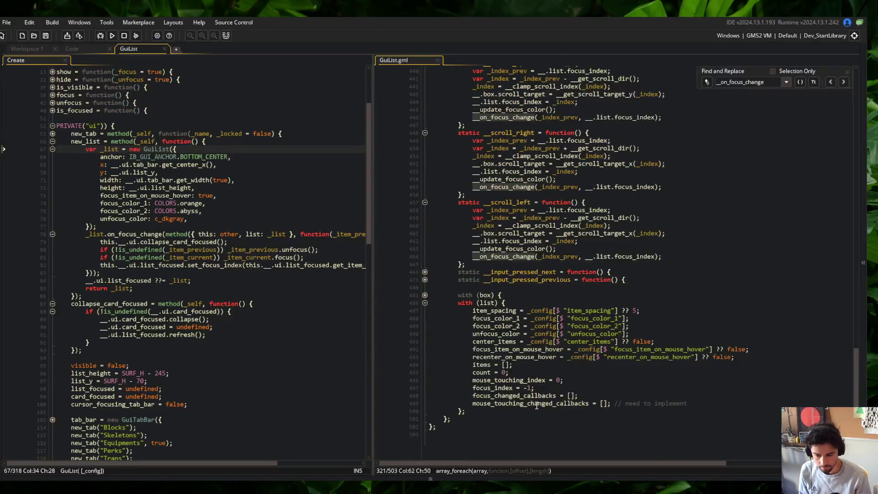
click(589, 404)
scroll(592, 404, up, 10)
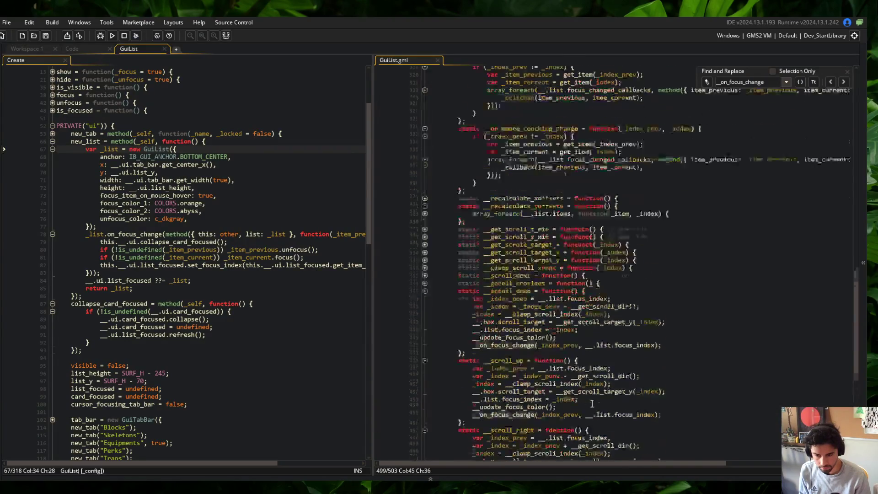
click(651, 287)
key(ctrl+v)
click(712, 263)
click(587, 249)
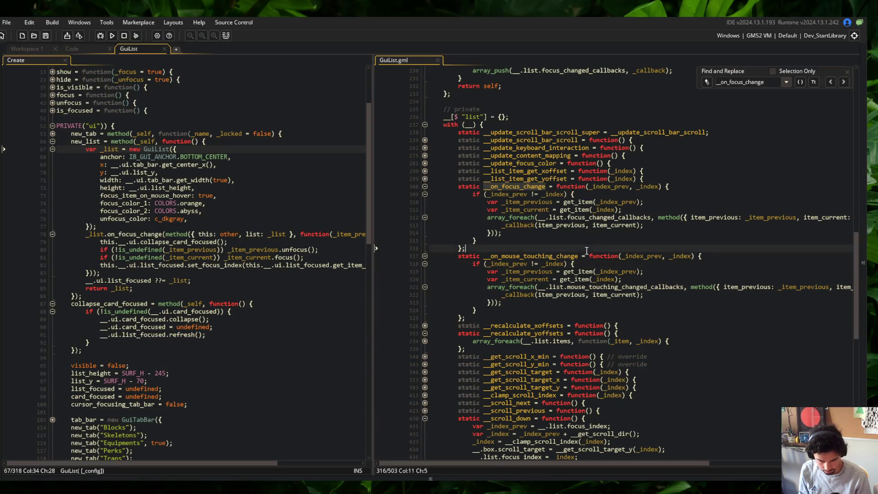
Fold __on_mouse_touching_change, __on_focus_change and the __recalculate_yoffsets block.
click(425, 256)
click(425, 187)
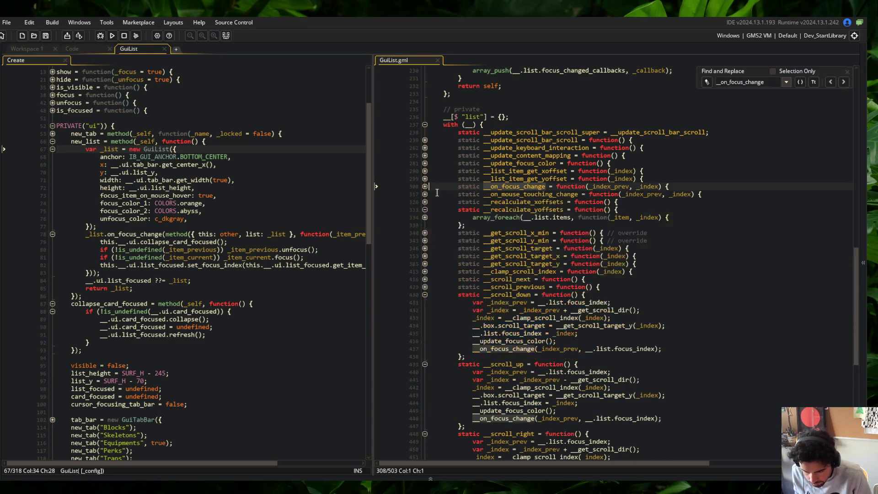
click(425, 209)
click(490, 162)
scroll(475, 157, up, 4)
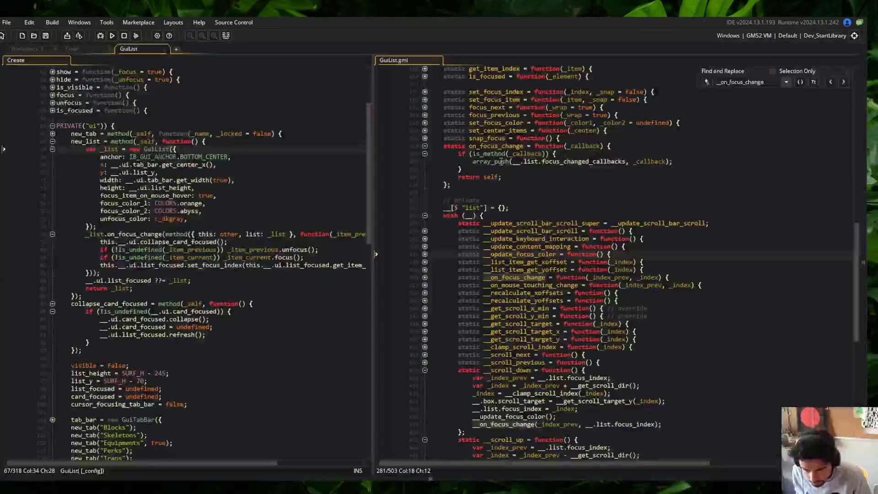
Duplicate on_focus_change as on_mouse_change, pushing onto mouse_touching_changed_callbacks.
drag(458, 151, 443, 192)
key(ctrl+d)
click(501, 192)
key(BackSpace)
key(BackSpace)
key(BackSpace)
text(ro)
key(BackSpace)
key(BackSpace)
text(mouse)
double_click(556, 207)
text(mouse_touching_changed_callbacks)
key(Up)
key(Up)
key(Up)
key(Up)
Fold on_focus_change and on_mouse_change, then show add_item's hover handler with center-items unfolded.
click(424, 146)
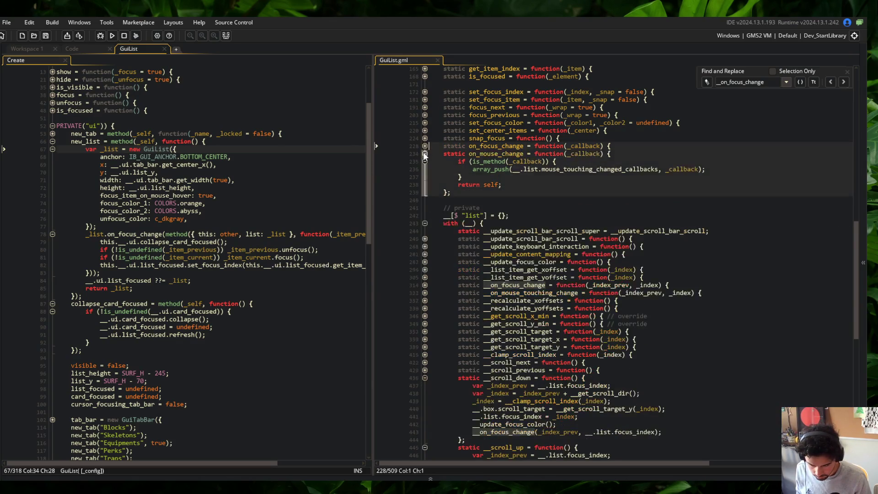
click(423, 153)
click(522, 161)
scroll(522, 160, up, 15)
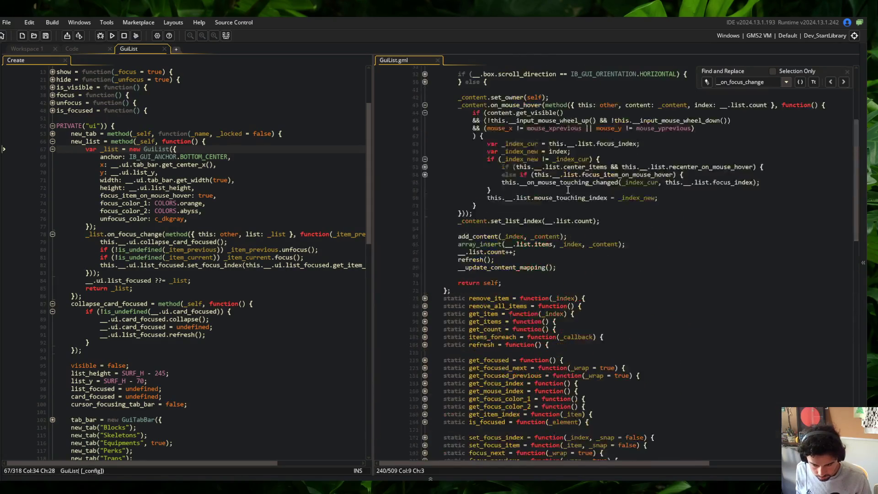
click(426, 222)
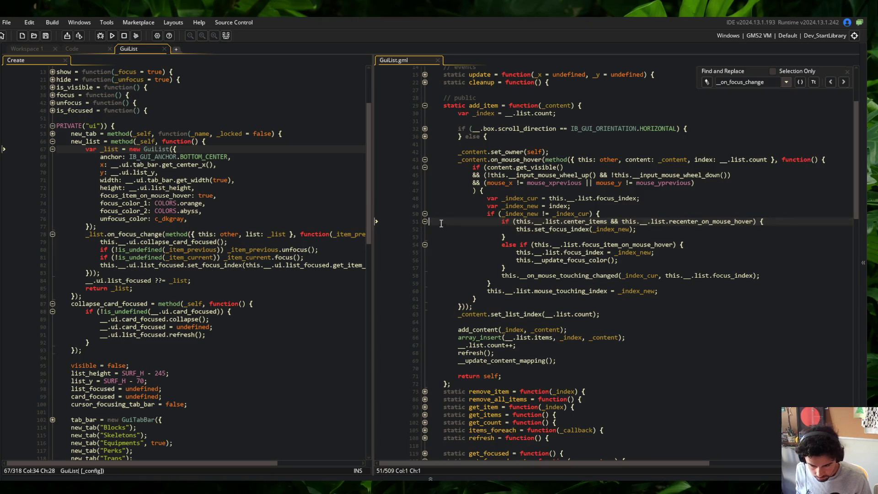
Comment out the hover handler's focus-index and mouse-touching logic (lines 48–60), then save and run.
click(517, 237)
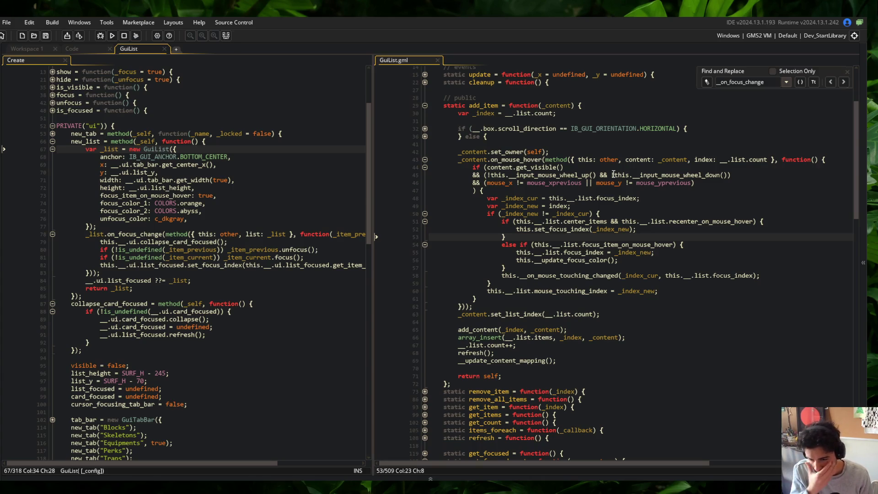
double_click(553, 229)
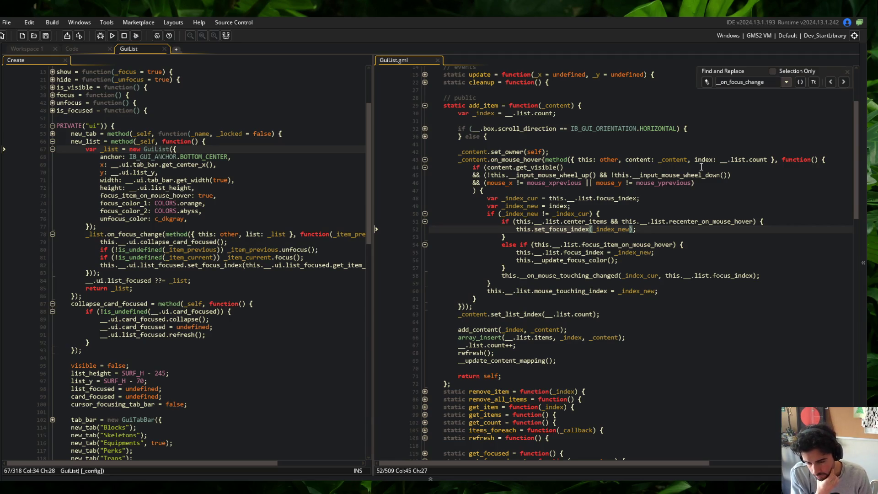
click(486, 206)
key(Up)
key(Down)
key(Down)
key(Down)
key(Down)
key(Down)
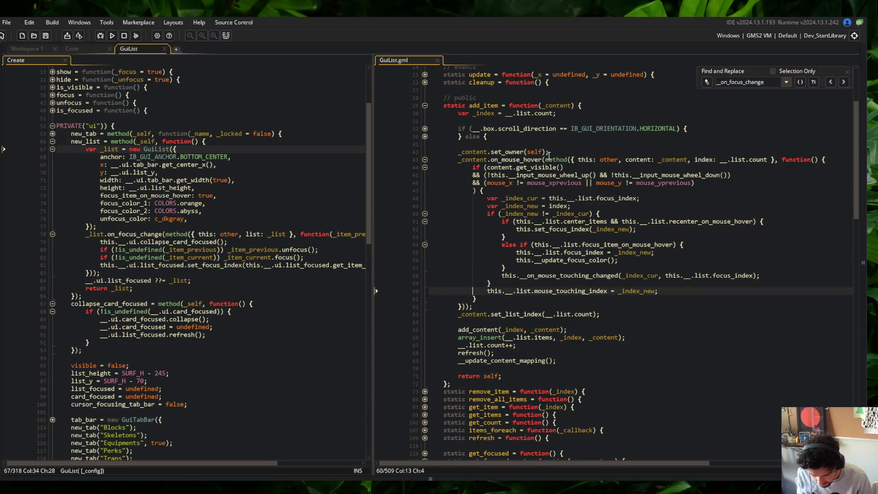
key(ctrl+s)
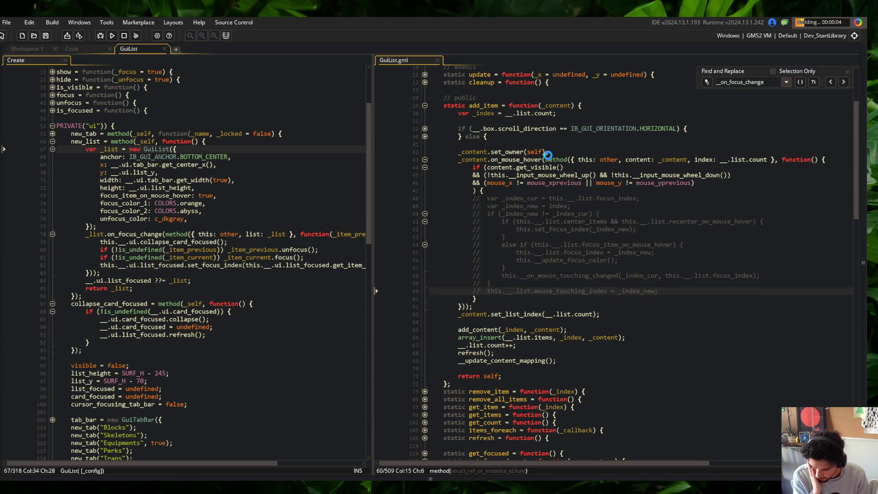
Widen the Create event pane, then scroll the game's Blocks list, toggling cards like ??? and Relic.
drag(372, 147, 419, 142)
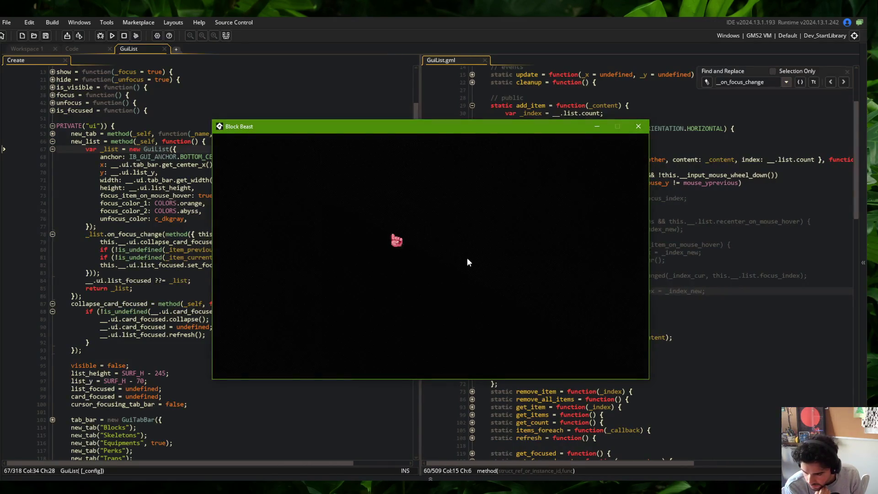
scroll(380, 227, down, 8)
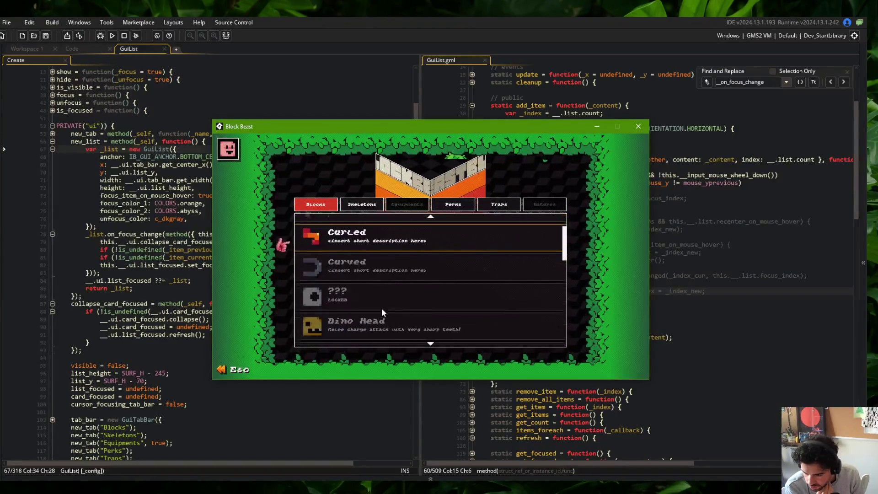
scroll(397, 273, down, 2)
click(388, 268)
click(384, 231)
click(384, 232)
scroll(384, 231, up, 2)
click(384, 231)
scroll(384, 231, down, 2)
click(384, 231)
scroll(384, 231, down, 1)
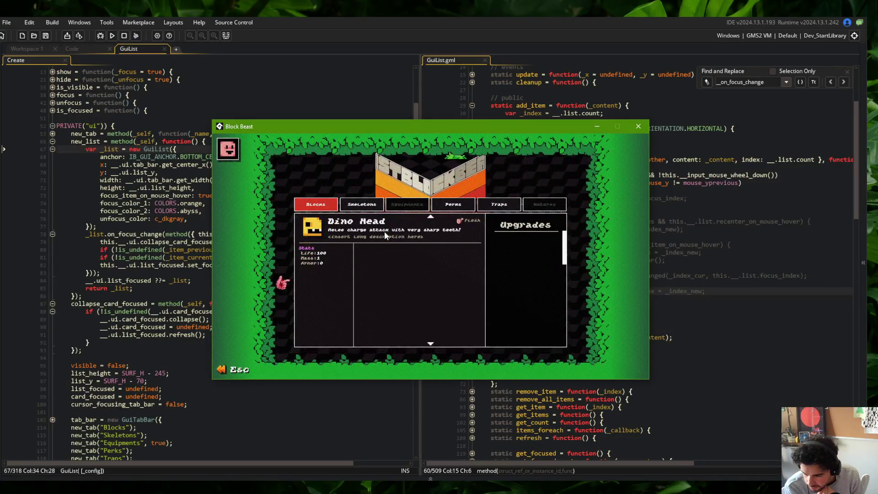
scroll(384, 231, down, 5)
scroll(384, 231, down, 12)
click(384, 231)
scroll(384, 231, up, 15)
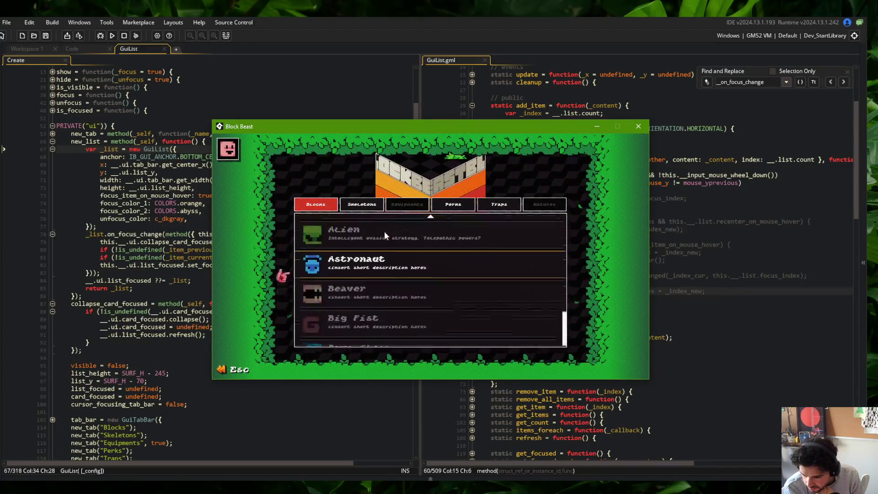
Open Blue Shell's detail card, then repeatedly expand and collapse Bow's card.
click(371, 327)
scroll(372, 328, up, 6)
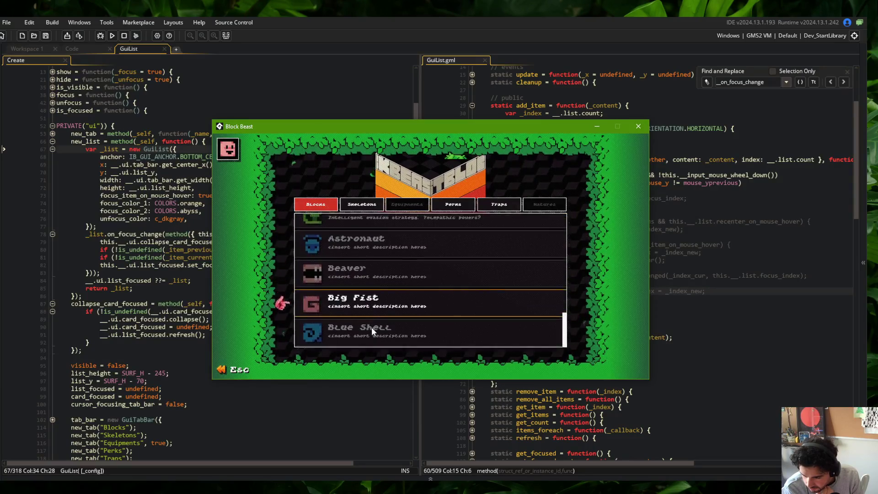
scroll(372, 327, down, 15)
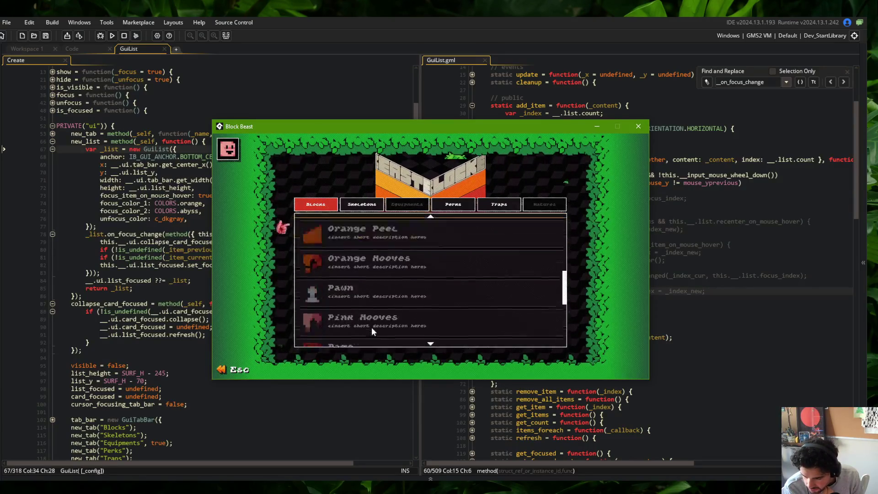
scroll(371, 327, up, 5)
scroll(465, 265, down, 2)
scroll(465, 264, up, 3)
scroll(465, 265, up, 5)
click(408, 220)
click(408, 218)
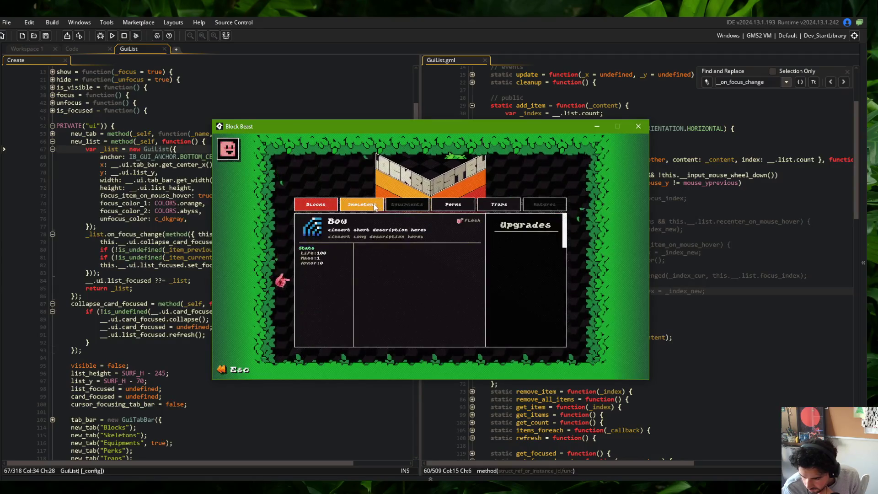
click(330, 222)
click(329, 221)
click(330, 222)
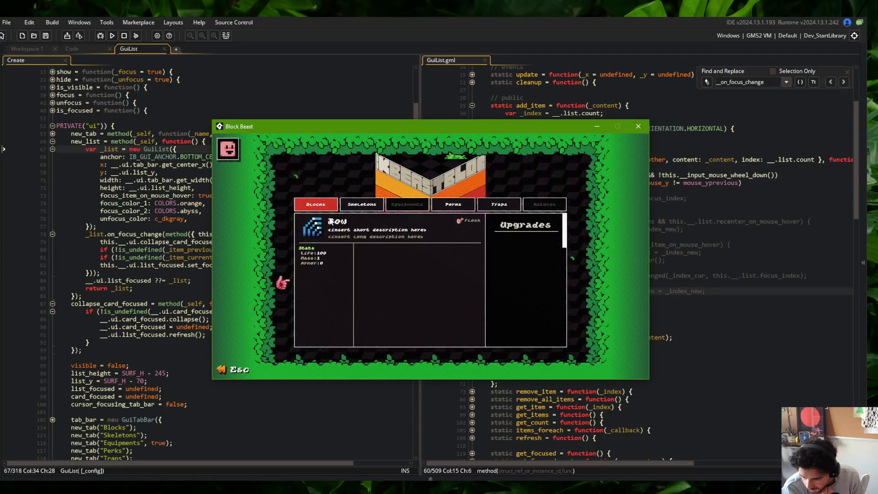
click(330, 222)
Scroll the Blocks list back and forth, reopen Bow's card, then close the game.
scroll(330, 221, down, 5)
scroll(329, 221, up, 5)
scroll(330, 221, down, 2)
scroll(330, 222, up, 2)
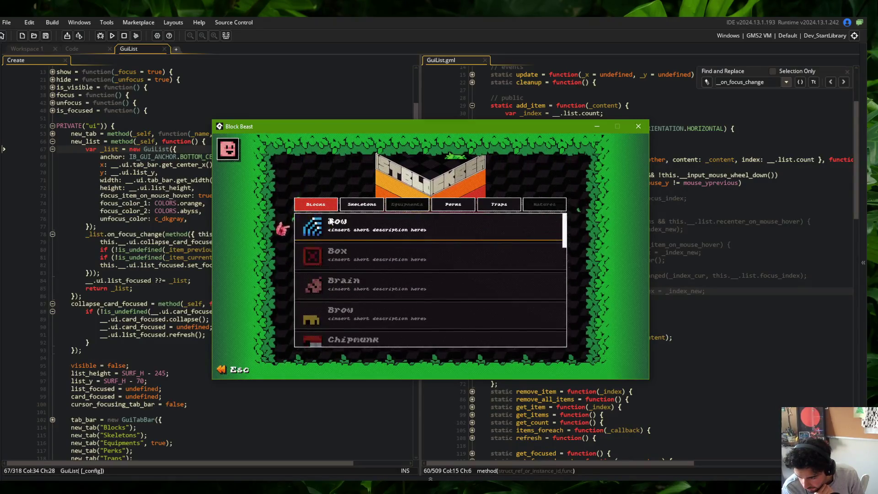
scroll(330, 221, down, 1)
scroll(330, 221, up, 1)
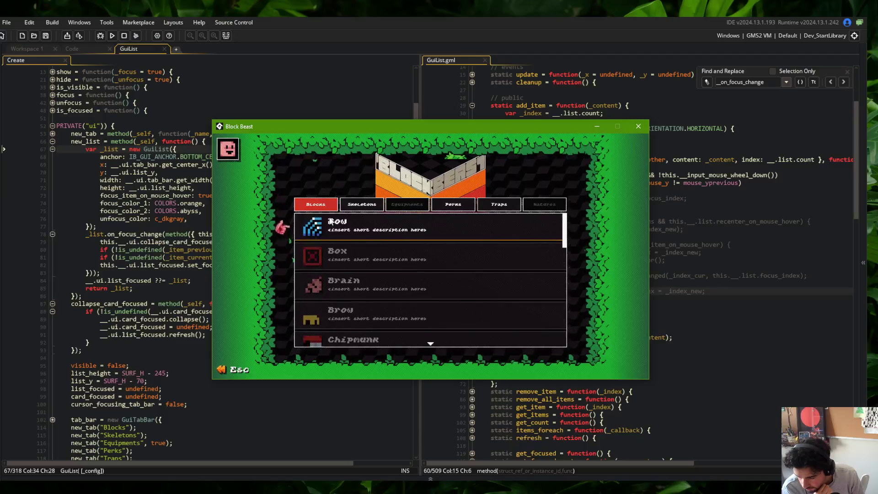
scroll(330, 221, down, 1)
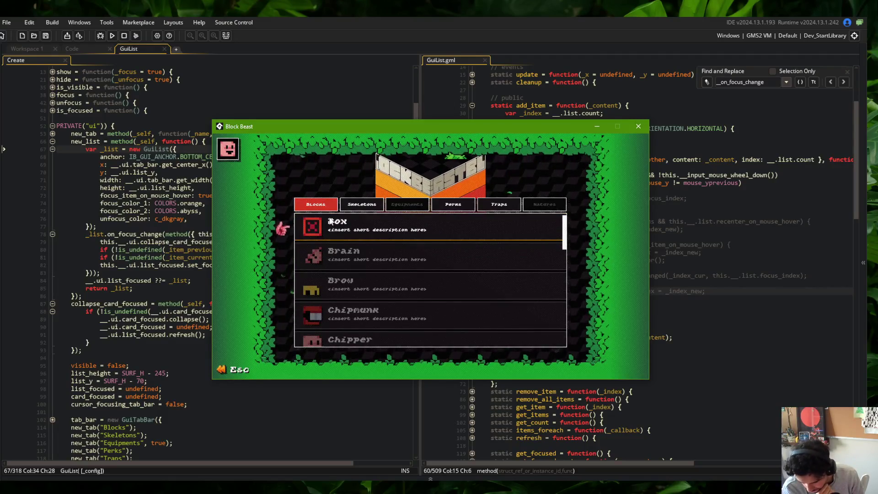
scroll(331, 221, up, 1)
click(330, 221)
scroll(330, 222, down, 1)
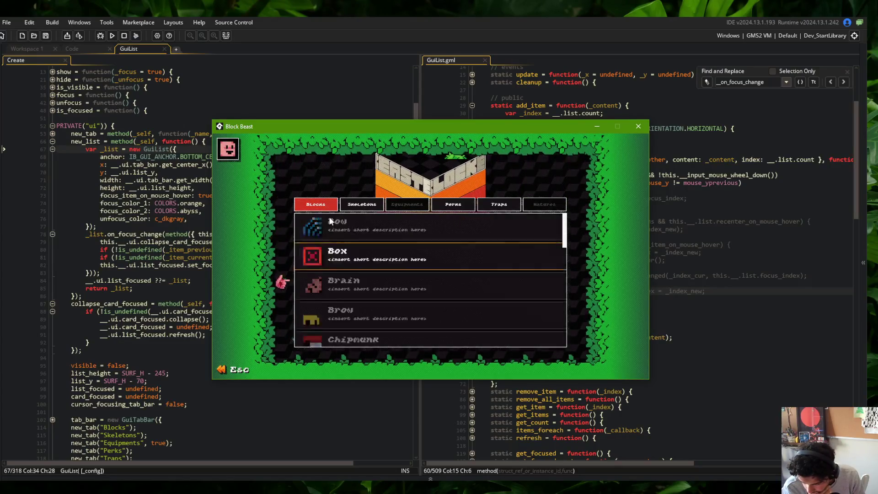
scroll(329, 218, down, 2)
scroll(329, 218, up, 3)
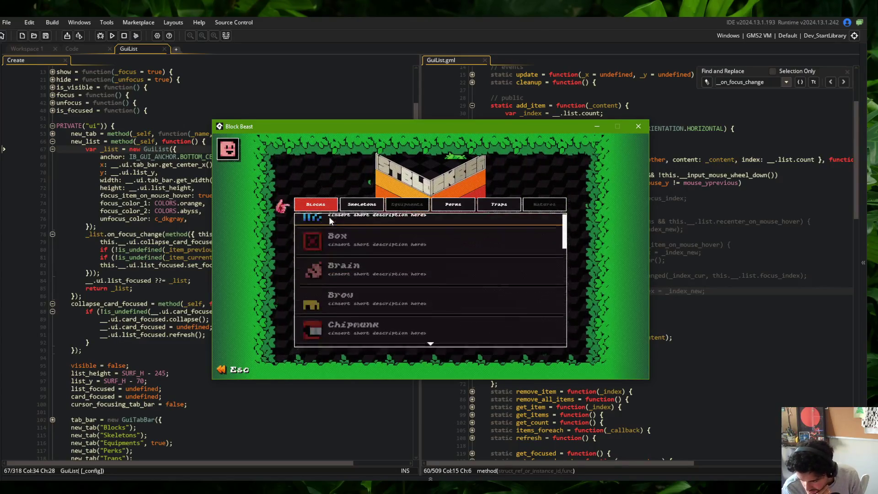
scroll(330, 221, down, 4)
scroll(330, 222, up, 3)
scroll(330, 221, down, 3)
scroll(329, 220, down, 5)
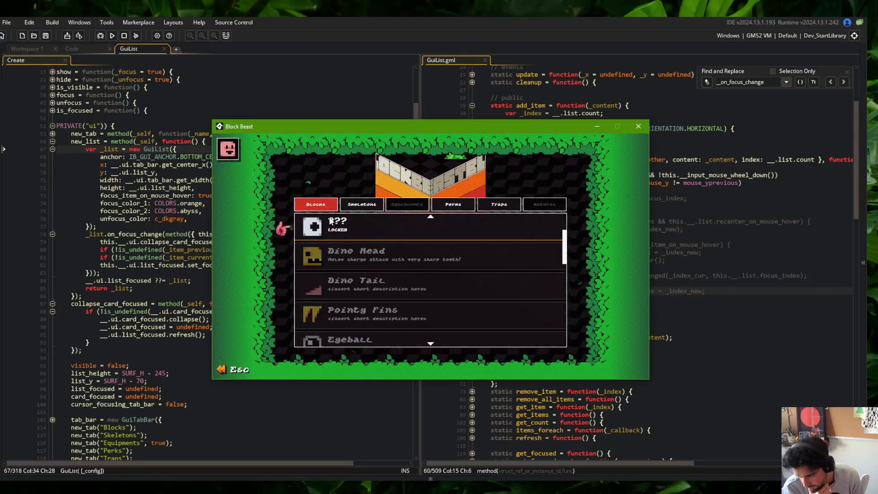
click(638, 126)
Select the _list.on_focus_change block in the Create event code.
click(260, 266)
key(Down)
key(End)
Duplicate the _list.on_focus_change block, rename the copy to on_mouse_change, and save.
key(shift+Up)
key(shift+Up)
key(shift+Up)
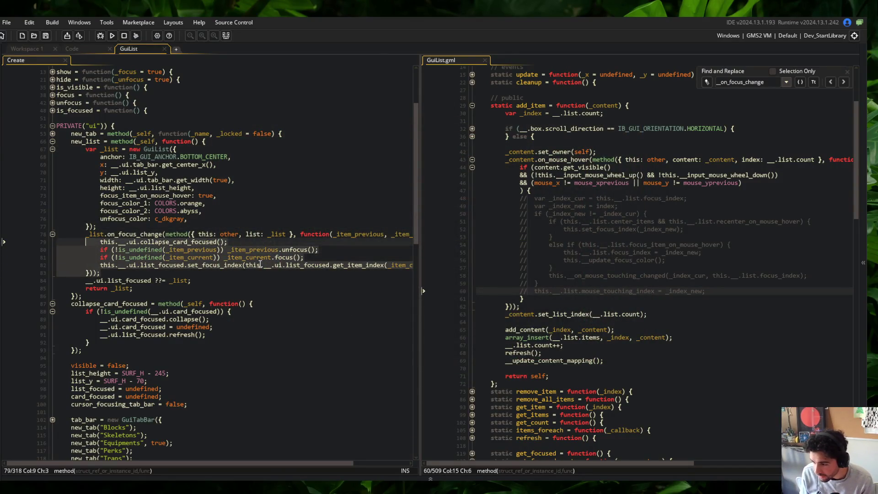
key(shift+Home)
key(ctrl+d)
click(140, 280)
key(Left)
key(BackSpace)
key(BackSpace)
key(BackSpace)
text(mouse)
key(ctrl+s)
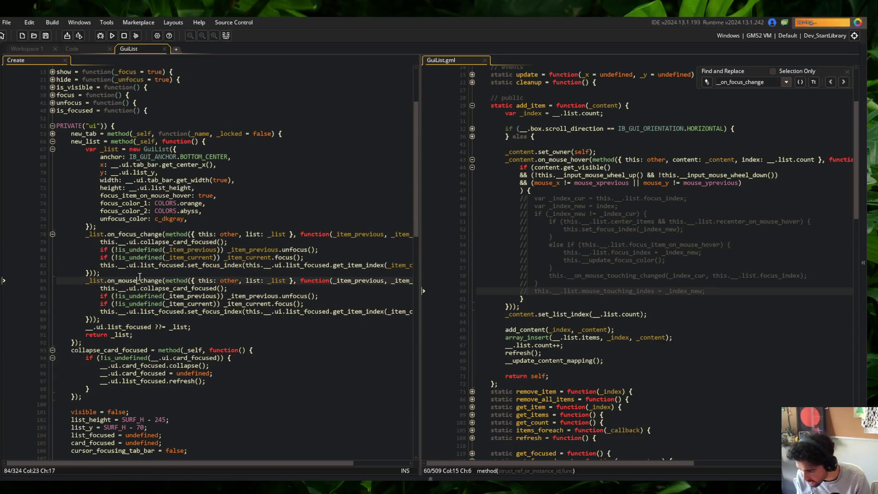
Remove the collapse_card_focused and set_focus_index lines from the on_mouse_change handler.
click(256, 289)
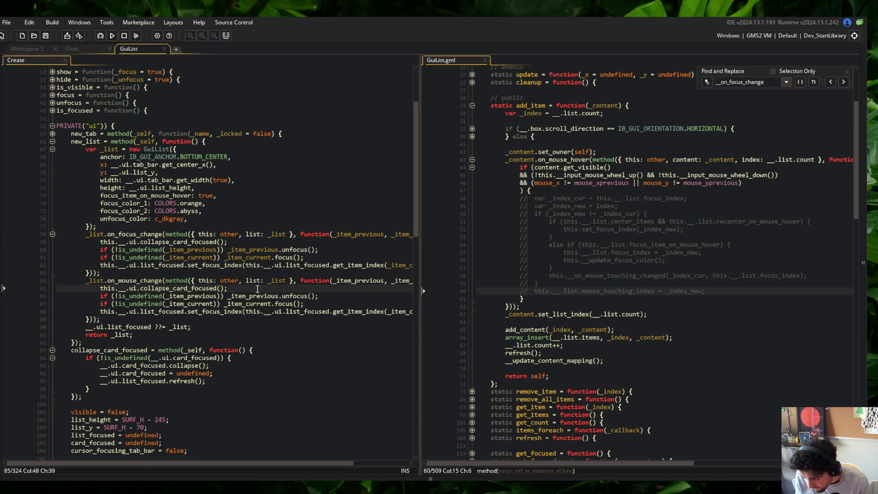
key(ctrl+x)
key(Down)
key(Down)
key(ctrl+x)
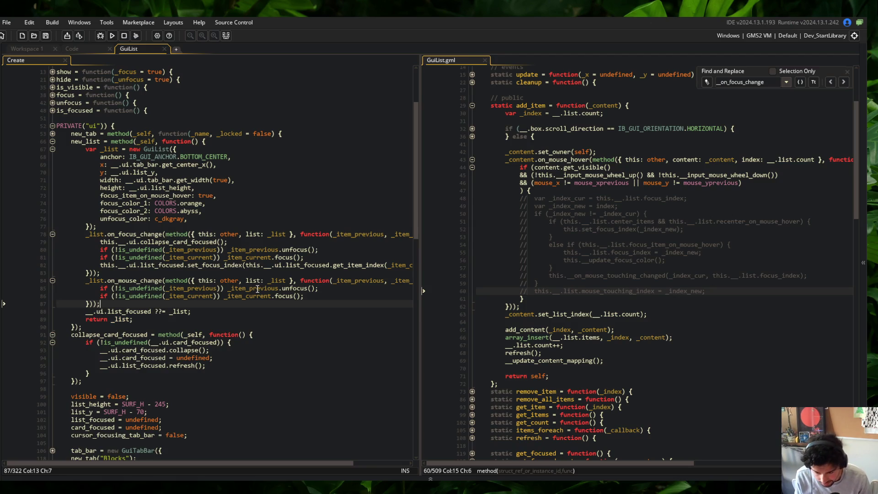
Uncomment lines 48–60 of GuiList.gml's hover handler and close Find and Replace.
click(688, 199)
key(Down)
key(Down)
key(Down)
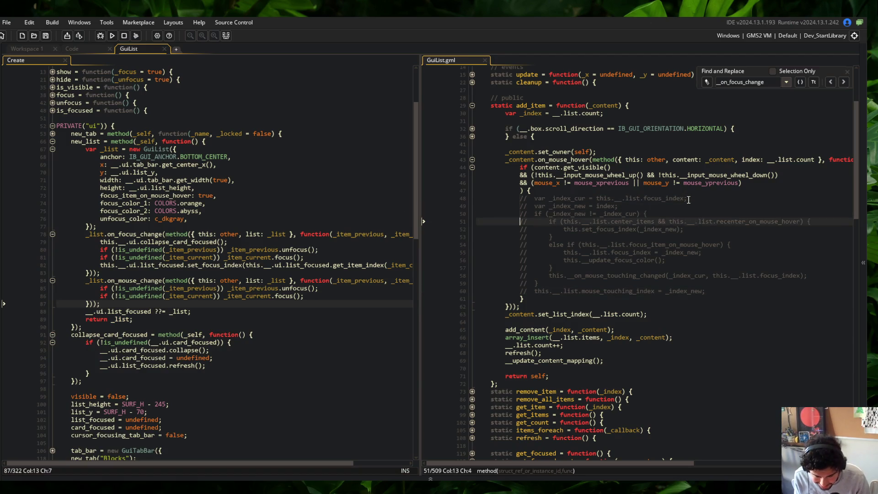
key(ctrl+shift+k)
click(737, 128)
click(636, 229)
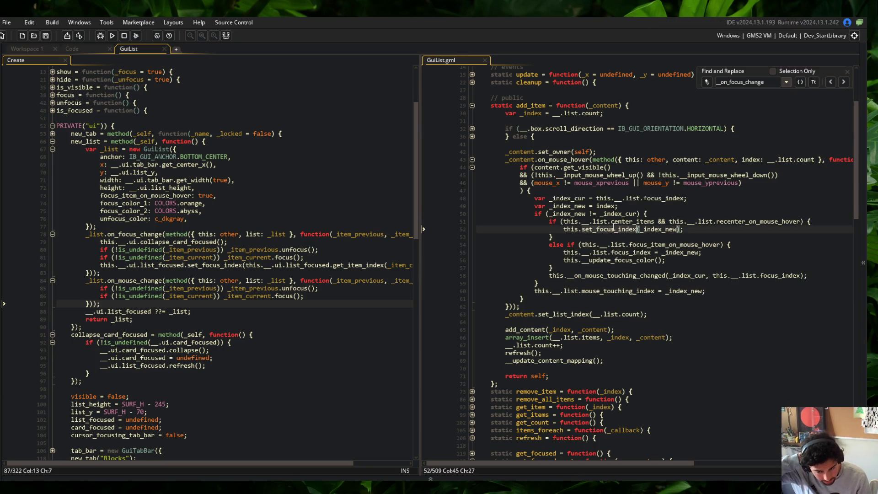
click(848, 72)
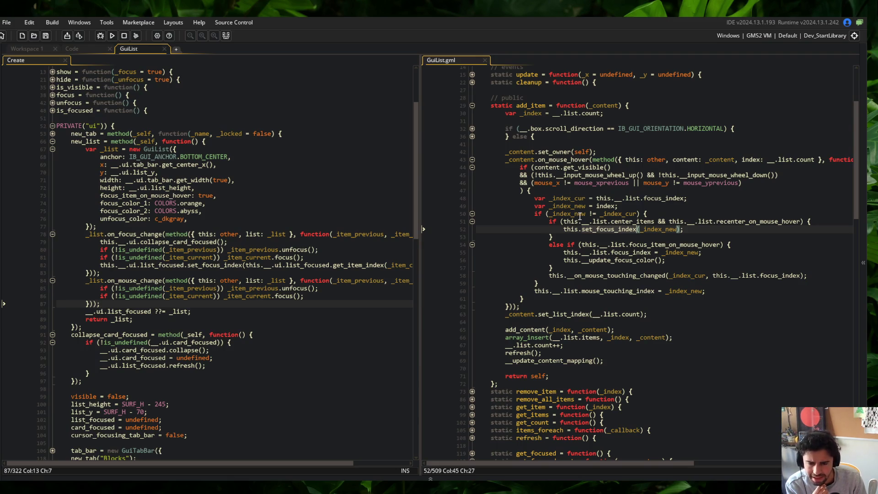
click(554, 230)
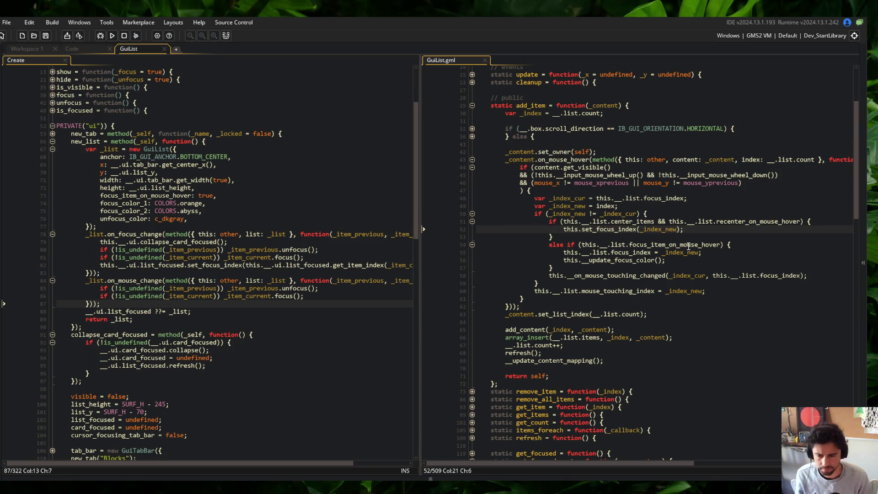
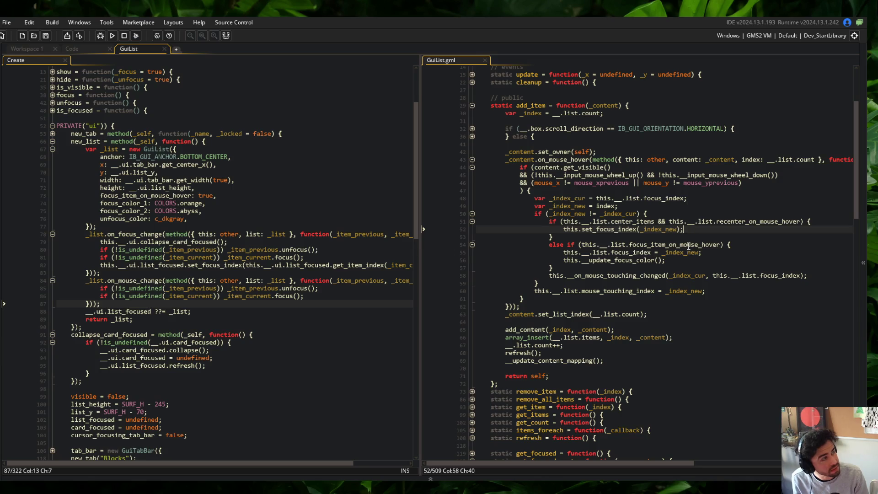
Find all uses of recenter_on_mouse_hover and delete its setting on line 499 of GuiList.gml.
key(Up)
key(ctrl+shift+Left)
key(ctrl+shift+Left)
key(ctrl+shift+Left)
key(ctrl+shift+f)
key(Return)
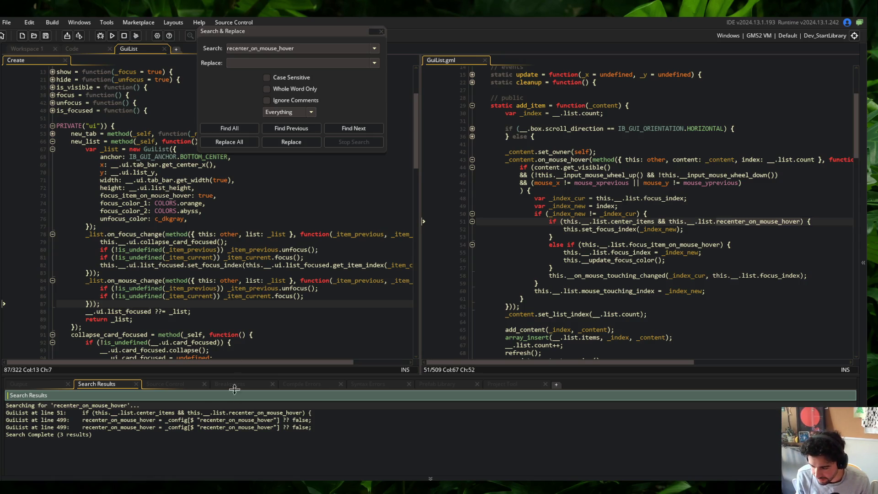
double_click(267, 420)
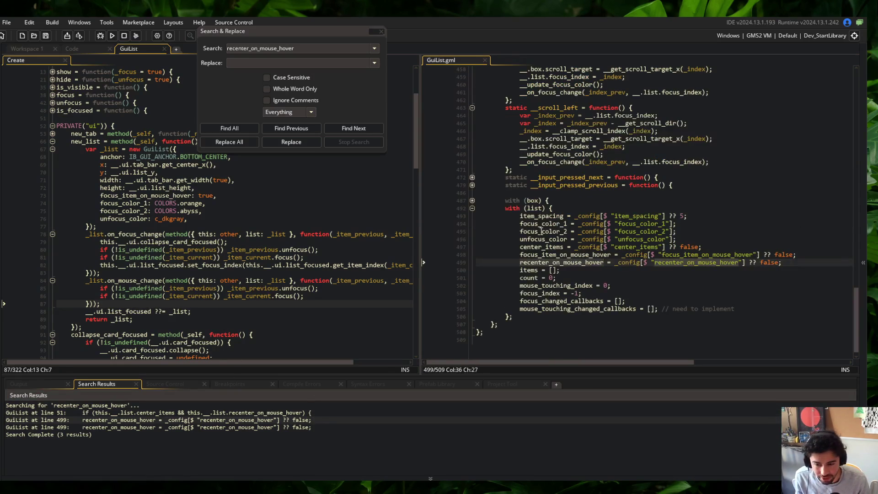
key(ctrl+d)
double_click(294, 427)
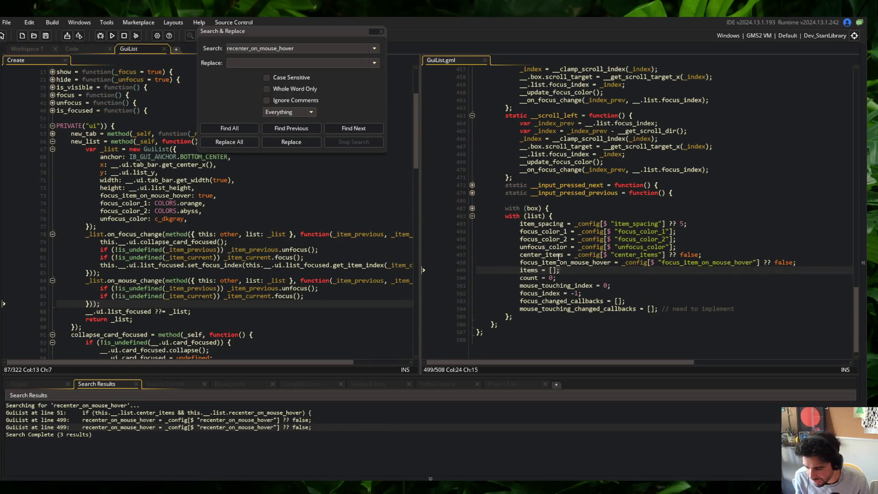
Search the project for every use of focus_item_on_mouse_hover.
key(Up)
key(ctrl+Right)
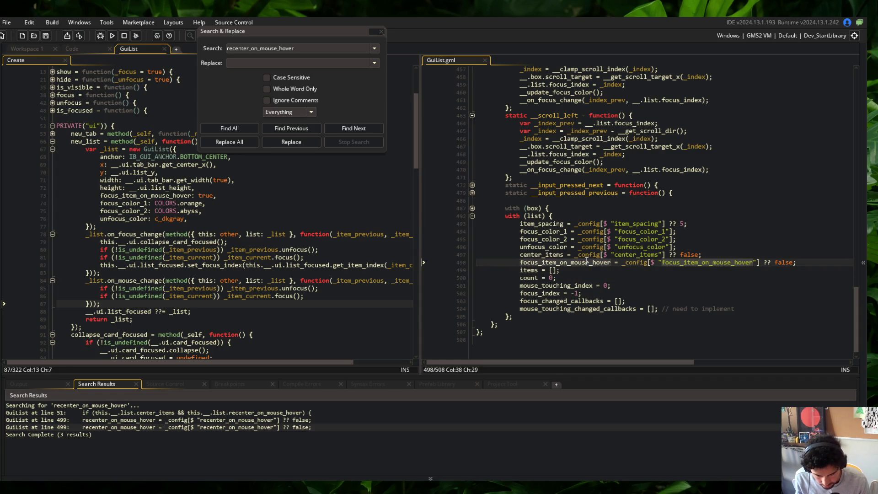
key(ctrl+f)
click(237, 127)
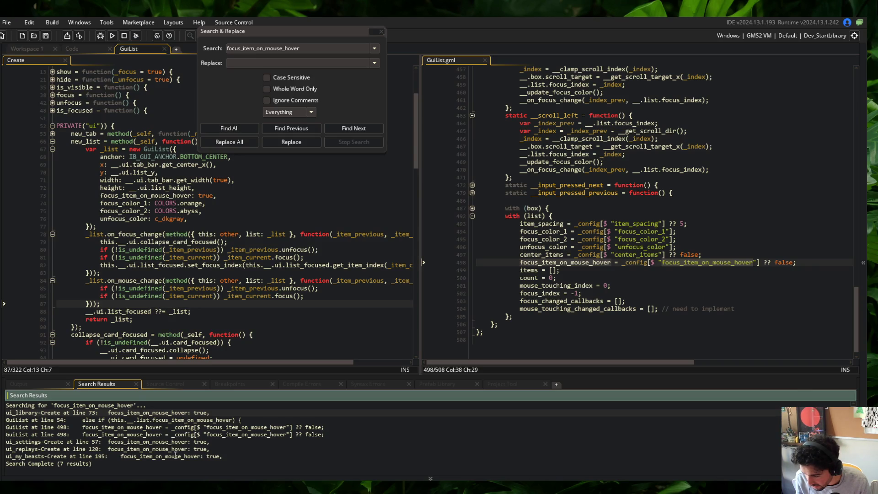
Delete the center_items recentering branch at line 51 so the hover check becomes a plain if.
click(381, 31)
scroll(567, 238, up, 20)
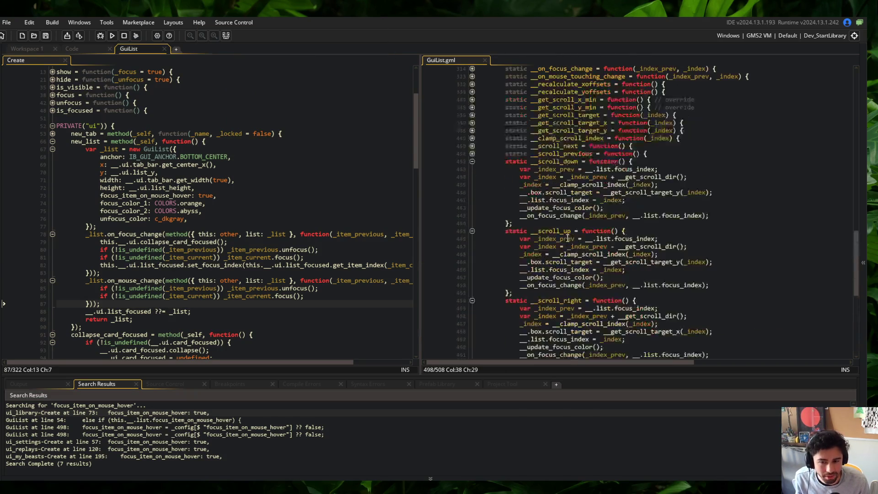
scroll(567, 238, up, 5)
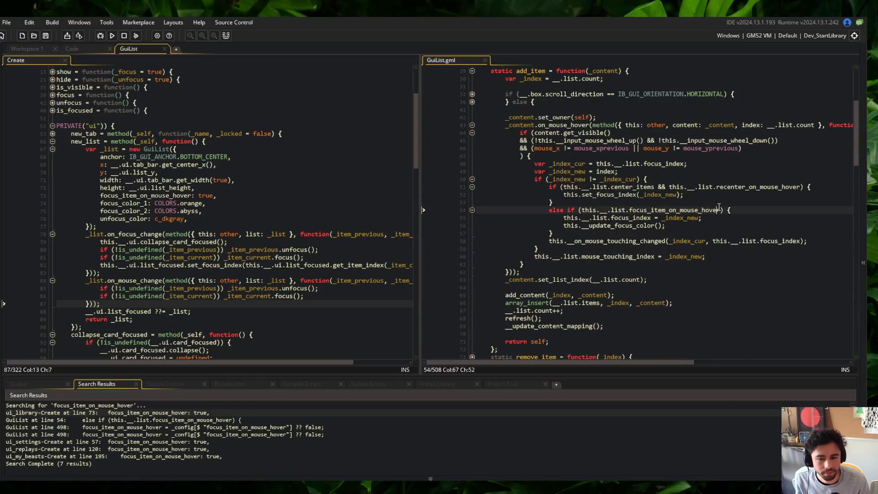
click(576, 186)
key(Home)
key(shift+Down)
key(shift+Down)
key(shift+Down)
key(ctrl+shift+Right)
key(Delete)
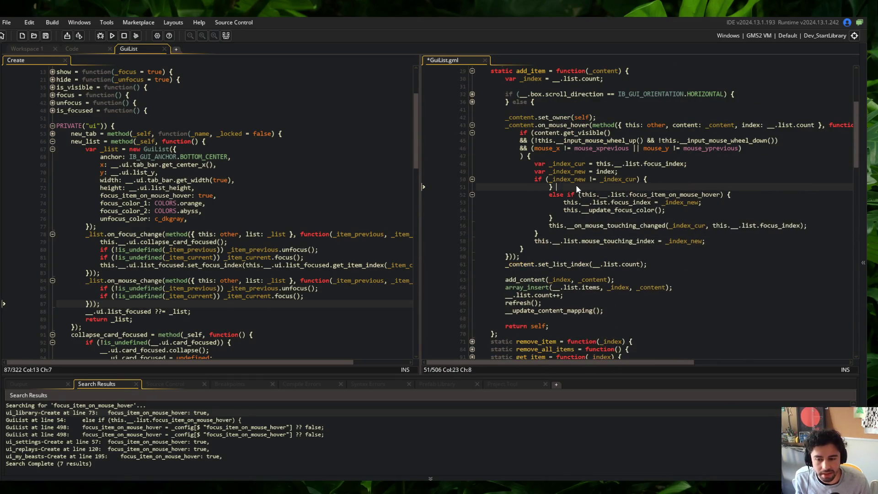
key(End)
key(Left)
key(Left)
key(Left)
click(641, 188)
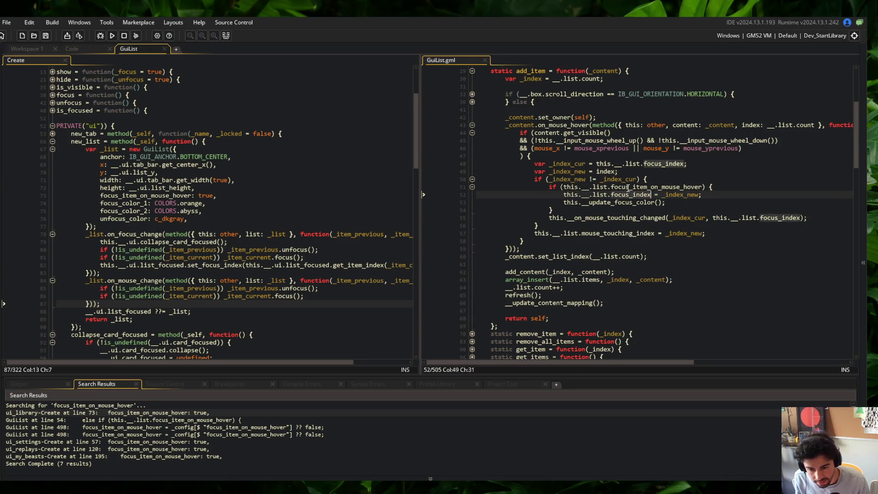
key(ctrl+Right)
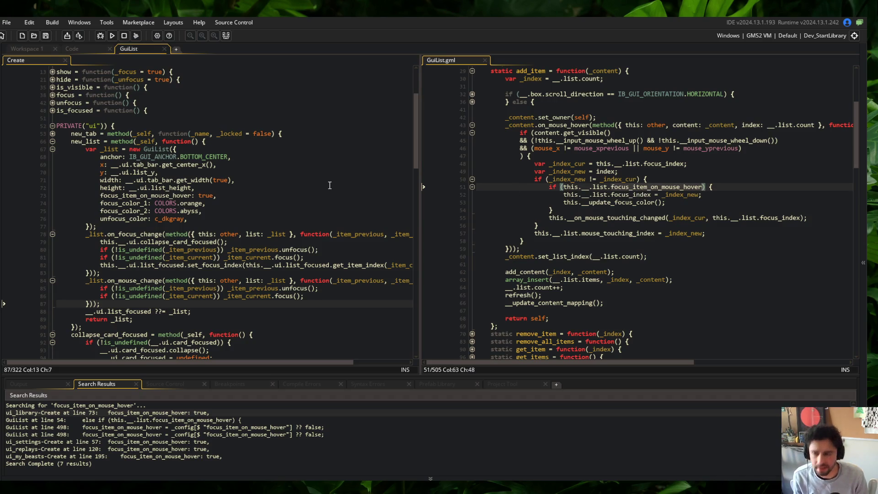
Refresh the search, then hide the Search Results dock and widen the GuiList.gml code pane.
key(ctrl+shift+f)
key(Return)
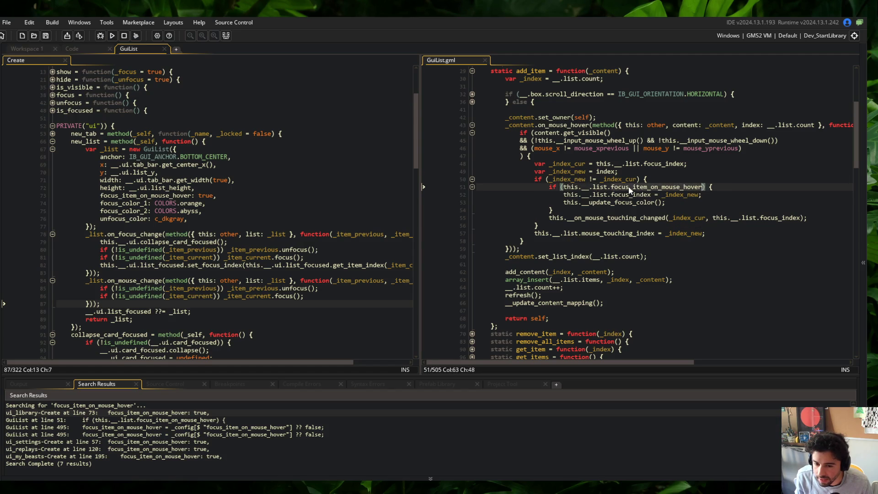
click(660, 179)
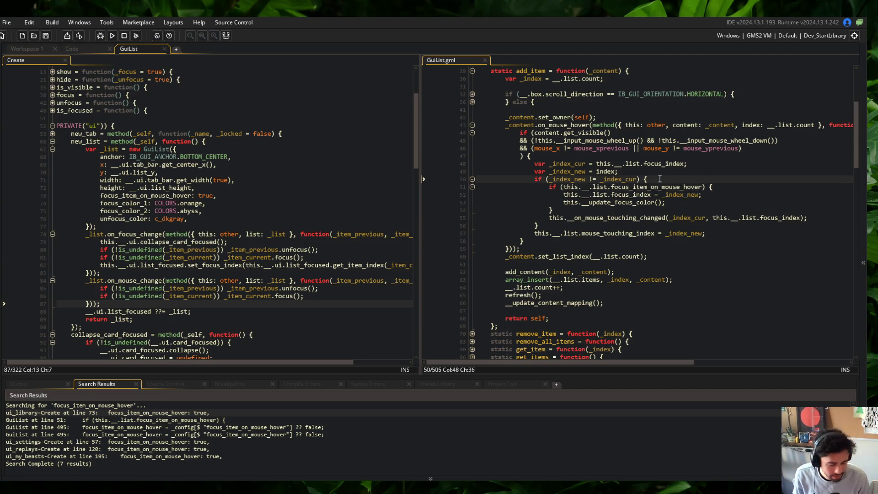
click(225, 38)
mouse_move(420, 98)
mouse_down()
mouse_move(466, 100)
mouse_move(375, 104)
mouse_up()
click(323, 180)
click(254, 224)
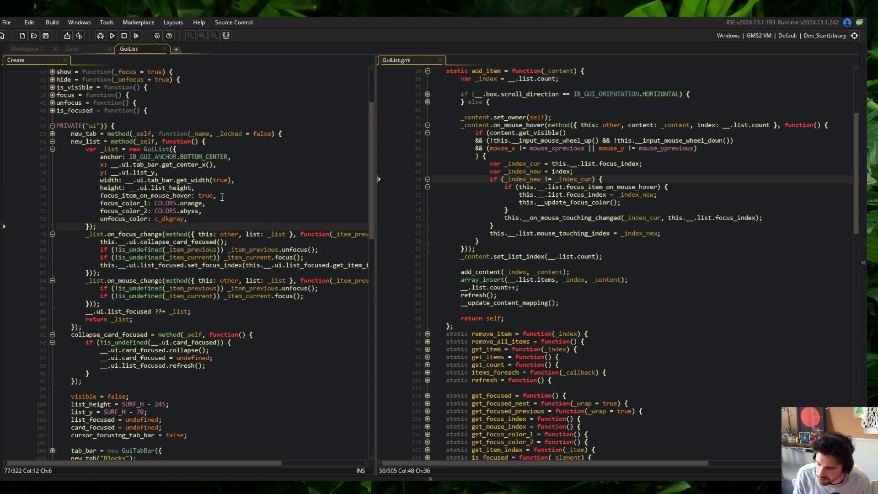
Review the GuiList hover handler code on lines 43–57.
click(523, 125)
scroll(524, 127, up, 3)
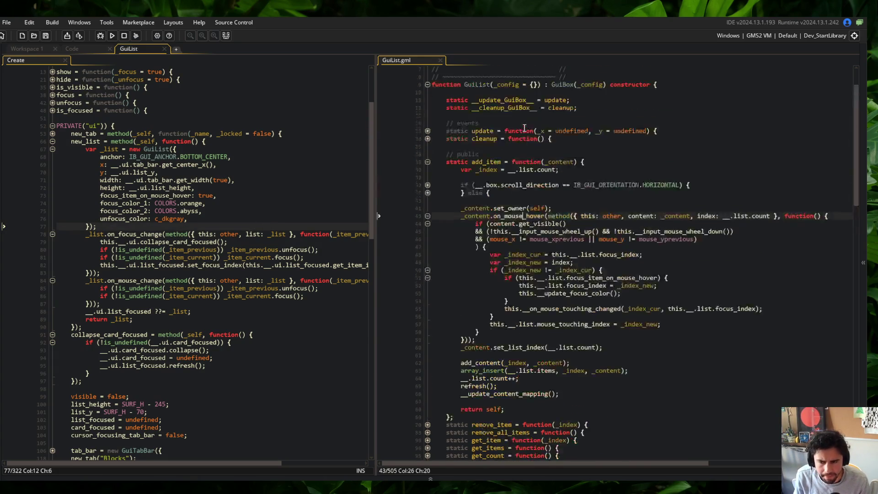
click(594, 152)
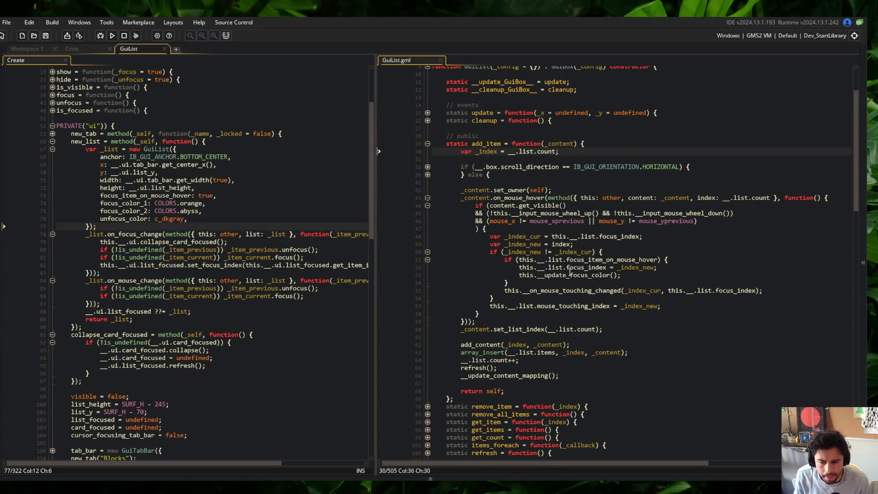
click(552, 284)
click(581, 260)
double_click(575, 275)
click(556, 296)
click(556, 292)
Run Block Beast, which crashes because __on_mouse_touching_changed is not set.
click(112, 35)
click(555, 267)
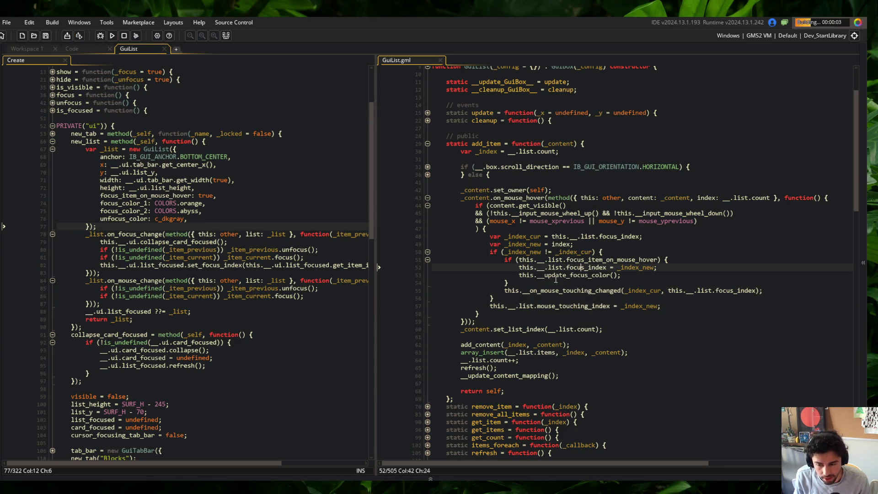
click(675, 305)
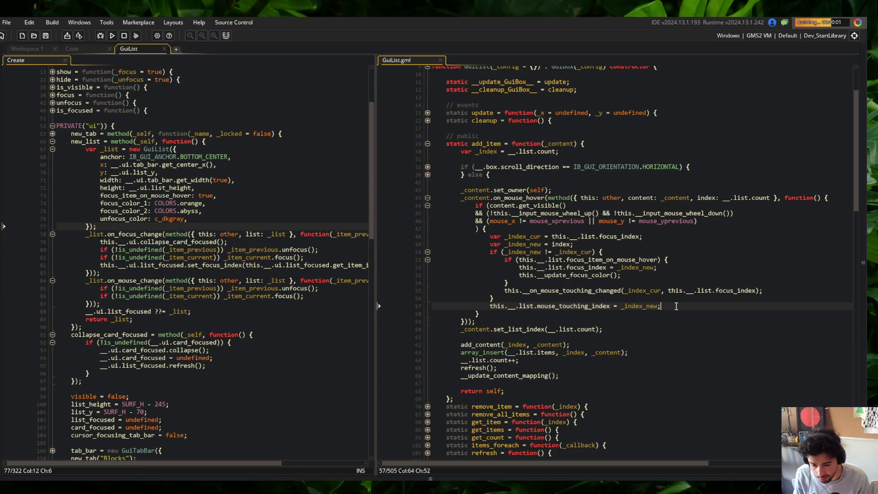
click(504, 291)
click(502, 297)
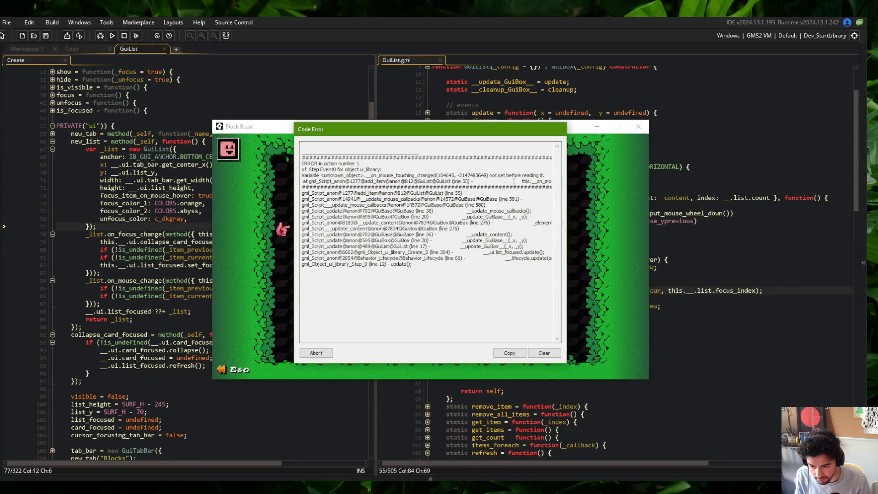
Dismiss the Code Error and look over the hover handler code again.
click(316, 353)
click(243, 287)
click(243, 257)
click(574, 268)
scroll(577, 275, down, 20)
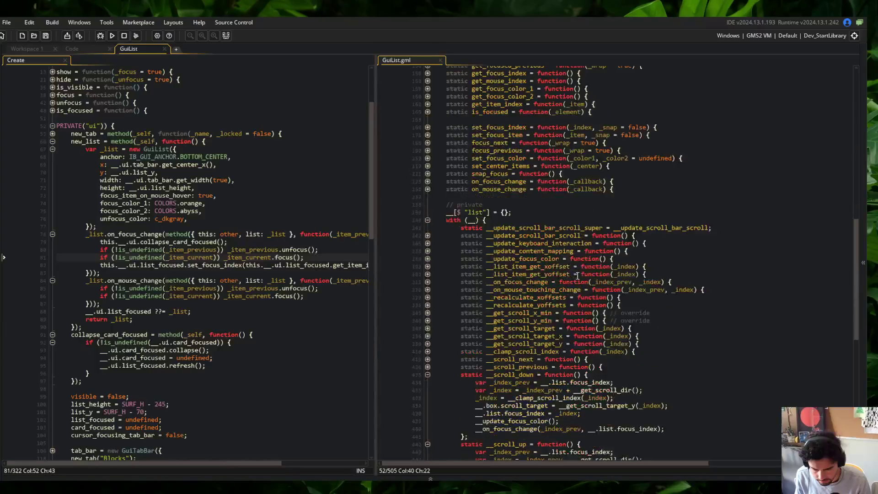
scroll(582, 262, up, 12)
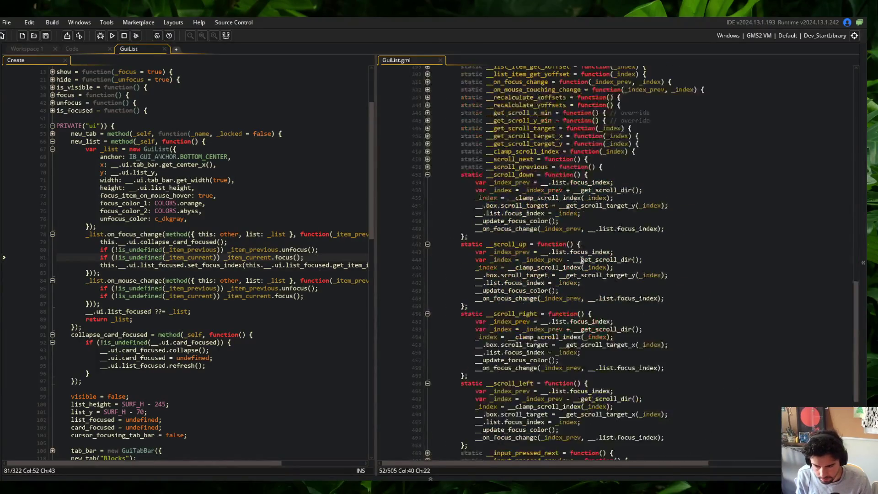
Replace the misnamed call on line 55 with __on_mouse_touching_change and rerun the game.
double_click(540, 308)
key(ctrl+c)
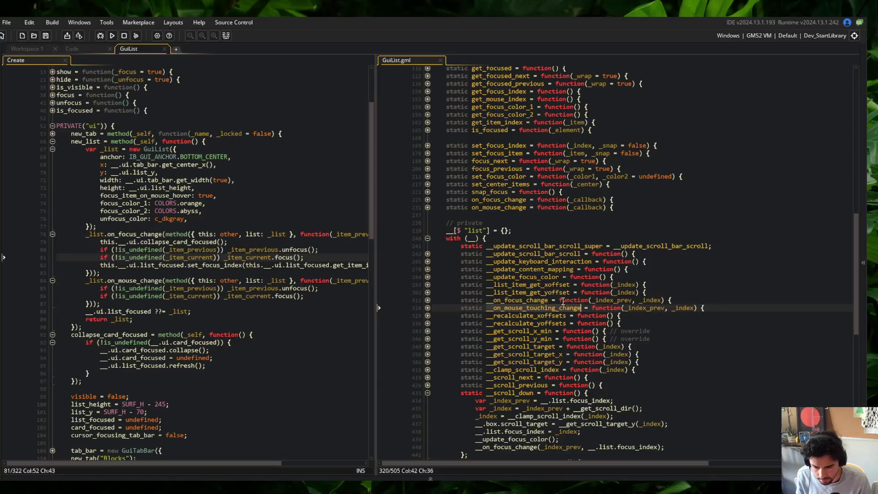
scroll(597, 289, up, 5)
double_click(594, 273)
key(ctrl+v)
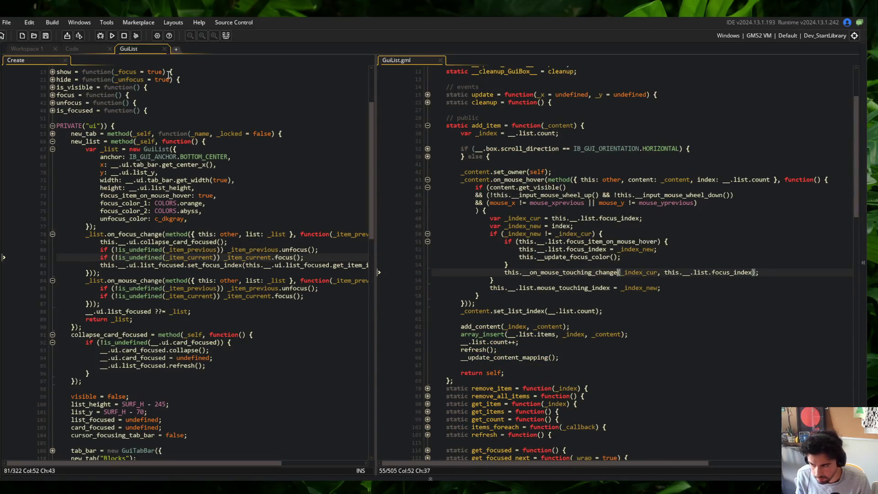
click(112, 36)
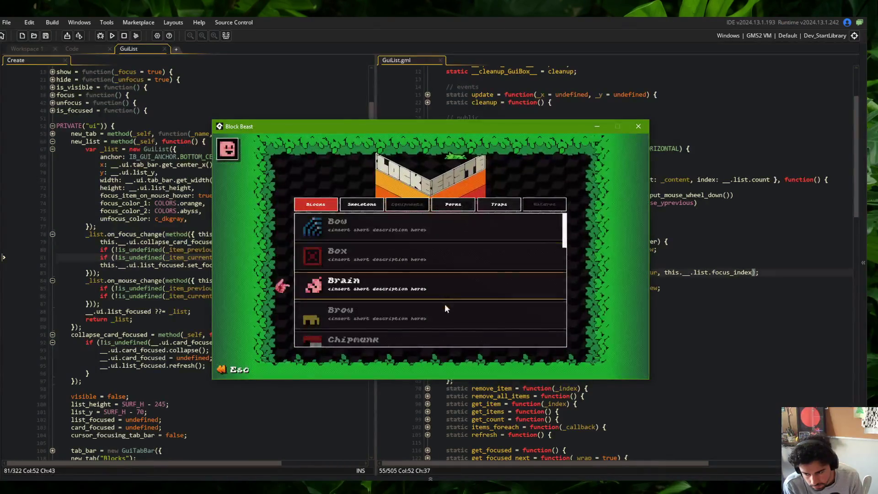
Scroll the Blocks list, open the Curled, Bone Head and Shotgun cards, then return to the menu.
scroll(413, 265, down, 6)
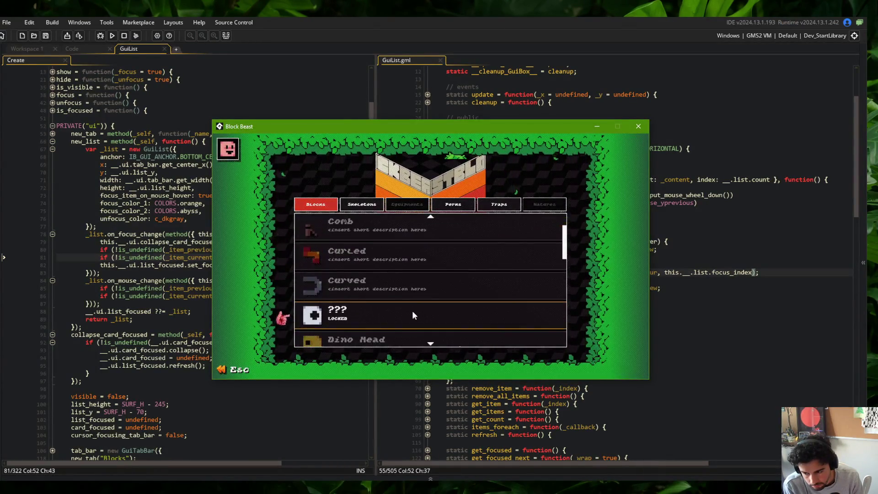
scroll(413, 265, down, 8)
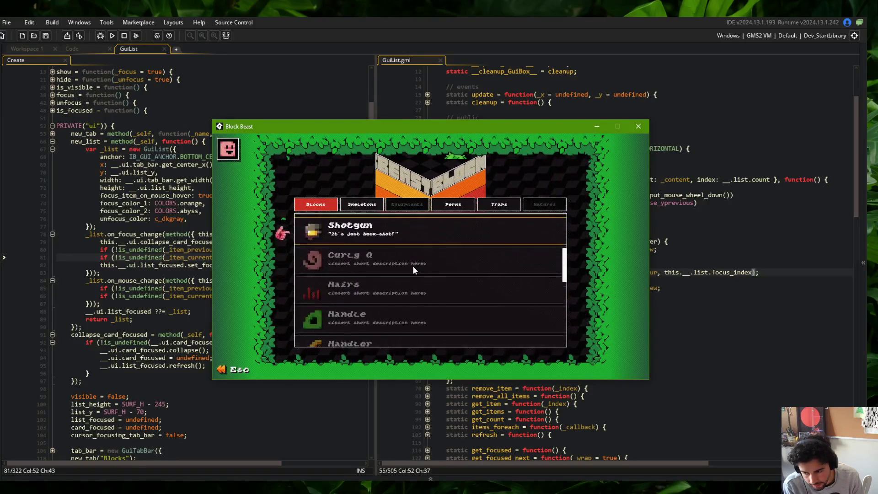
scroll(413, 265, up, 10)
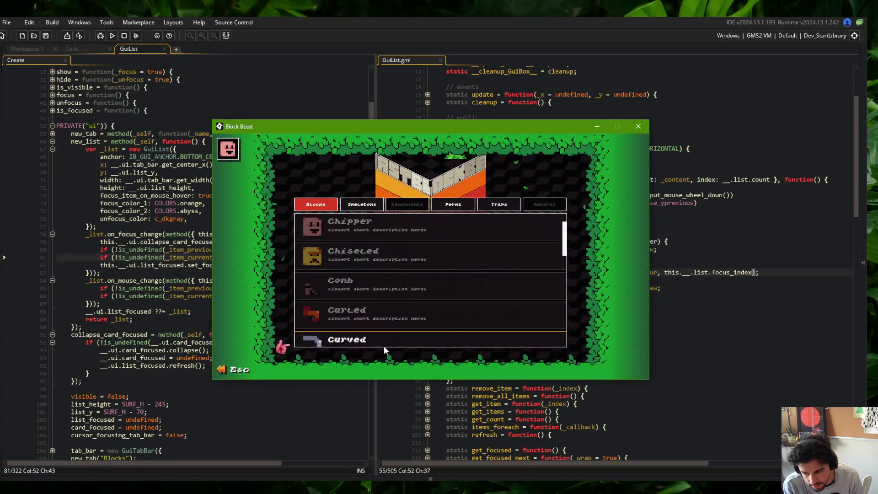
click(384, 323)
scroll(389, 242, up, 3)
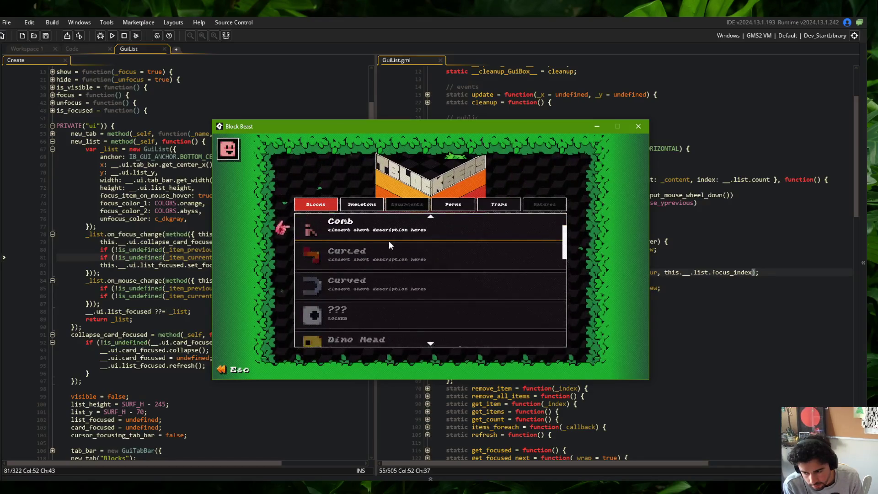
scroll(388, 240, up, 3)
click(378, 240)
scroll(376, 234, down, 6)
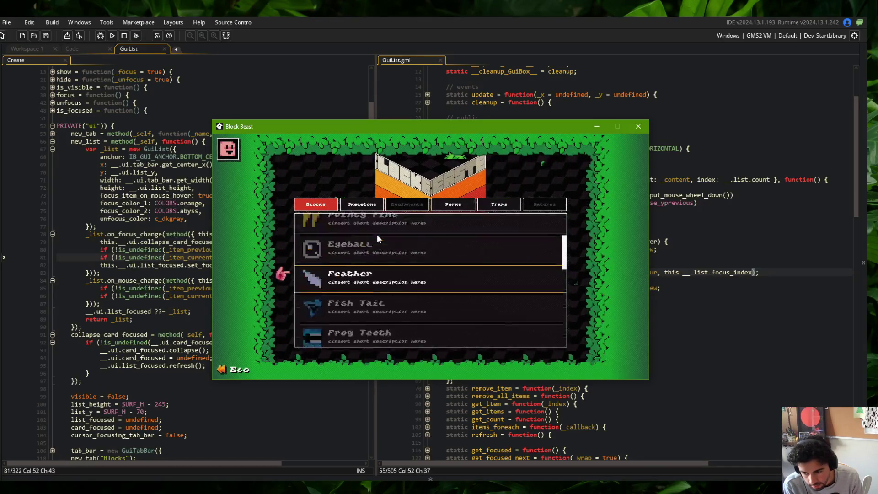
scroll(377, 235, up, 1)
click(372, 244)
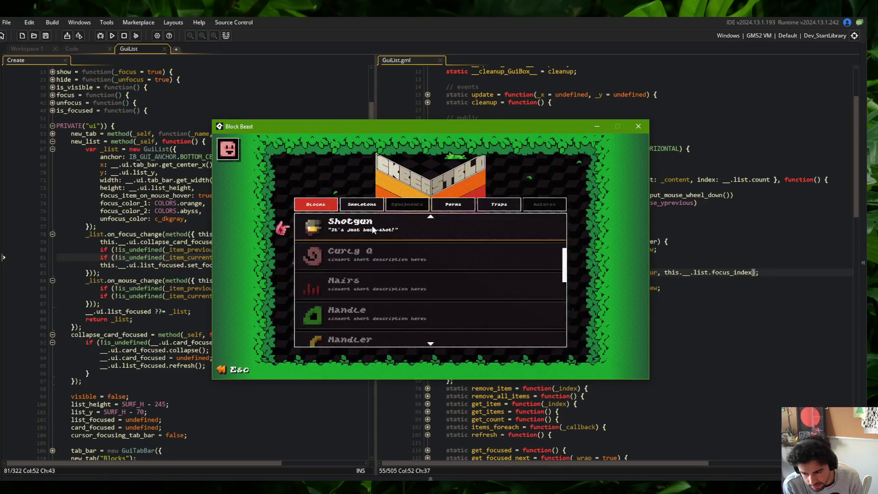
key(Escape)
click(359, 280)
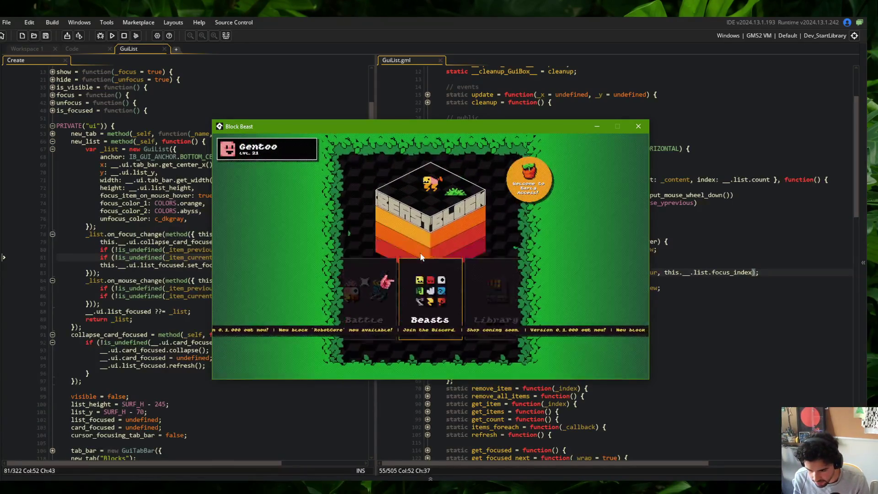
On the Beasts screen, switch card focus between TREX and My Beast 1 with arrow keys.
click(421, 252)
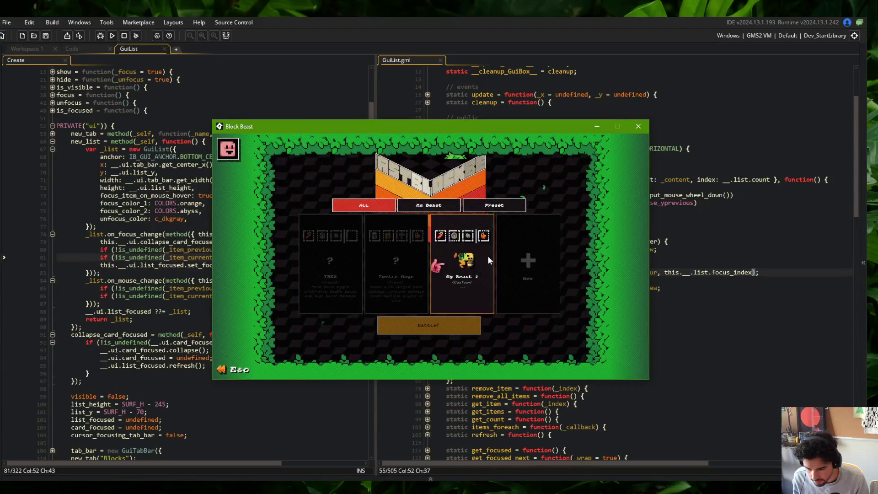
key(Right)
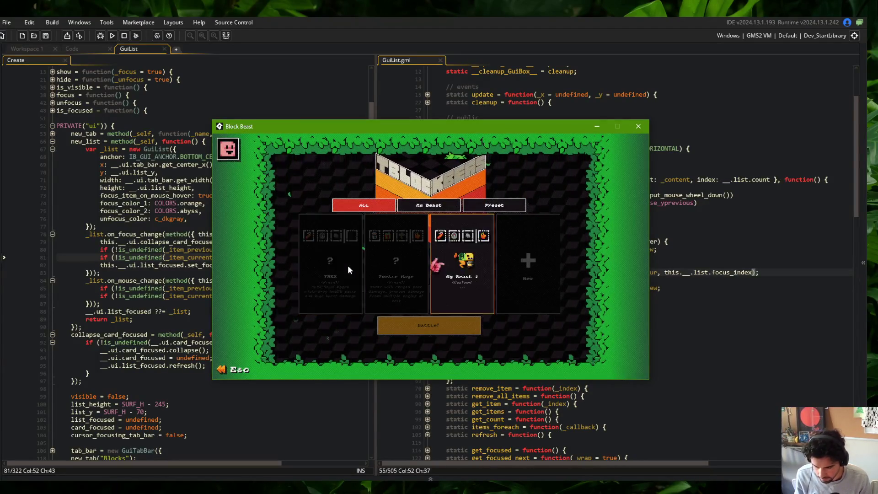
key(Left)
key(Right)
key(Left)
key(Right)
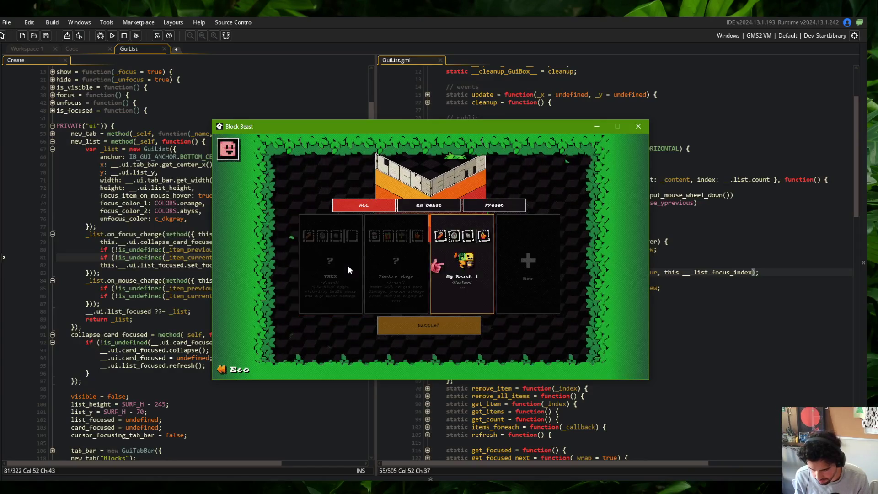
key(Escape)
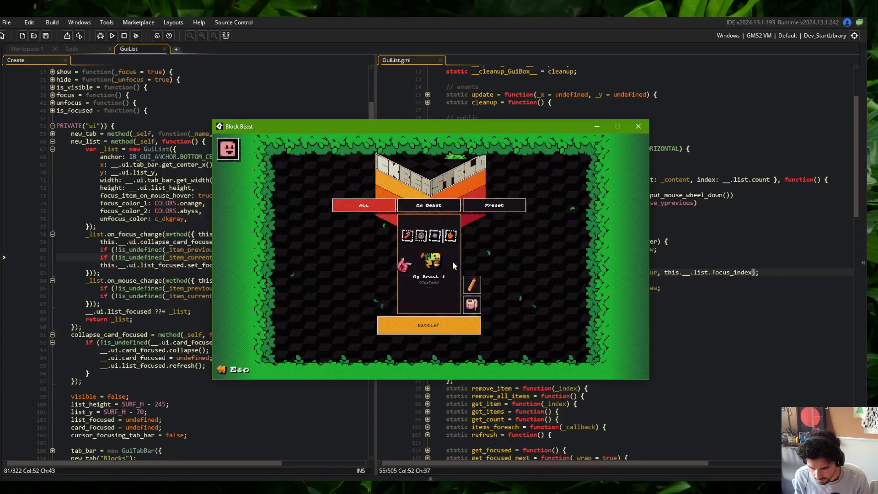
key(Return)
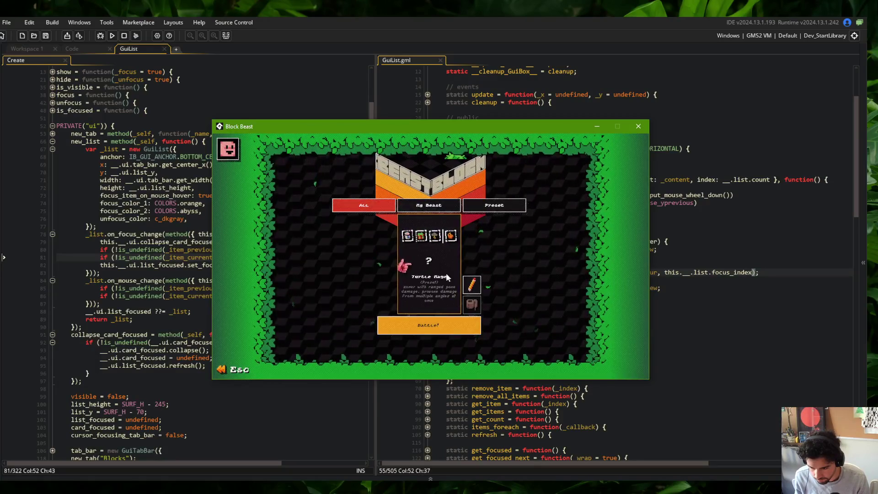
Collapse and expand the Turtle Mage and My Beast 1 cards to test hover focus.
click(481, 245)
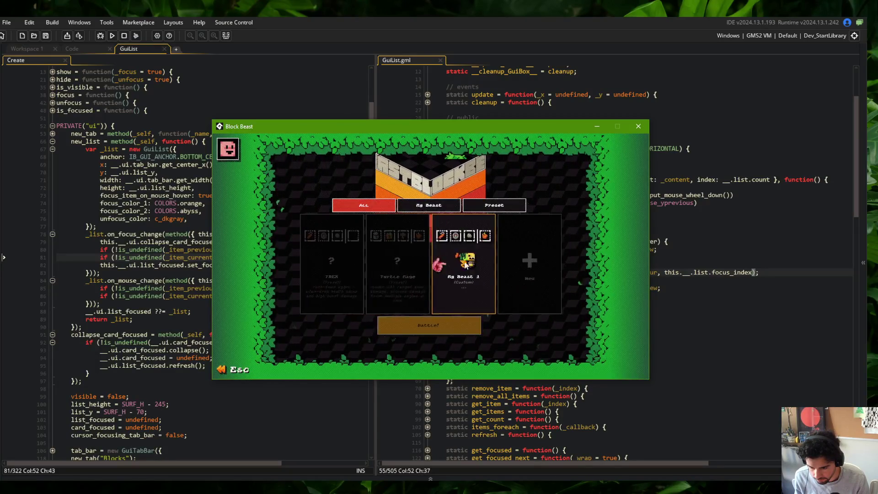
click(418, 260)
key(Escape)
key(Return)
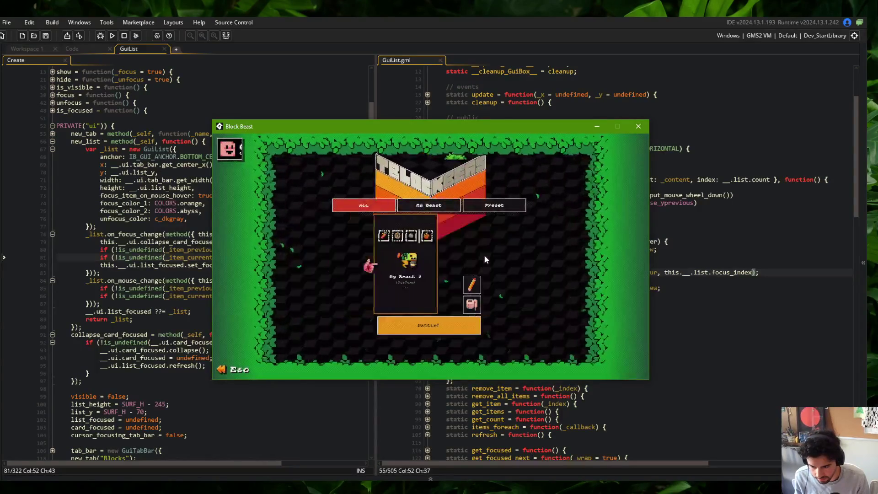
click(476, 251)
click(476, 237)
click(435, 258)
click(431, 257)
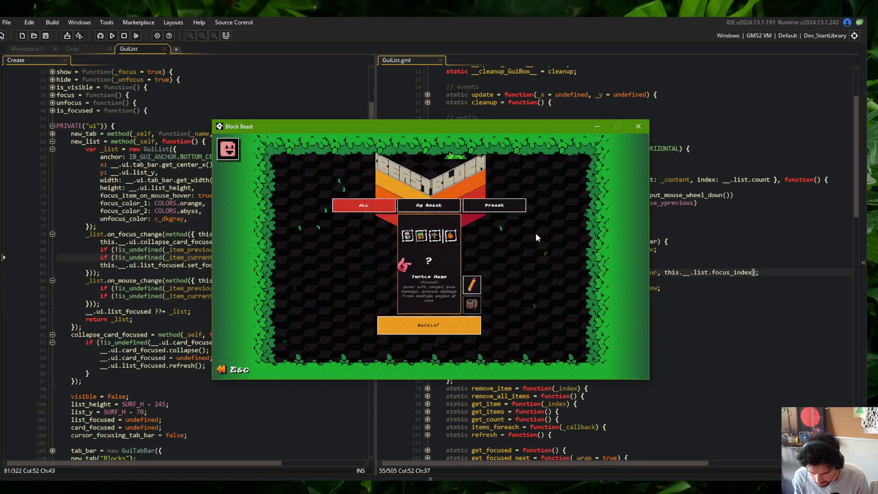
click(531, 238)
click(477, 254)
Leave the Beasts list to the main menu and reenter it several times.
key(Escape)
click(441, 270)
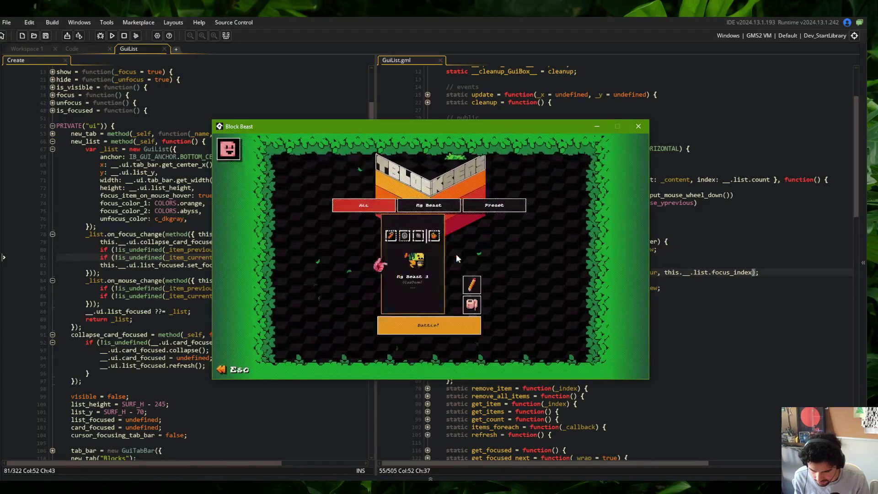
key(Escape)
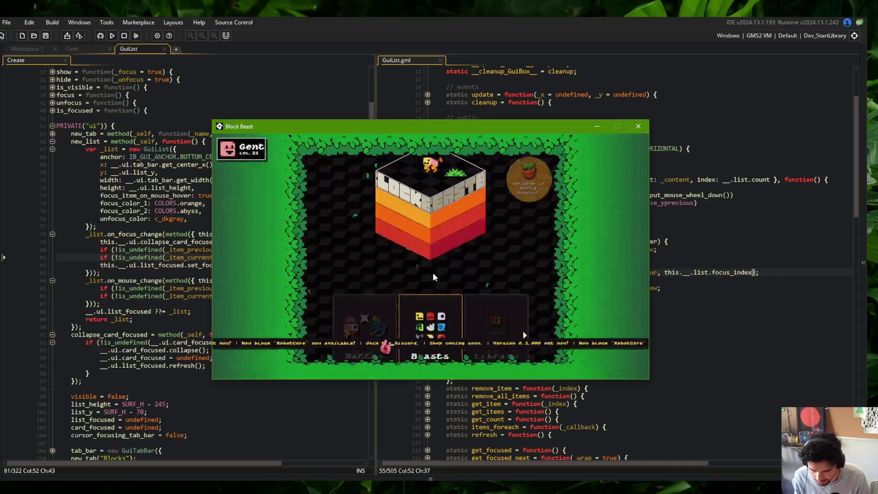
click(457, 274)
key(Escape)
click(460, 274)
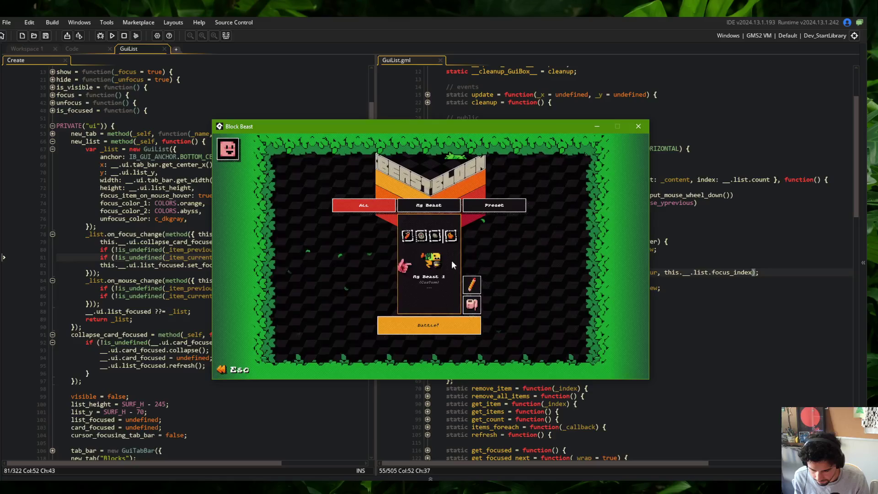
Collapse My Beast 1, scroll through all beast cards, and close the game window.
click(490, 251)
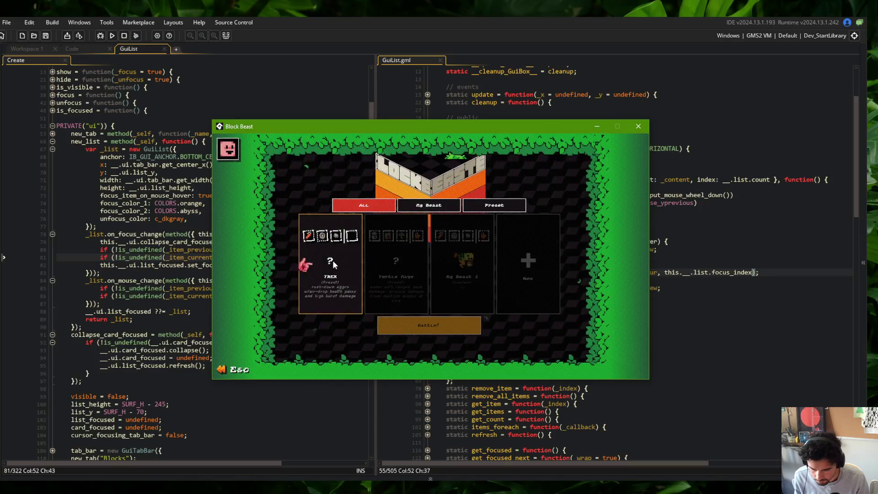
scroll(476, 263, down, 1)
scroll(475, 263, down, 1)
scroll(475, 263, up, 1)
scroll(475, 263, down, 1)
scroll(476, 262, up, 1)
click(638, 126)
click(648, 203)
click(236, 265)
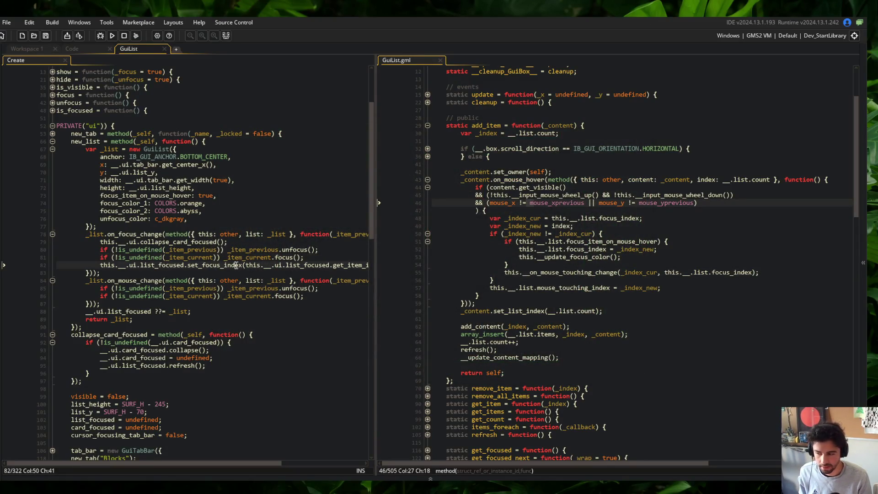
click(208, 280)
key(Home)
key(shift+Down)
key(shift+Down)
key(shift+Down)
key(ctrl+k)
key(F5)
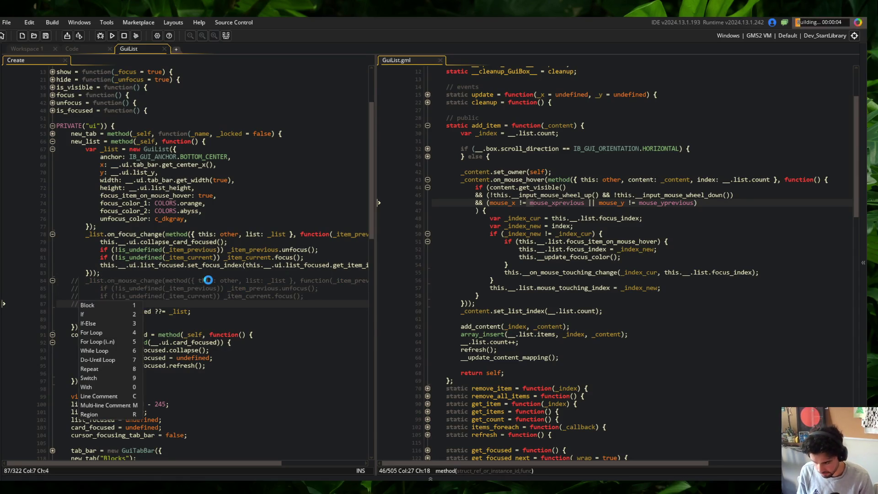
key(Escape)
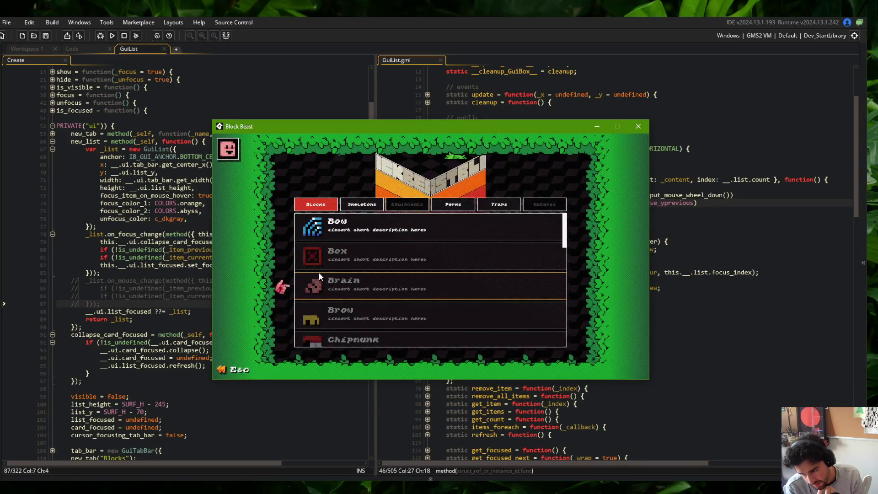
key(Escape)
click(208, 274)
key(BackSpace)
key(ctrl+s)
click(343, 250)
Inspect the focus_item_on_mouse_hover check and the update_focus_color and on_mouse_touching_change calls.
click(559, 273)
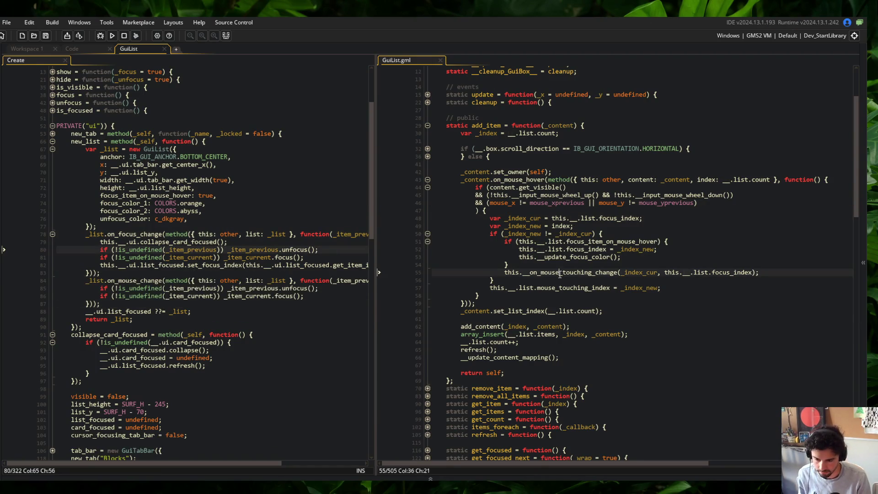
click(619, 273)
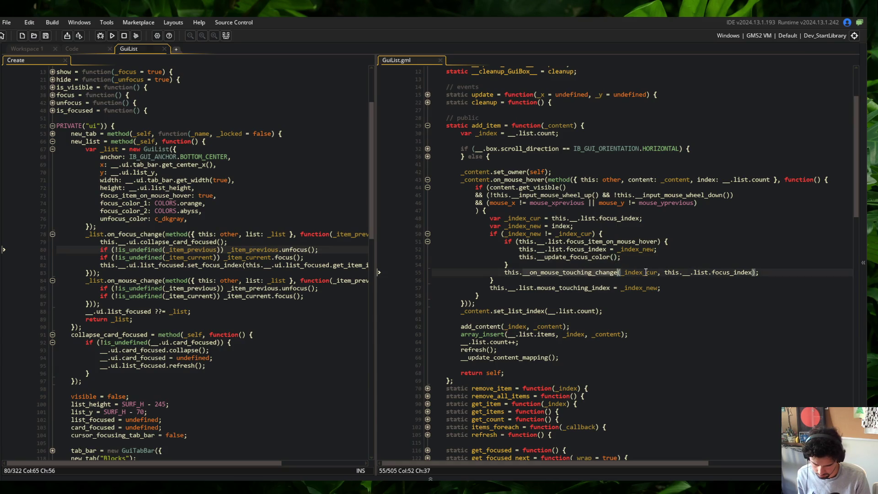
key(Up)
key(Up)
key(Left)
key(Left)
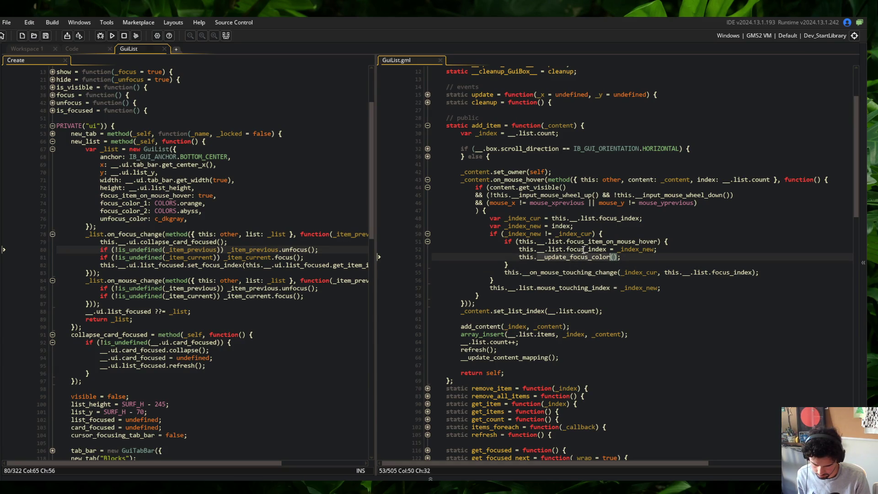
key(Up)
key(Up)
key(End)
key(Left)
key(Left)
key(Left)
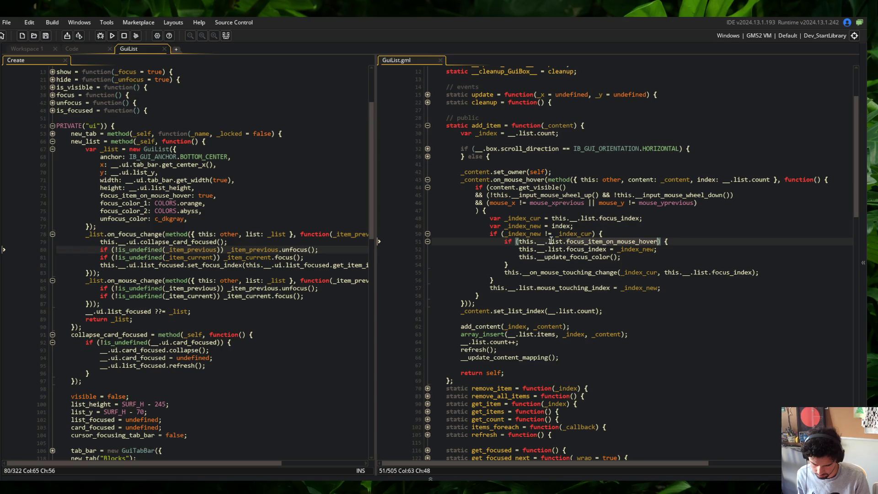
click(577, 241)
key(ctrl+Right)
click(611, 249)
key(Down)
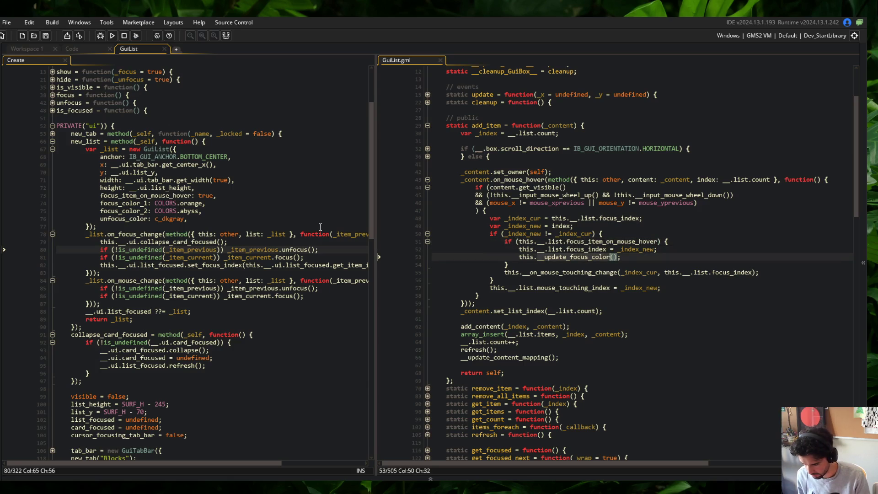
Widen the Create code pane and fold the scroll_down and scroll_up functions.
drag(371, 183, 388, 183)
click(558, 242)
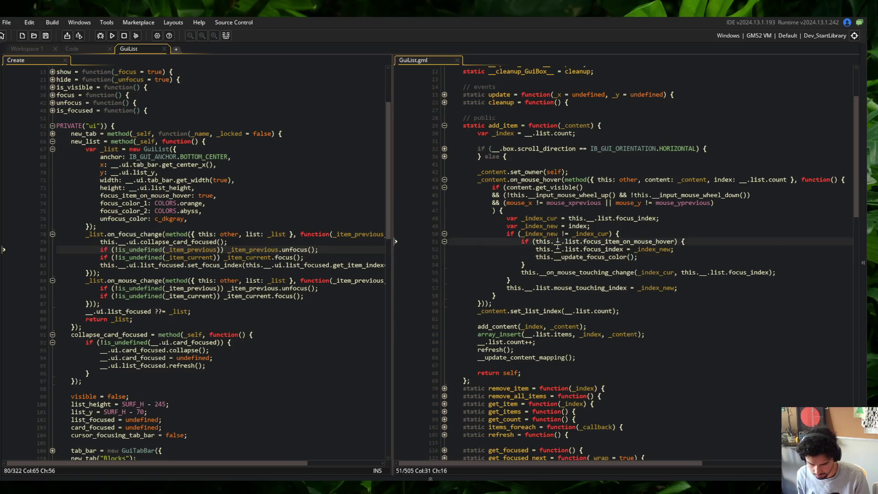
click(579, 257)
scroll(579, 257, down, 20)
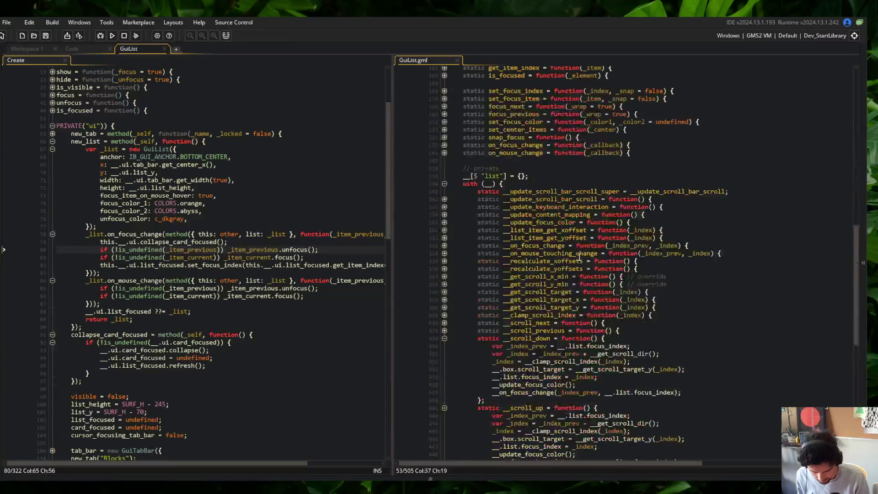
click(444, 320)
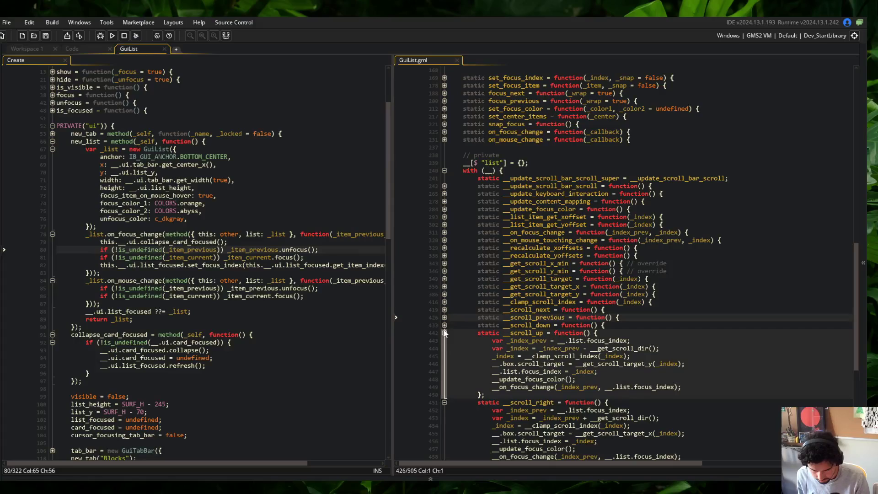
click(444, 333)
Expand the update_focus_color function body along with its if and else branches.
click(444, 209)
click(445, 217)
click(448, 224)
click(444, 224)
click(444, 240)
click(521, 247)
Examine the set_color_override call, the focus_color_2 reference and the focus_color_1 list setting.
click(608, 232)
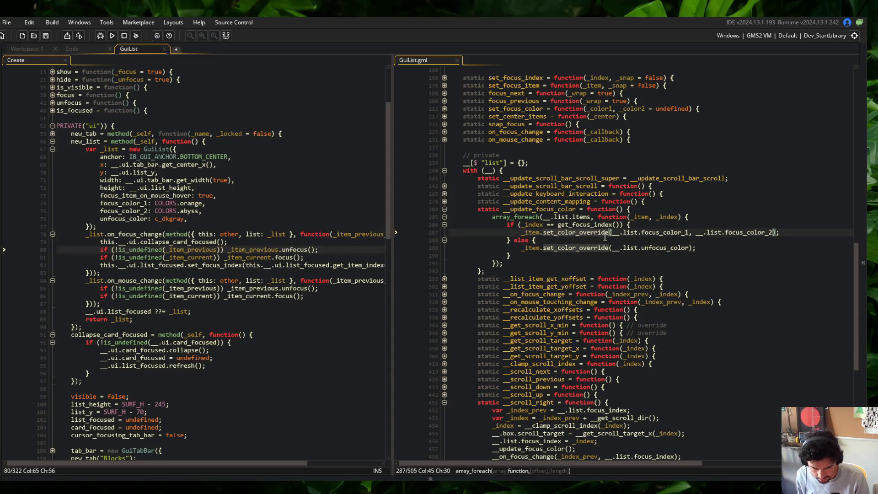
click(707, 233)
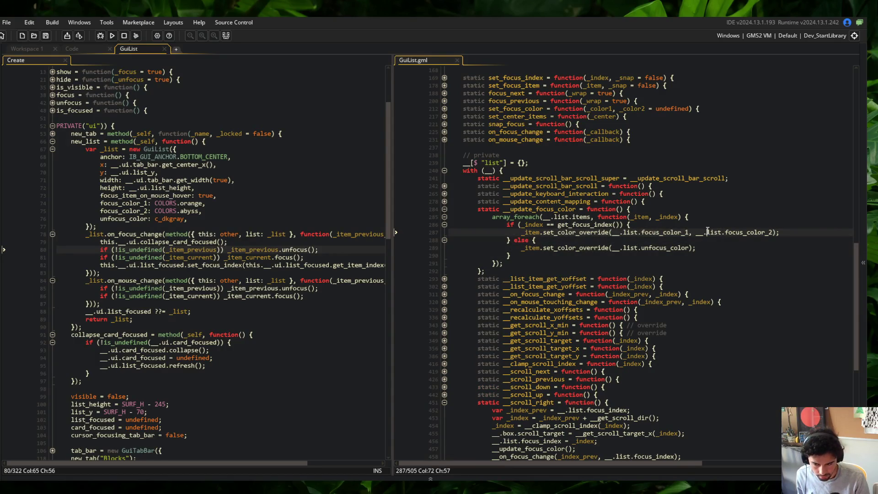
click(718, 232)
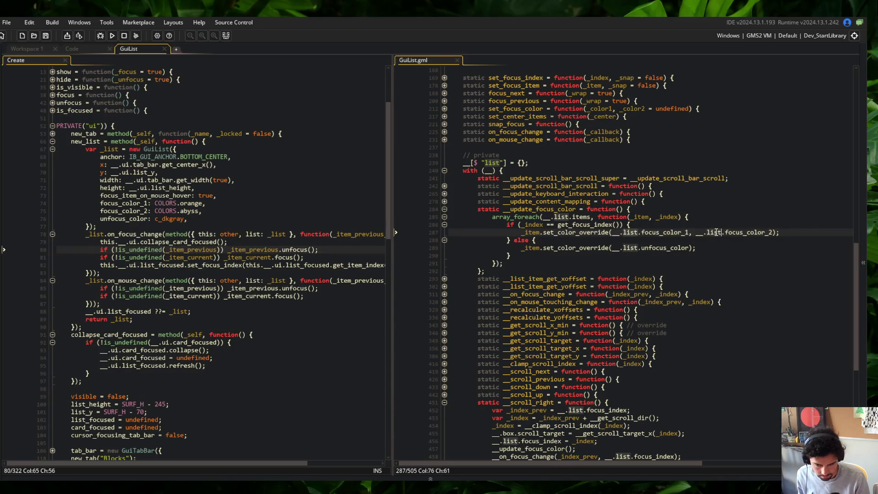
scroll(717, 232, down, 3)
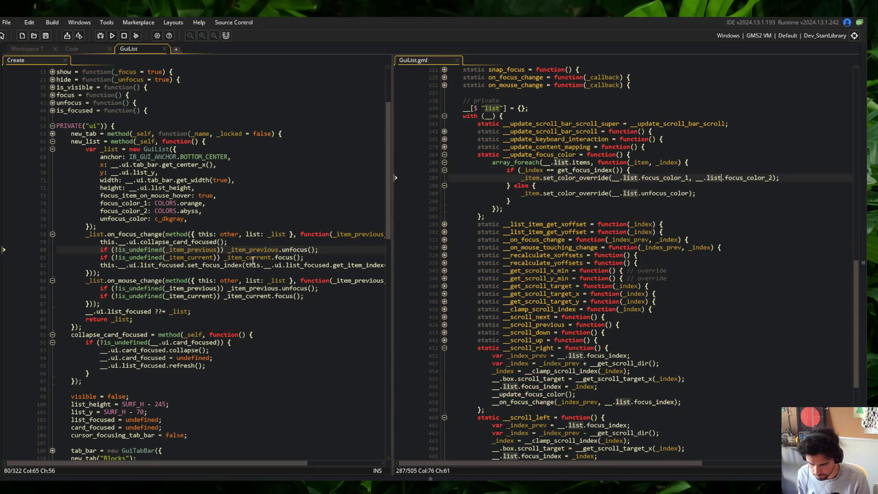
scroll(250, 254, up, 1)
click(148, 221)
scroll(165, 217, up, 2)
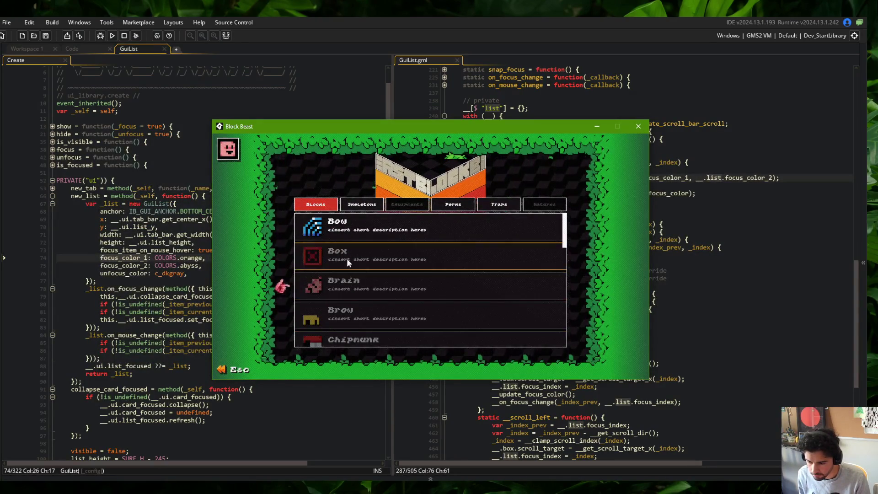
Bring the GuiList.gml update_focus_color code back in front of the Block Beast game window.
scroll(378, 260, down, 2)
scroll(363, 236, up, 2)
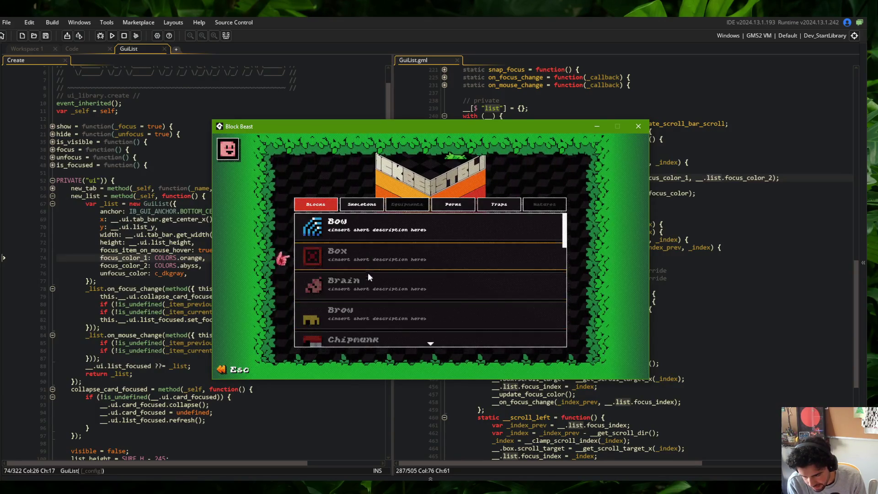
click(678, 231)
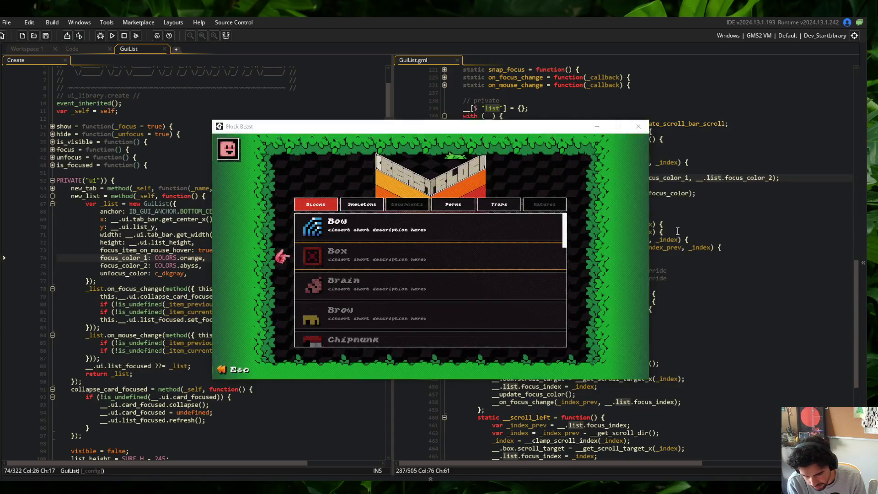
click(803, 177)
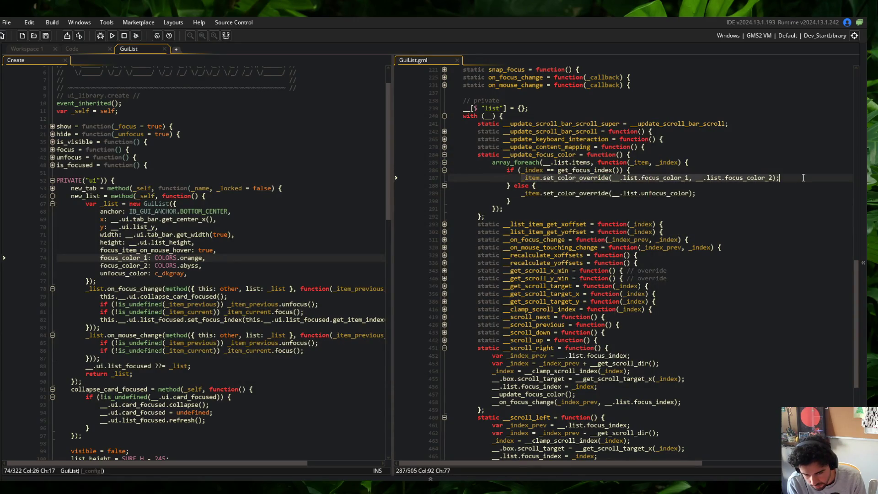
Review the on_focus_change and on_mouse_change handlers and their is_undefined focus checks in the Create event.
key(alt+Tab)
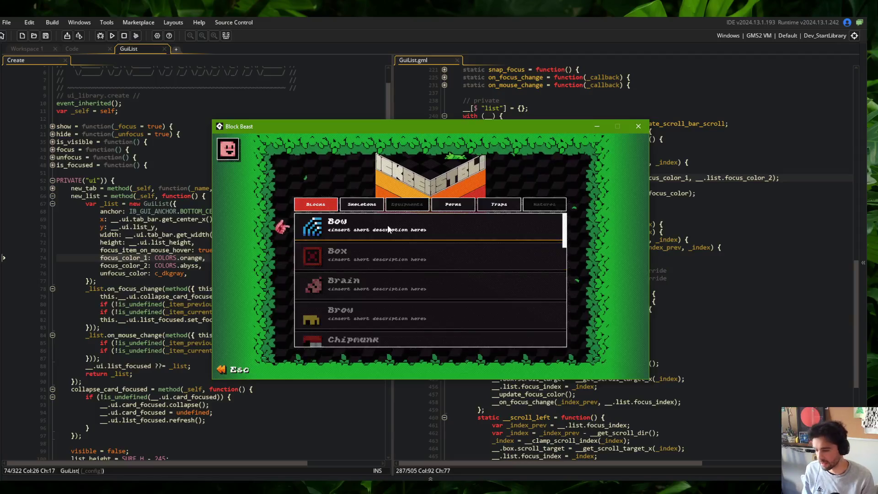
click(150, 180)
scroll(189, 279, down, 1)
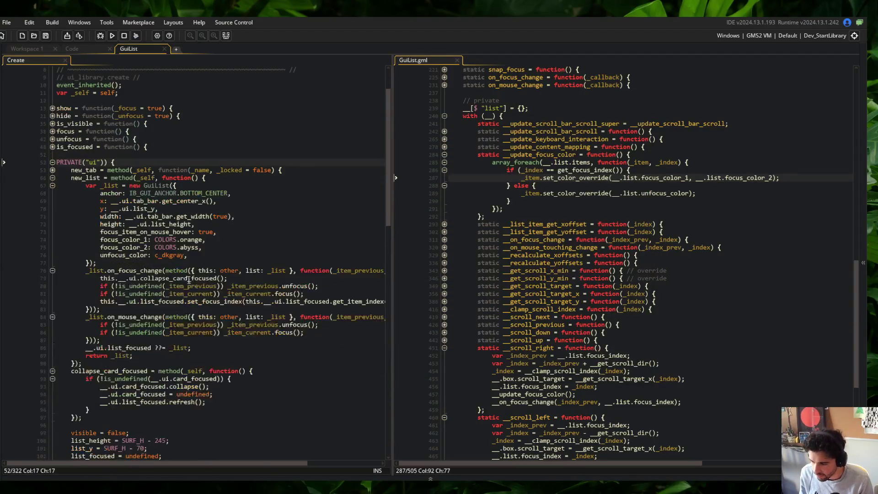
mouse_move(84, 270)
mouse_down()
mouse_move(274, 302)
mouse_move(242, 309)
mouse_up()
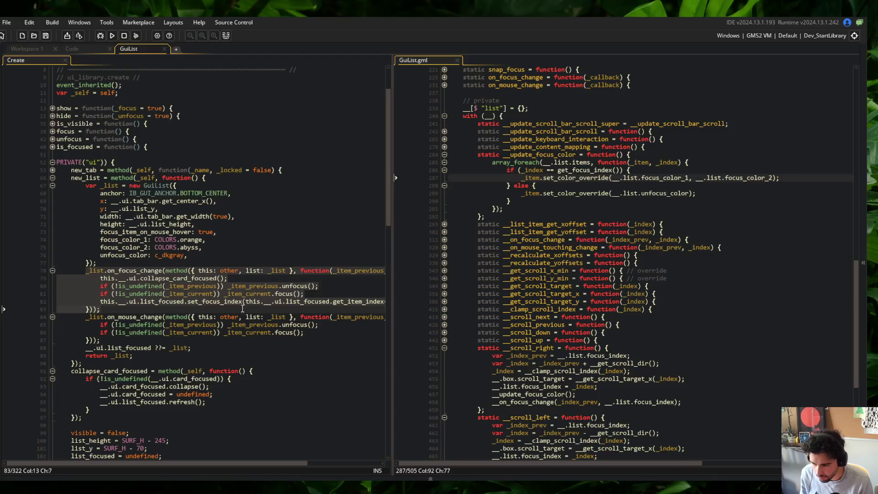
click(242, 310)
click(166, 317)
drag(88, 288, 330, 295)
click(337, 293)
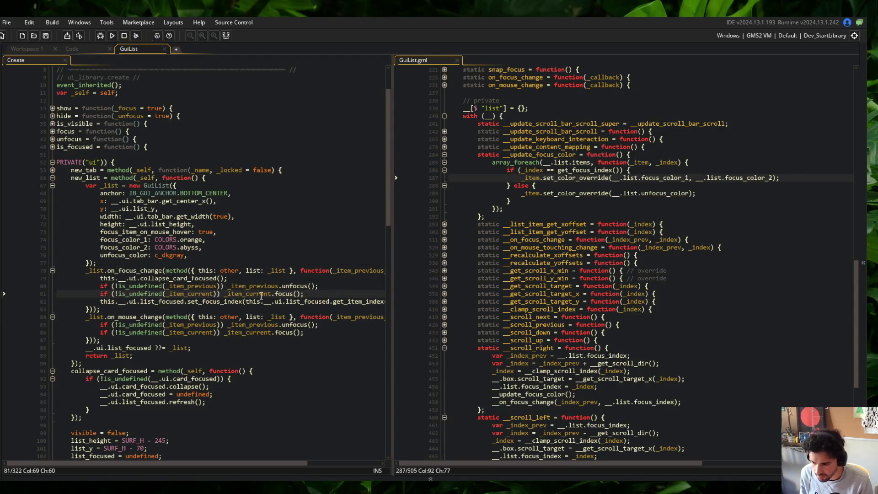
drag(86, 336, 327, 328)
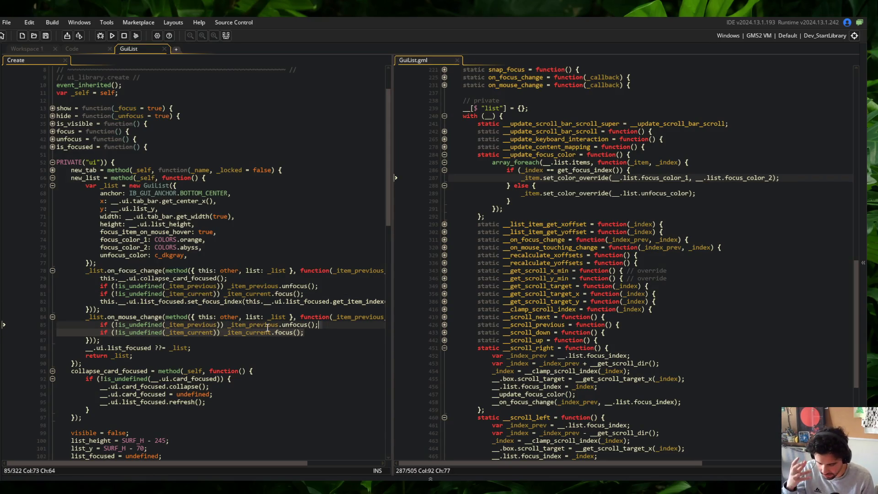
click(280, 324)
Check the _index_cur hover code in add_item, then build and run Block Beast.
scroll(280, 322, up, 3)
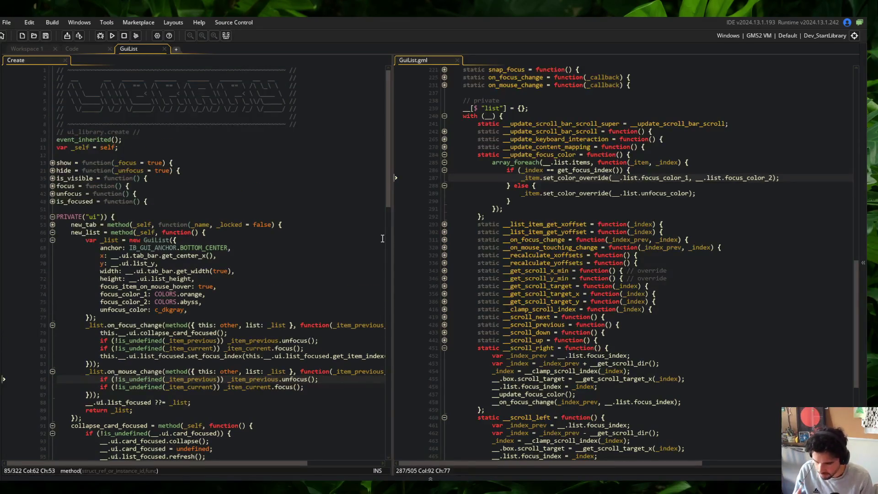
scroll(676, 240, up, 20)
click(675, 241)
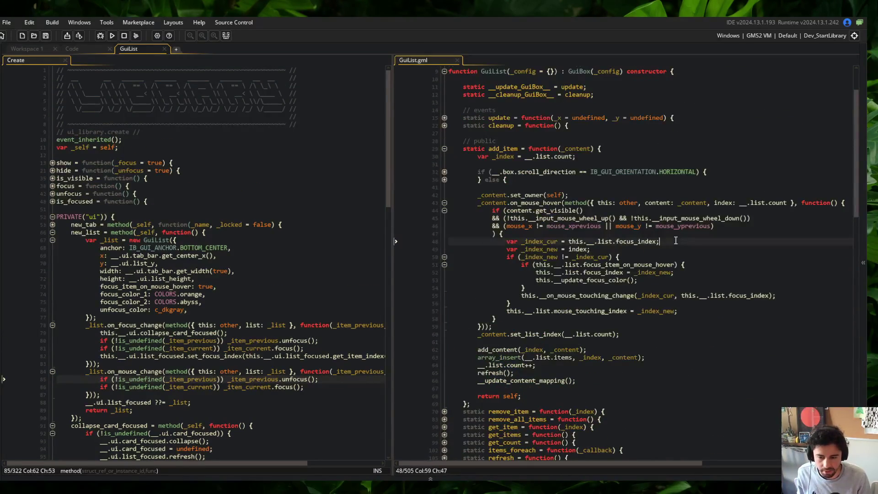
scroll(675, 240, down, 6)
click(306, 263)
click(112, 36)
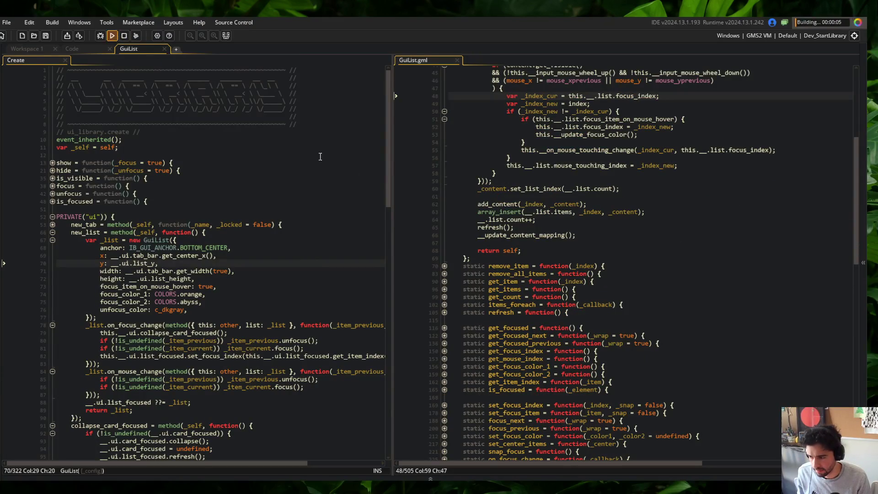
Expand and collapse the Brow, Bow and another block's detail cards in the Blocks list.
scroll(539, 216, down, 20)
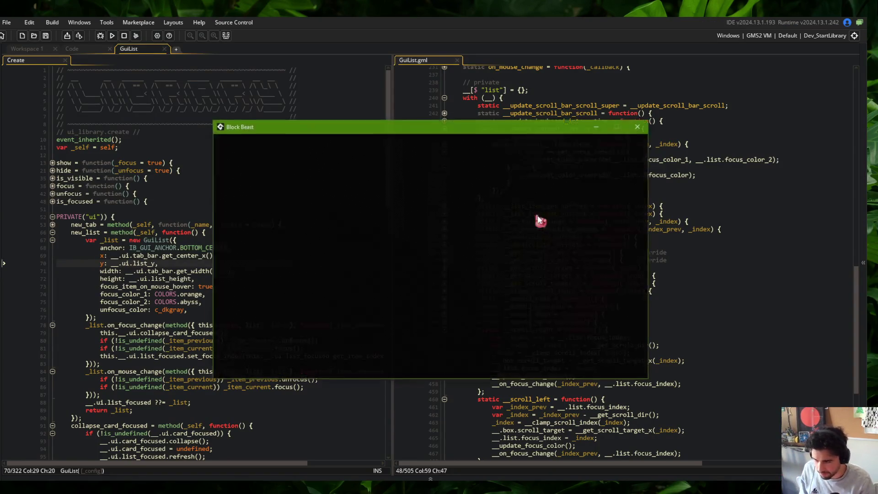
scroll(402, 297, down, 2)
scroll(398, 279, up, 2)
click(395, 274)
click(394, 268)
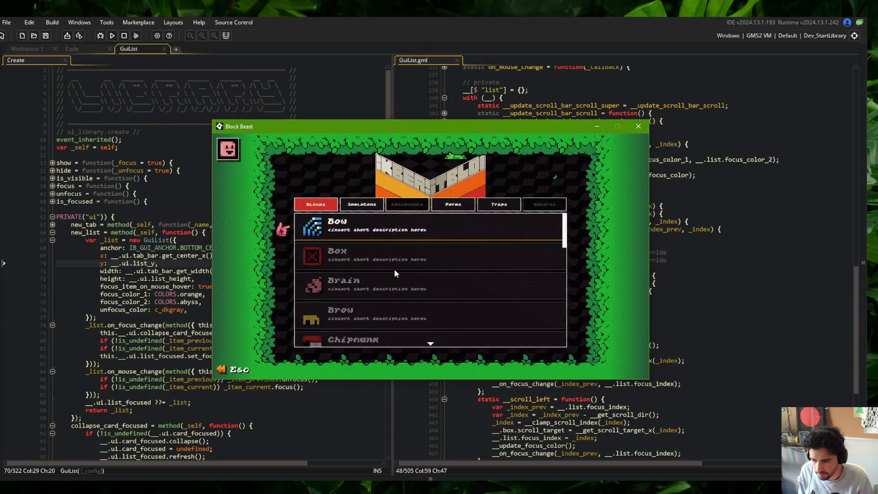
click(394, 236)
click(393, 235)
click(393, 235)
click(393, 235)
In the Skeletons category, move list focus up and down with arrow keys, scrolling the list.
click(377, 212)
key(Down)
key(Down)
key(Down)
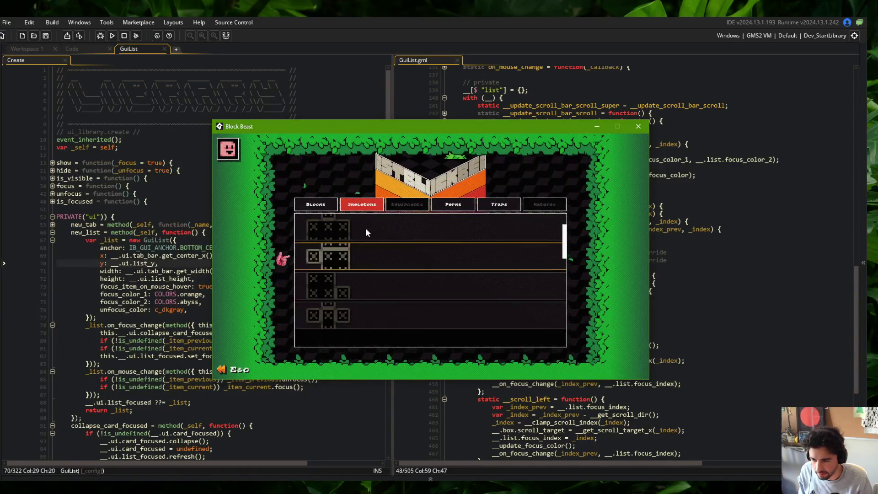
key(Up)
key(Up)
key(Up)
key(Down)
key(Down)
key(Down)
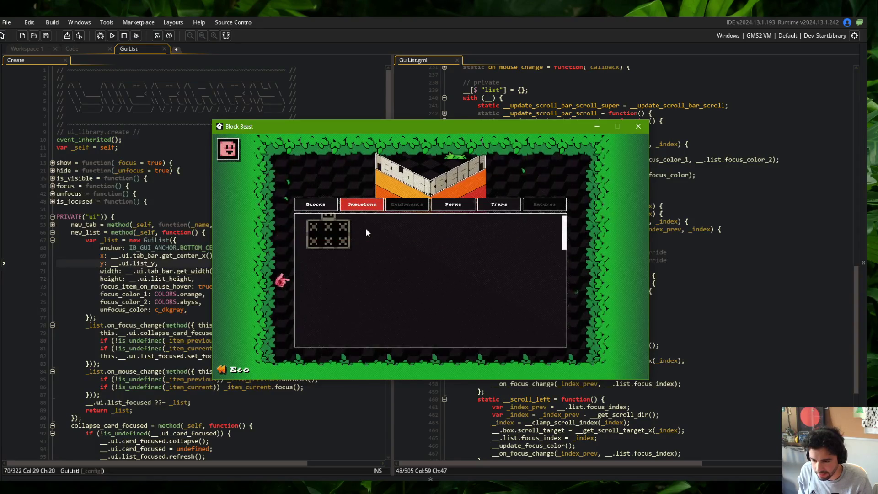
key(Down)
key(Down)
key(Up)
key(Up)
key(Up)
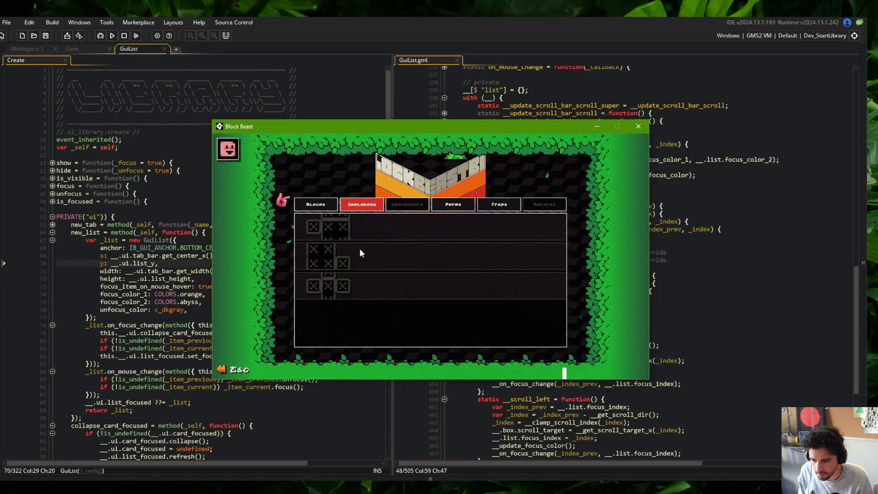
key(Down)
key(Down)
key(Down)
key(Down)
key(Up)
key(Down)
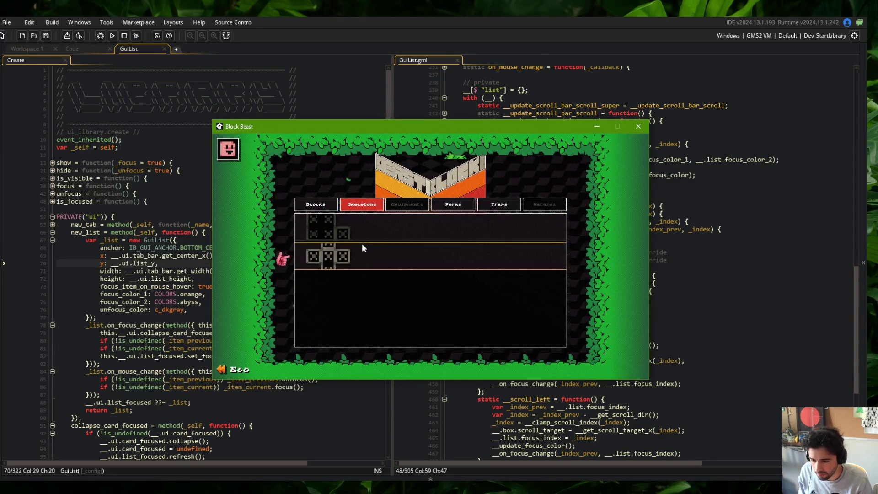
key(Down)
key(Up)
key(Up)
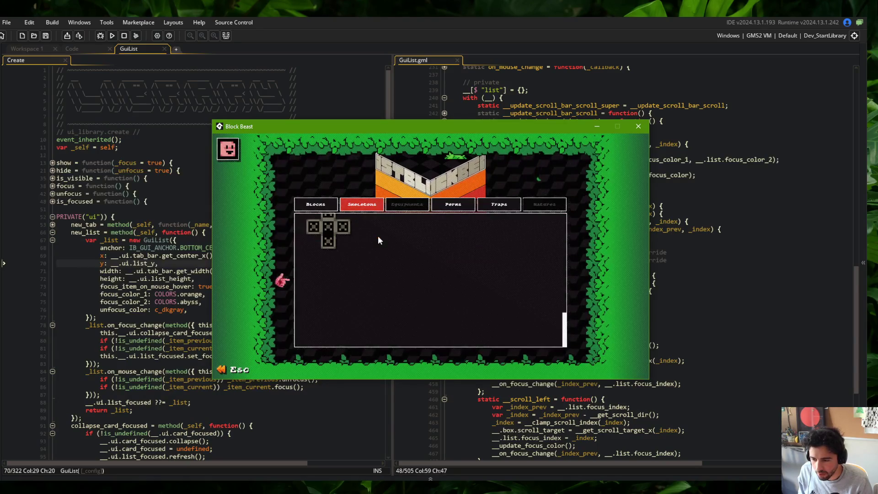
In Perks and Traps, expand and collapse the Fire Trap, Balloon and Air-Drop cards.
key(Right)
scroll(405, 248, down, 3)
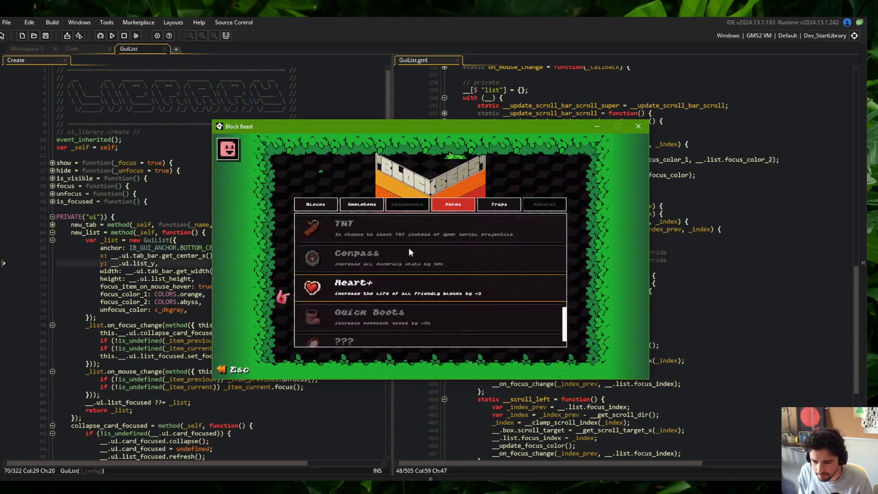
key(Right)
click(424, 256)
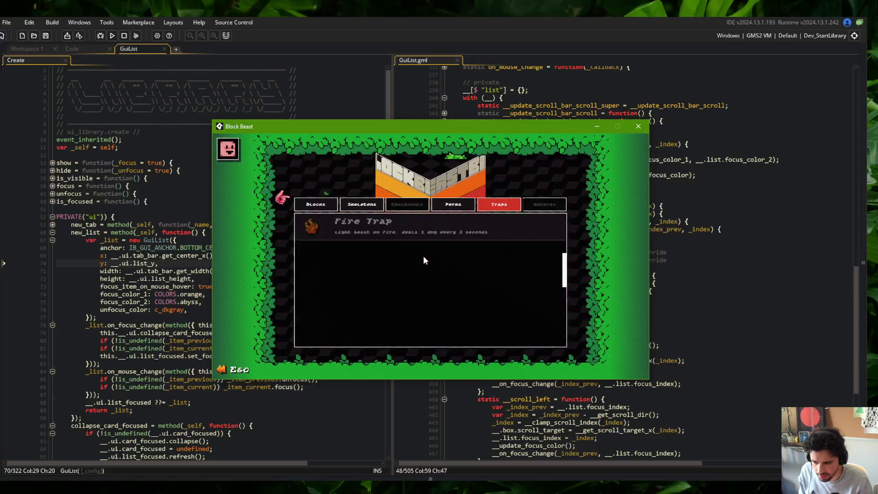
click(450, 235)
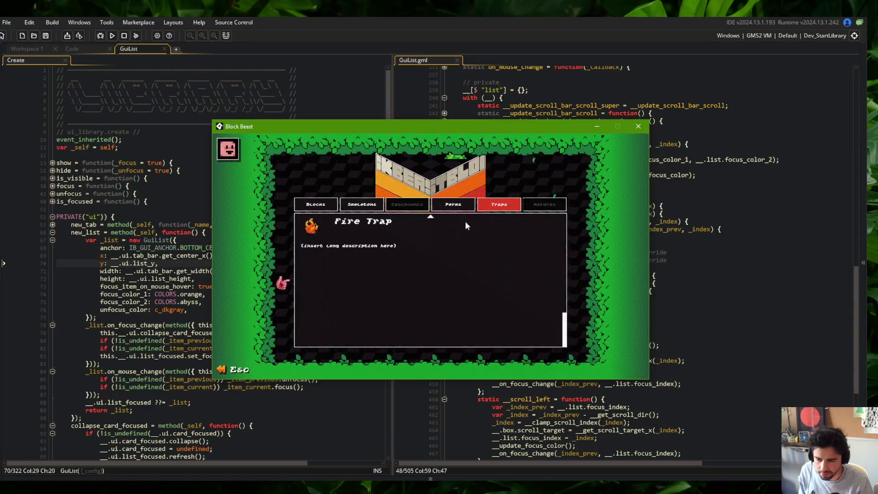
key(Left)
scroll(416, 222, down, 3)
click(428, 265)
click(429, 267)
scroll(428, 266, up, 5)
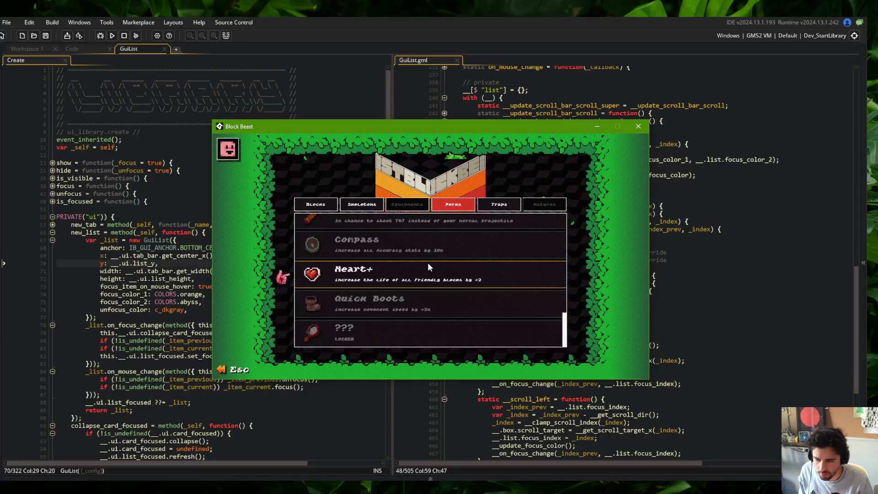
scroll(427, 262, up, 5)
click(425, 259)
Scroll the Skeletons list, then close the Block Beast window and return to the Create event code.
key(Left)
scroll(413, 229, down, 3)
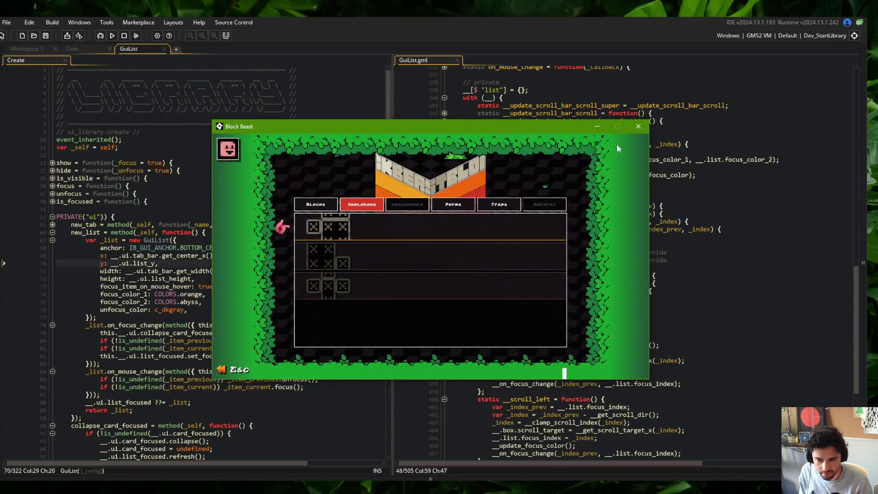
click(638, 126)
click(258, 185)
Stage all changes, commit as "minor improvement to list scrolling/focusing functionality", and push to the remote.
click(259, 177)
key(alt+Tab)
key(alt+Tab)
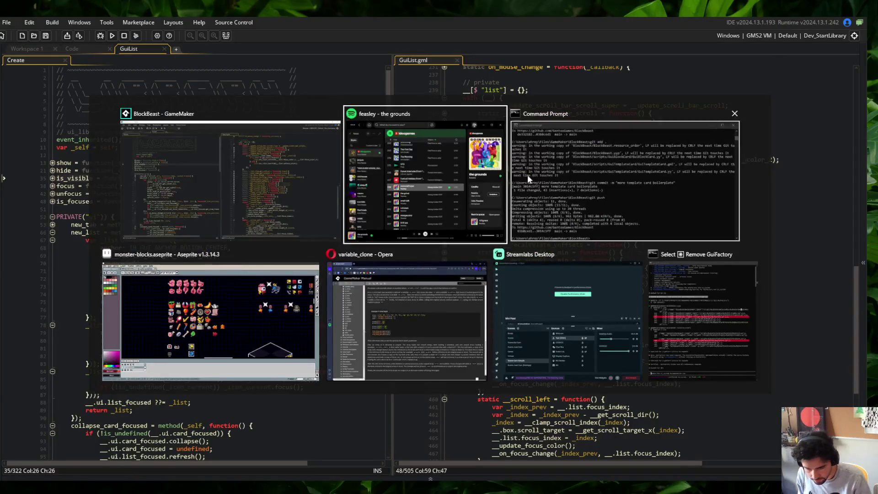
text(git add .)
key(Return)
text(git commit -m "minor improvement to list scrolling/focus)
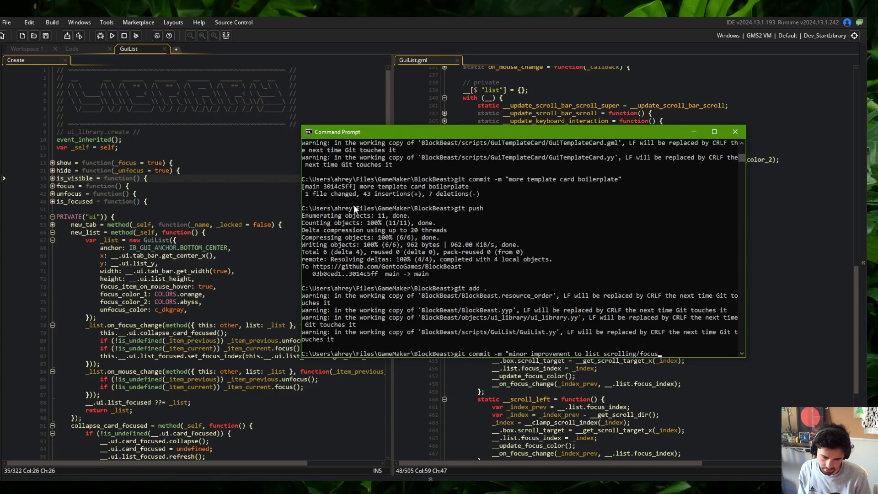
text(y")
key(Return)
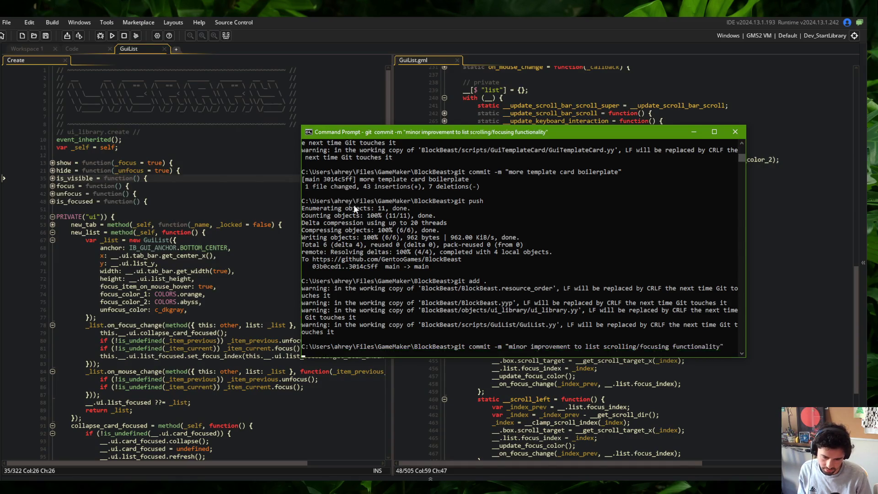
text(git push)
key(Return)
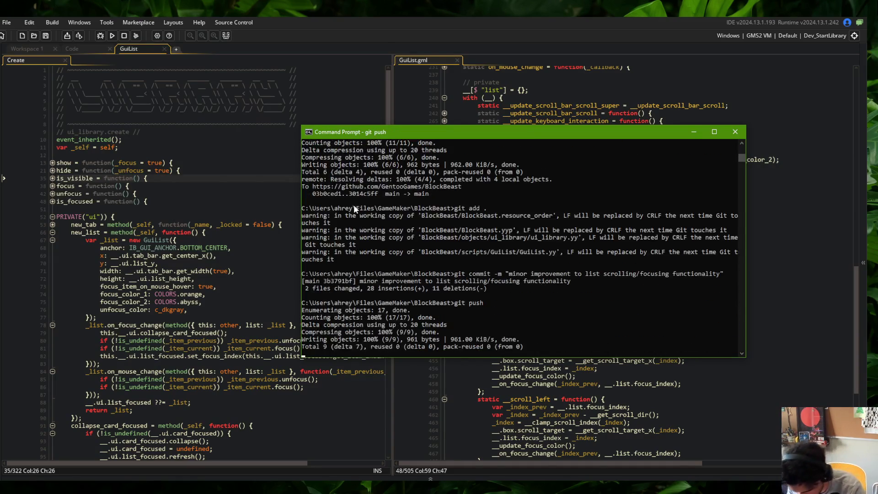
key(alt+Tab)
click(525, 375)
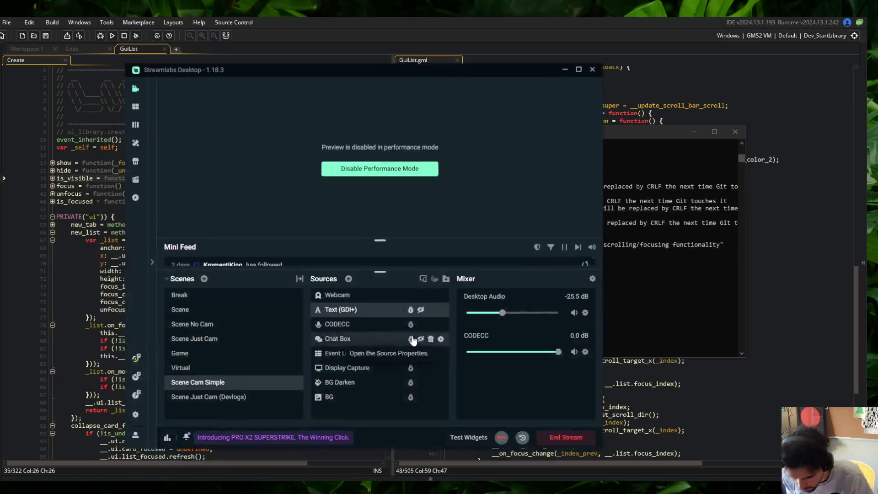
Make the brb Text (GDI+) overlay visible in Streamlabs, then go back to the GuiList code.
click(421, 310)
click(696, 395)
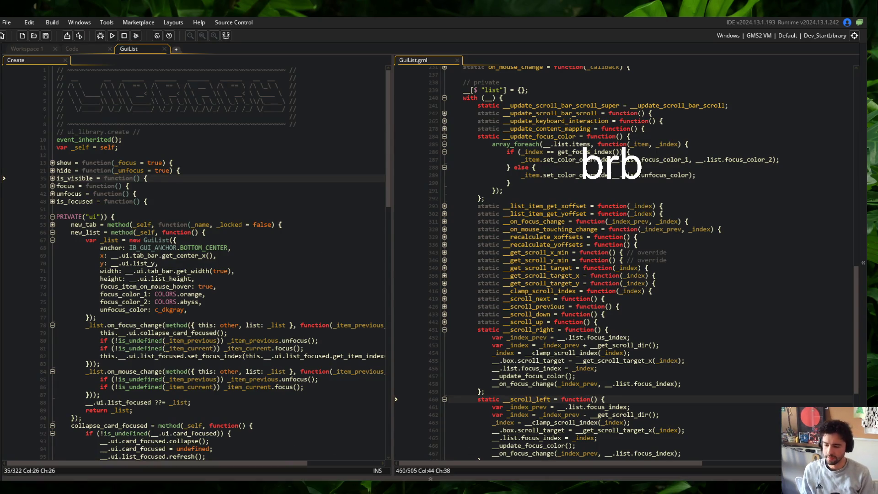
click(223, 478)
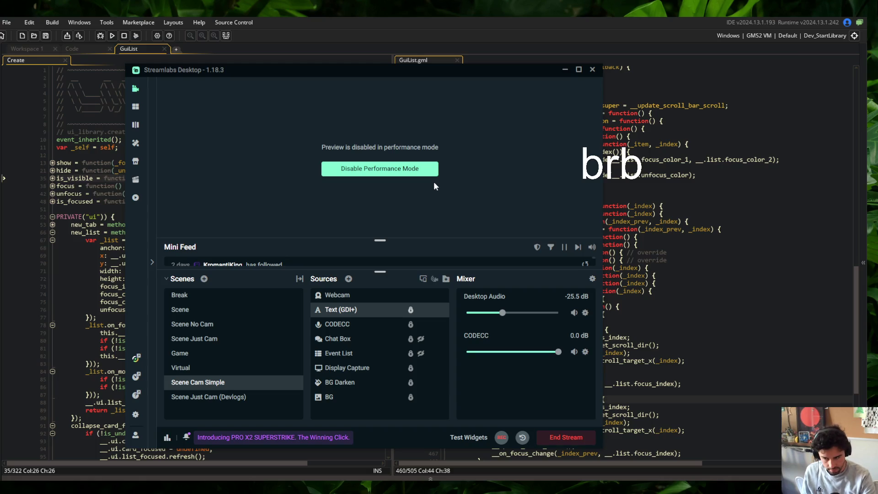
click(729, 218)
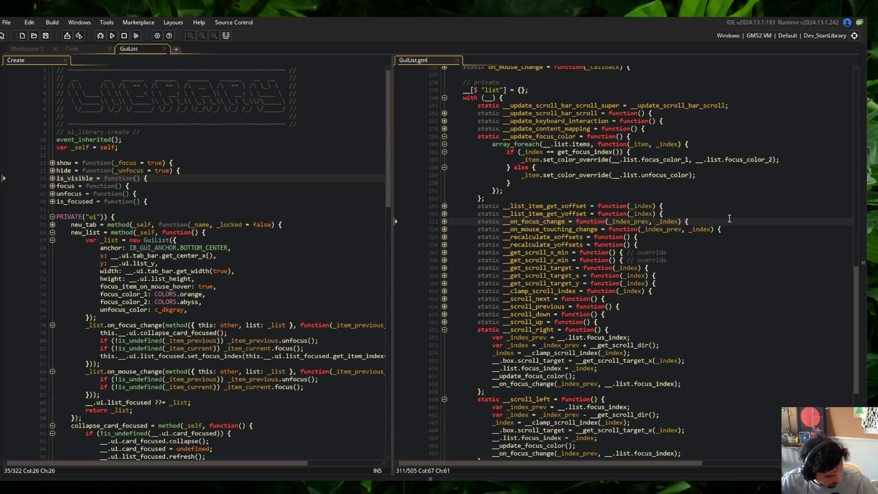
Fold the __update_focus_color and __scroll_right function bodies in GuiList.gml.
click(727, 230)
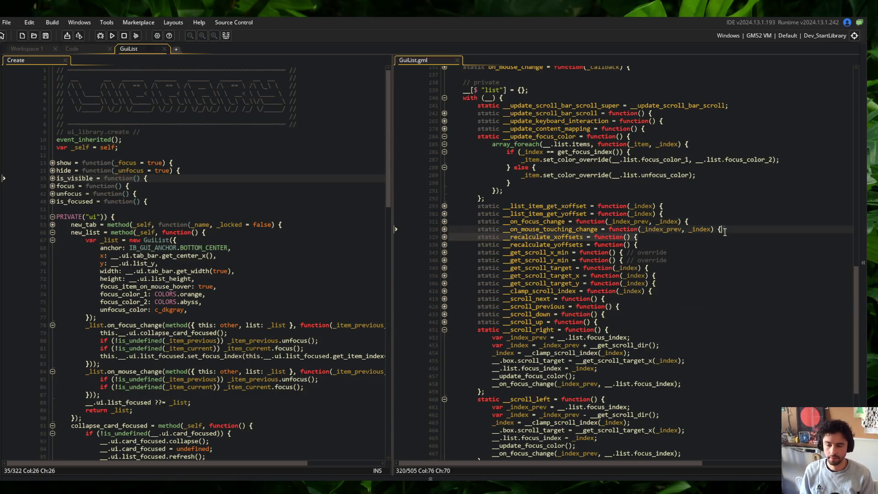
scroll(724, 232, up, 4)
scroll(725, 232, down, 3)
click(527, 201)
scroll(527, 181, up, 3)
scroll(503, 206, up, 1)
click(445, 246)
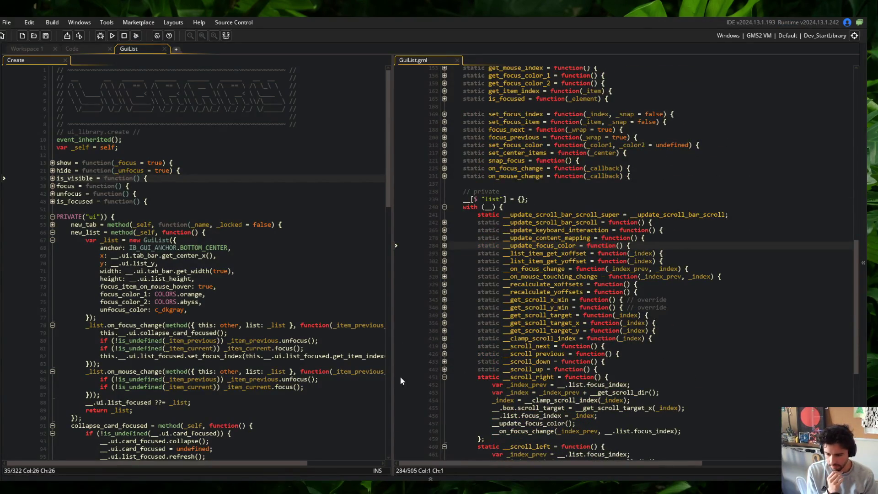
click(445, 377)
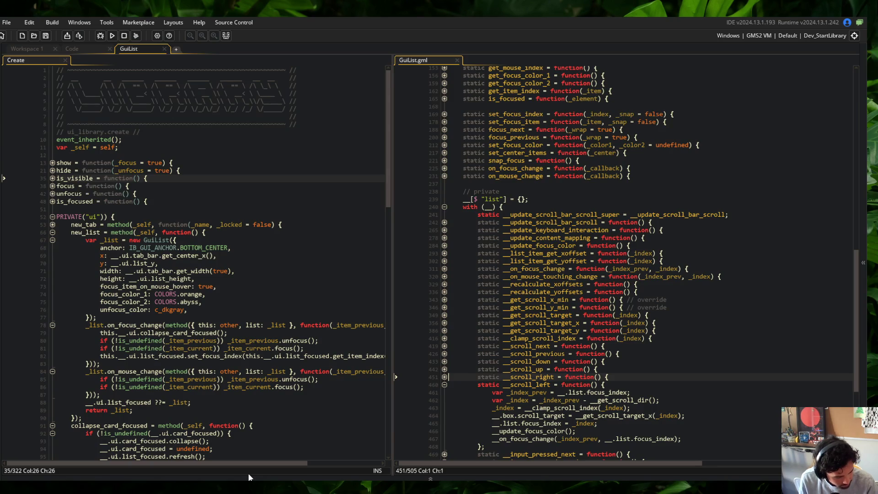
Fold the on_mouse_hover callback in add_item and switch to Workspace 1.
scroll(526, 226, up, 15)
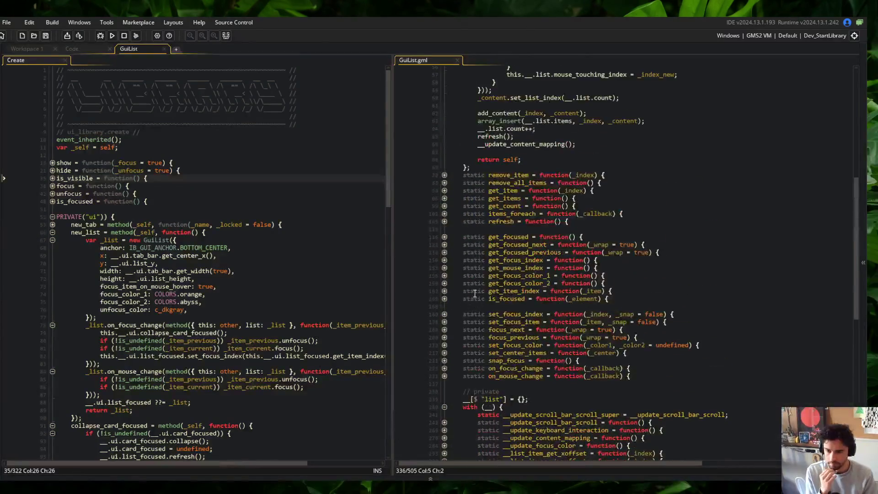
scroll(526, 226, up, 5)
click(444, 192)
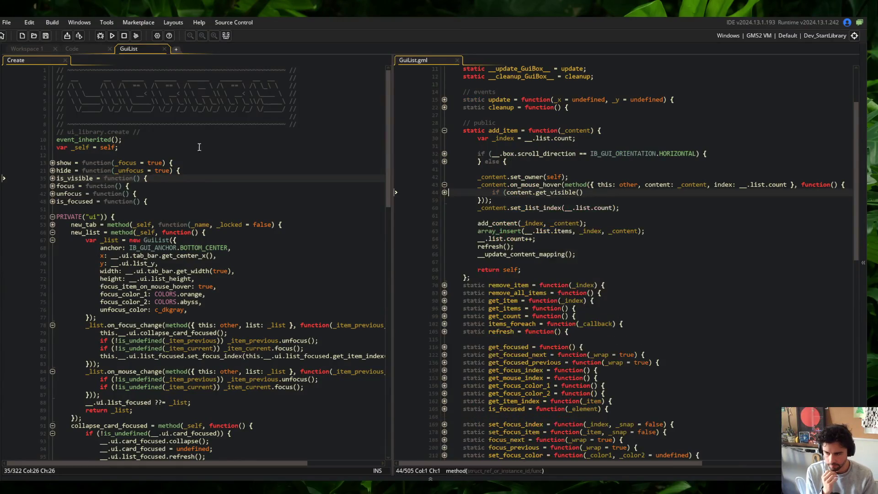
click(198, 140)
click(45, 50)
Open the todo notes through the Ctrl+T asset search for "todo".
key(ctrl+t)
text(todo)
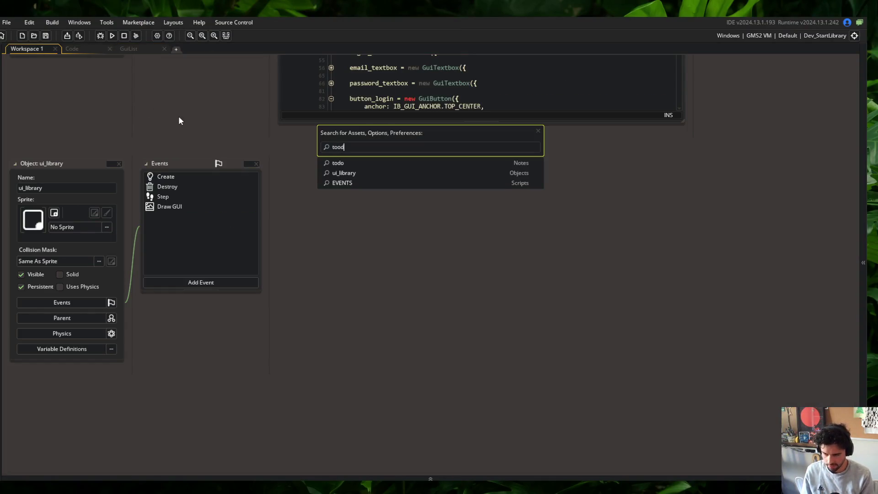
key(BackSpace)
key(BackSpace)
key(BackSpace)
text(odo)
key(Return)
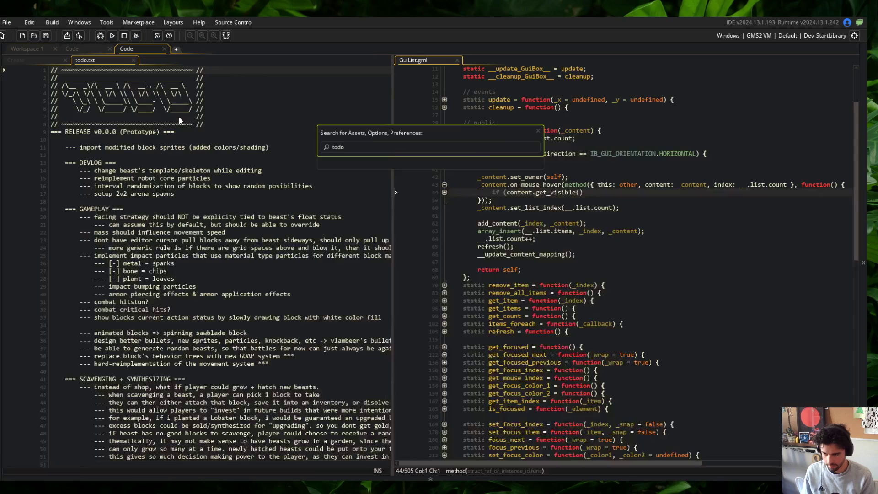
Add the indented entry "--- scrolling is broken when list contents are not taller than box height".
key(Return)
key(Tab)
text(--)
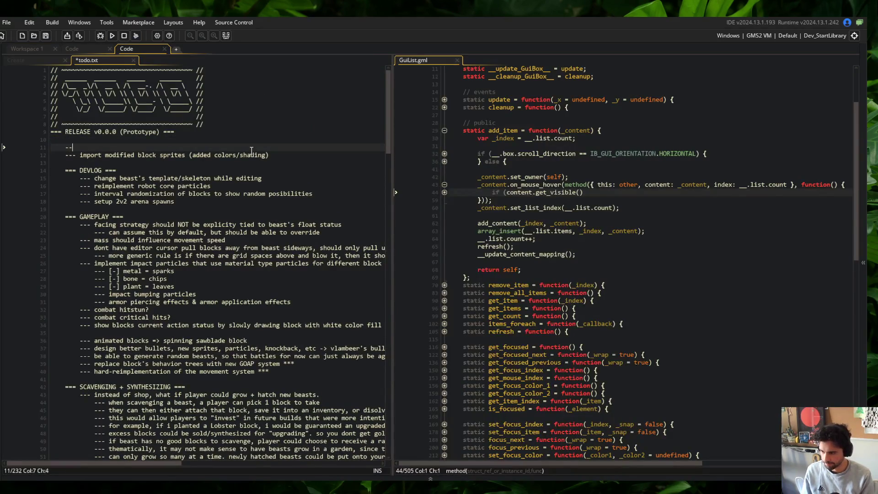
text(- scrolling is broke)
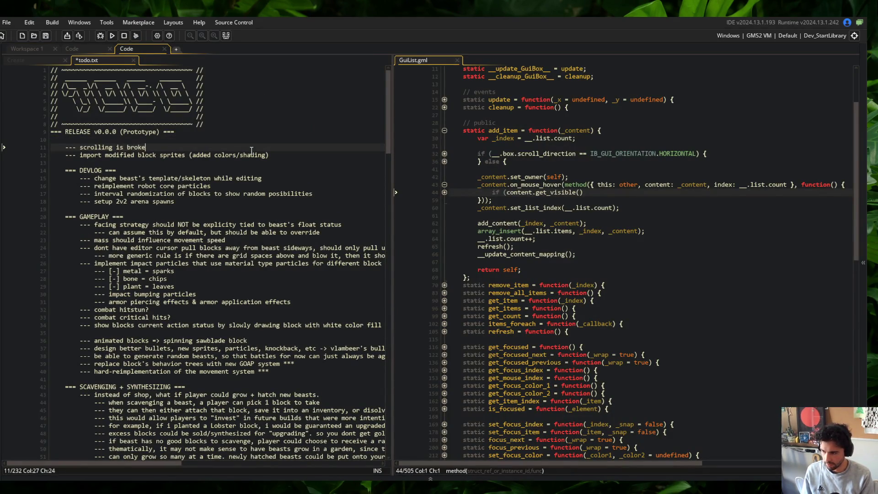
text(n when list contents are l)
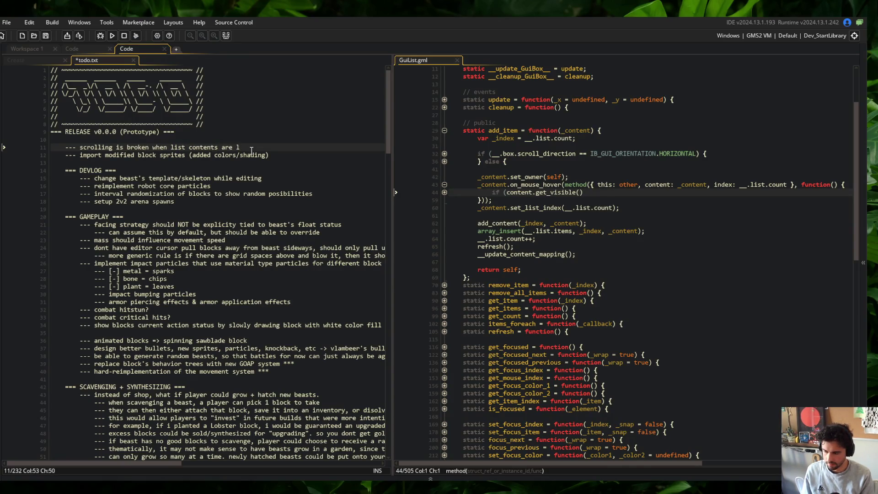
key(BackSpace)
text(not taller )
text(than box height)
Save todo.txt, then commit it as "updated todo" and push to the remote.
key(ctrl+s)
key(alt+Tab)
text(git a)
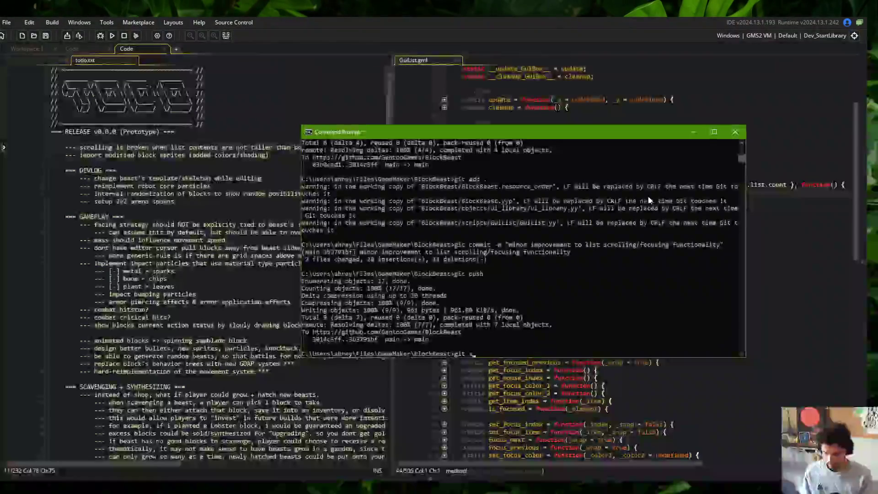
text(dd .)
key(Return)
text(git commit -m ")
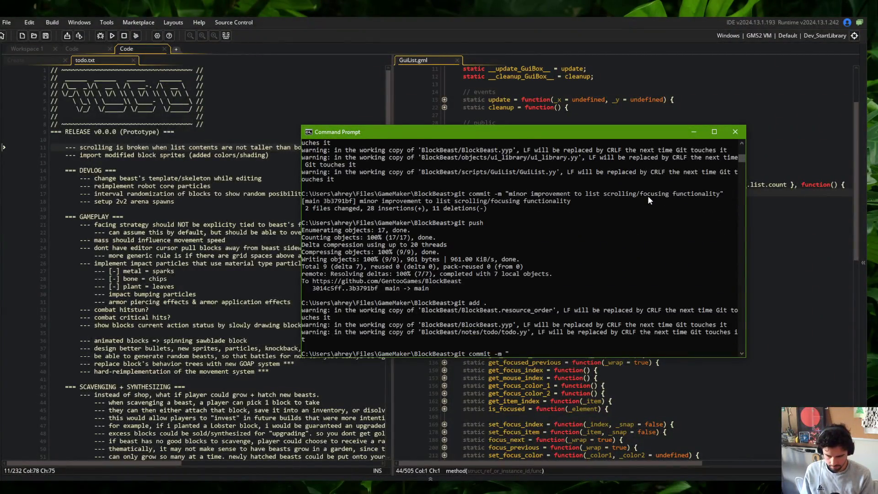
text(updated todo")
key(Return)
text(git push)
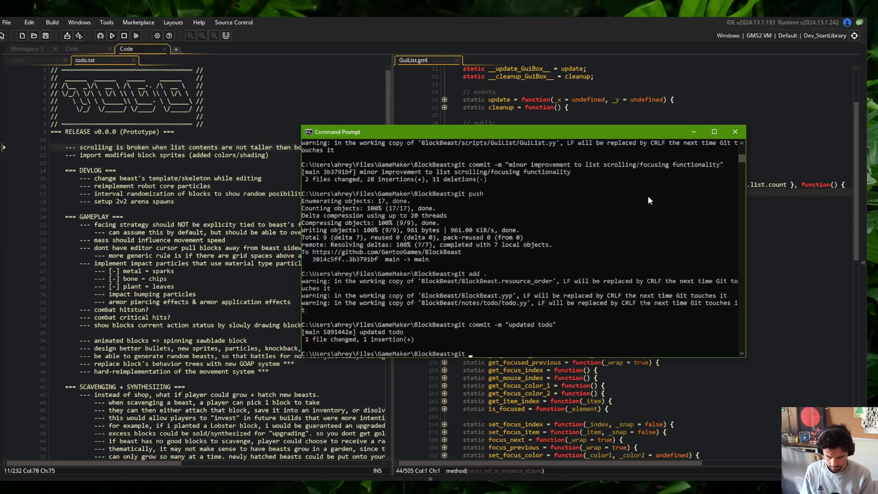
key(Return)
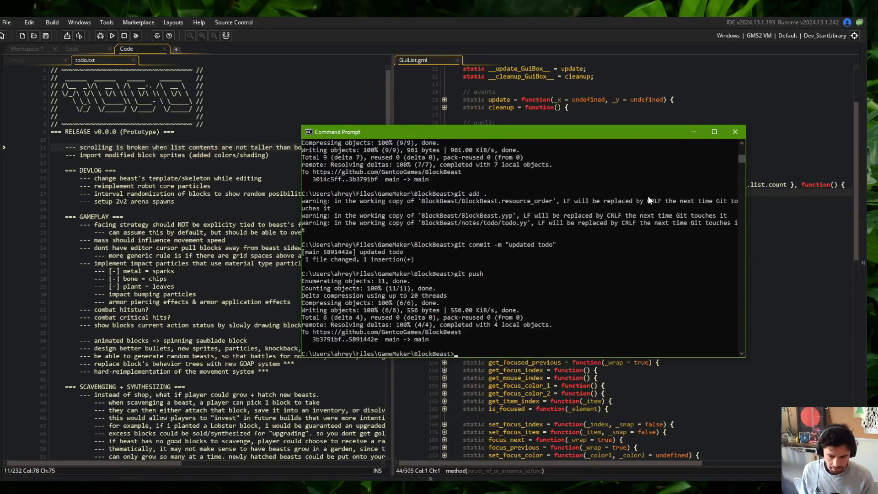
key(alt+Tab)
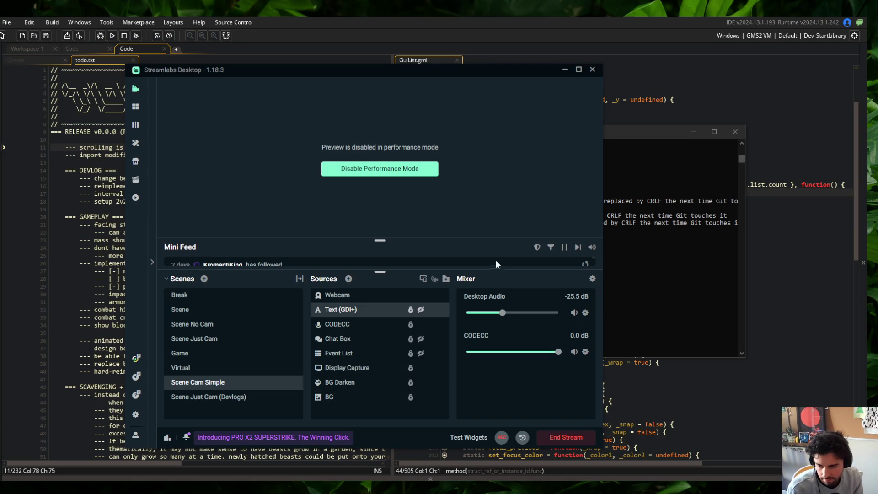
Make the Text (GDI+) overlay visible on stream in Streamlabs Desktop.
key(alt+Tab)
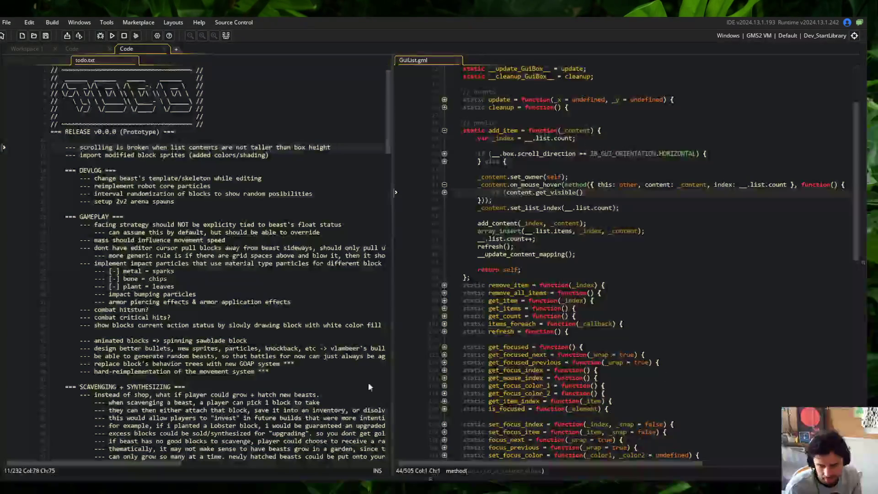
mouse_move(230, 447)
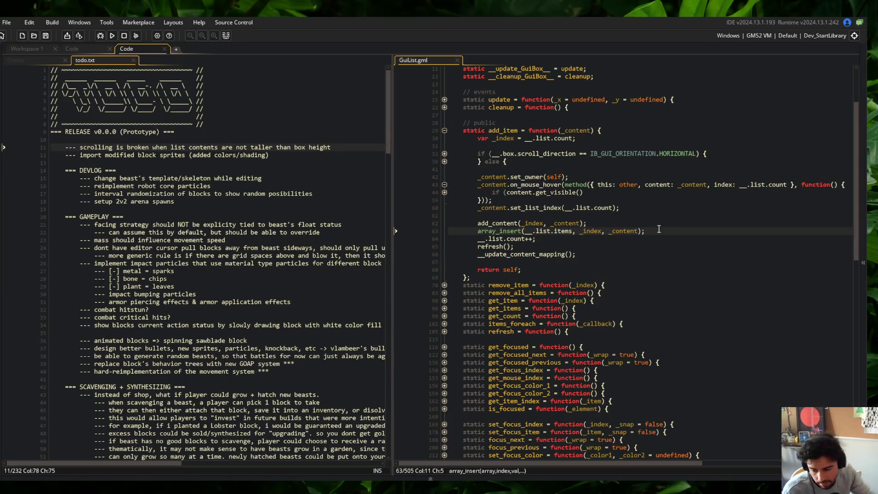
key(alt+Tab)
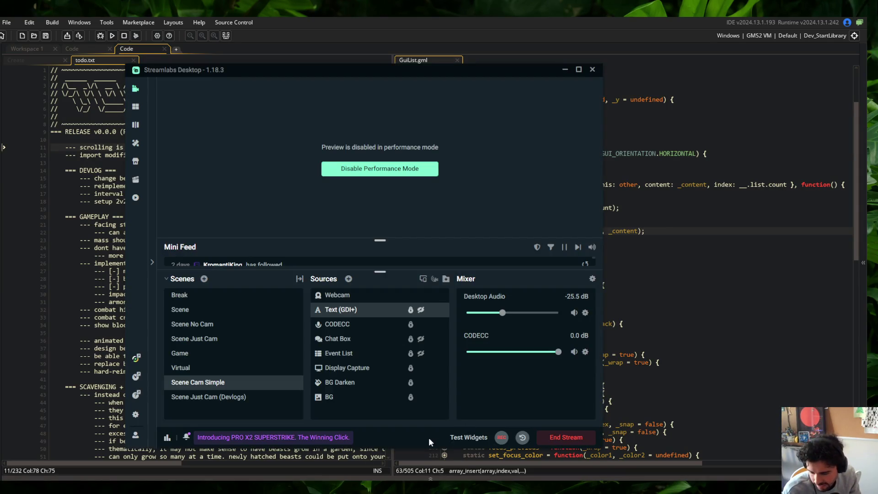
click(420, 310)
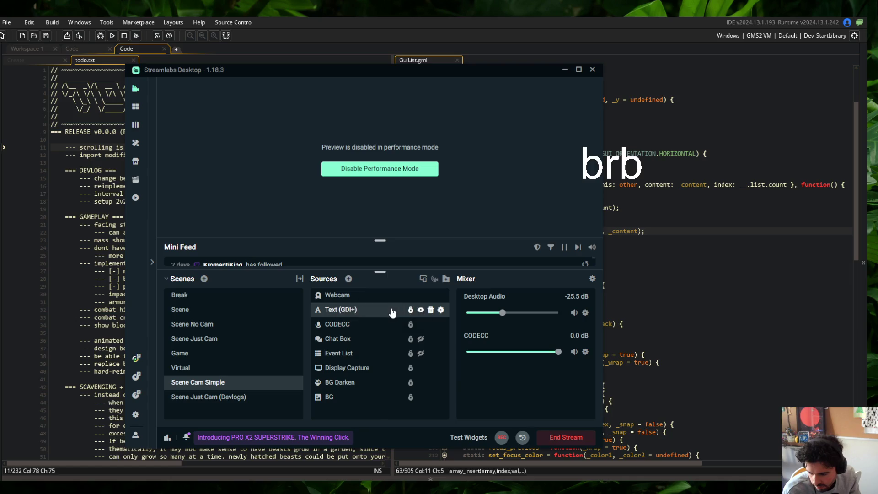
Change the overlay text from brb to "stream is over".
double_click(392, 309)
click(370, 298)
key(BackSpace)
key(BackSpace)
key(BackSpace)
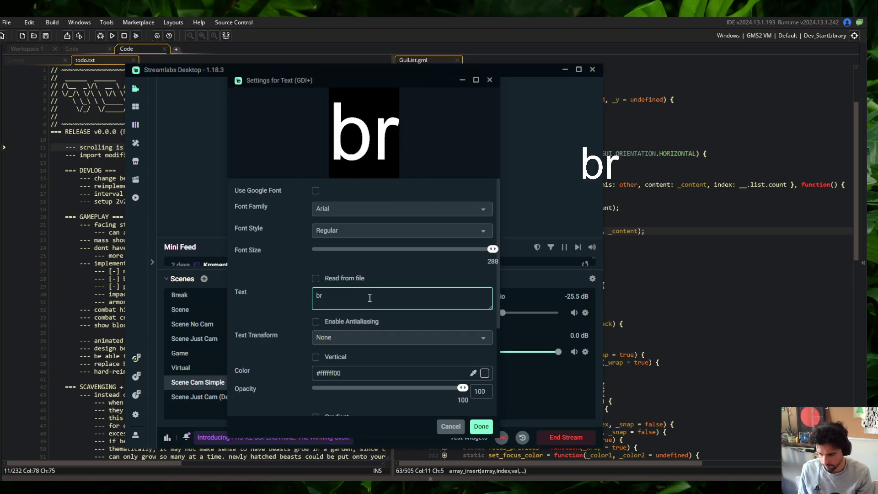
text(stream is over)
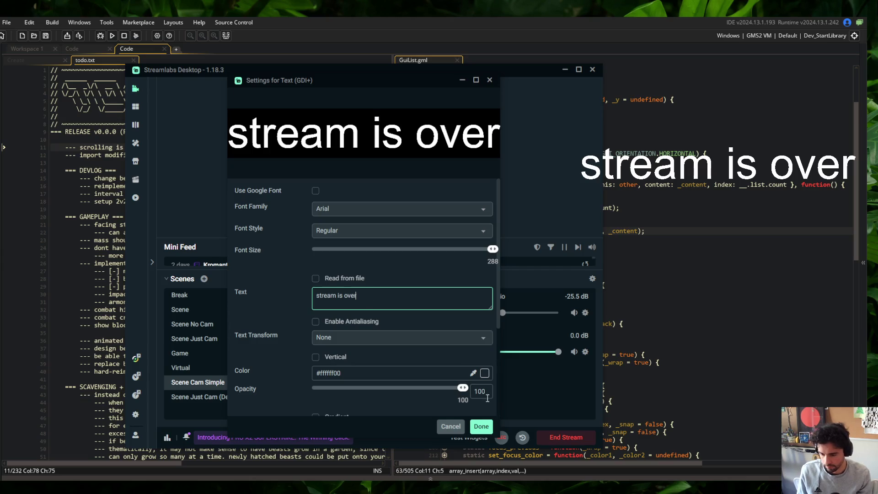
click(481, 427)
Briefly preview the scene with performance mode off, re-enable it, and return to GameMaker.
click(401, 177)
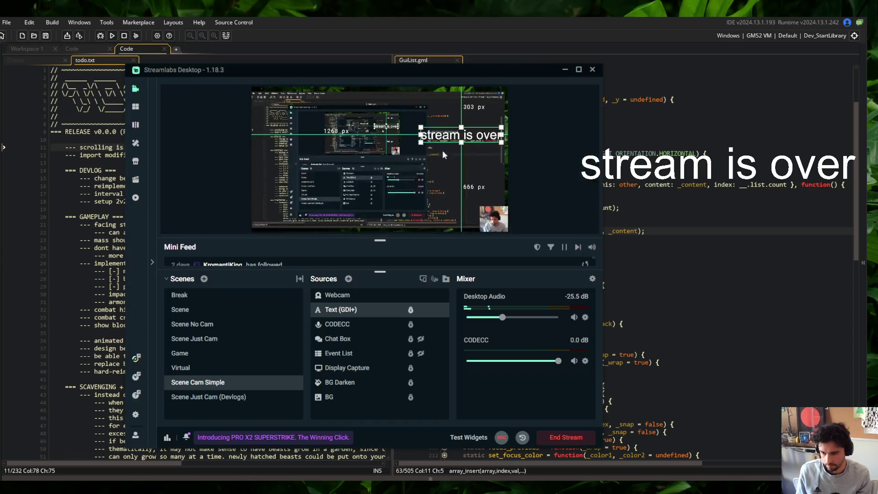
right_click(386, 190)
click(412, 253)
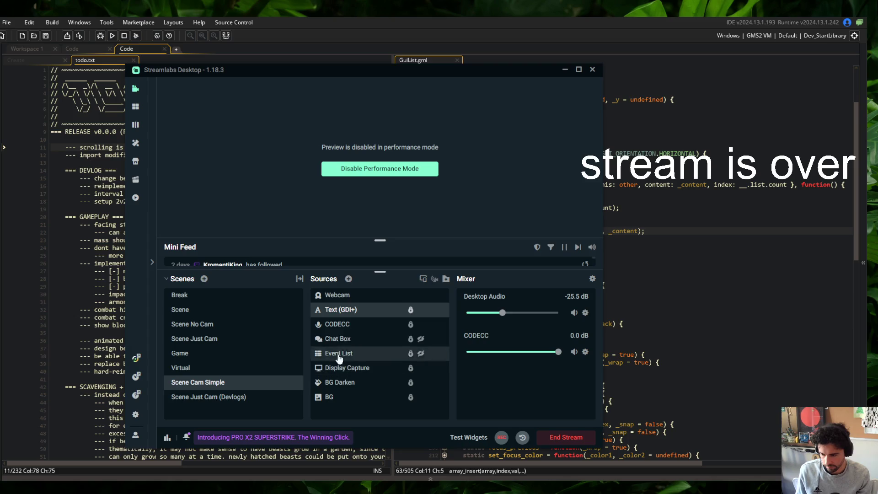
click(648, 240)
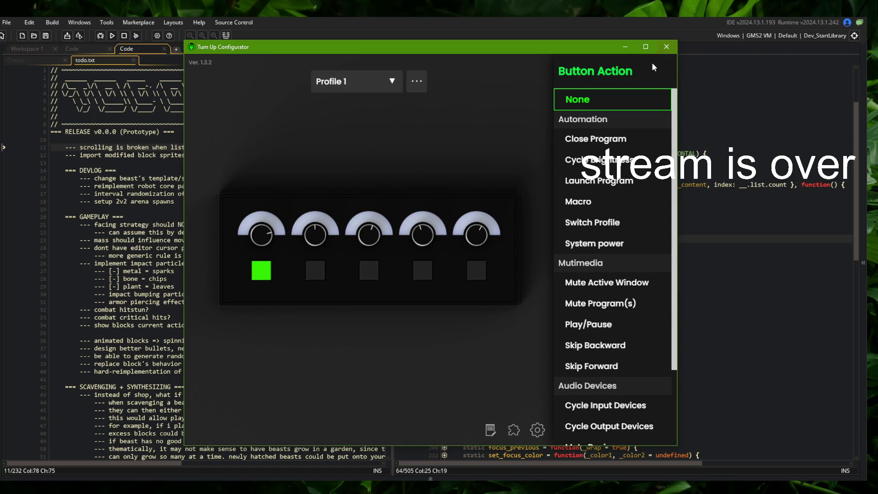
Close Turn Up Configurator and bring the Claude Code terminal forward.
click(667, 46)
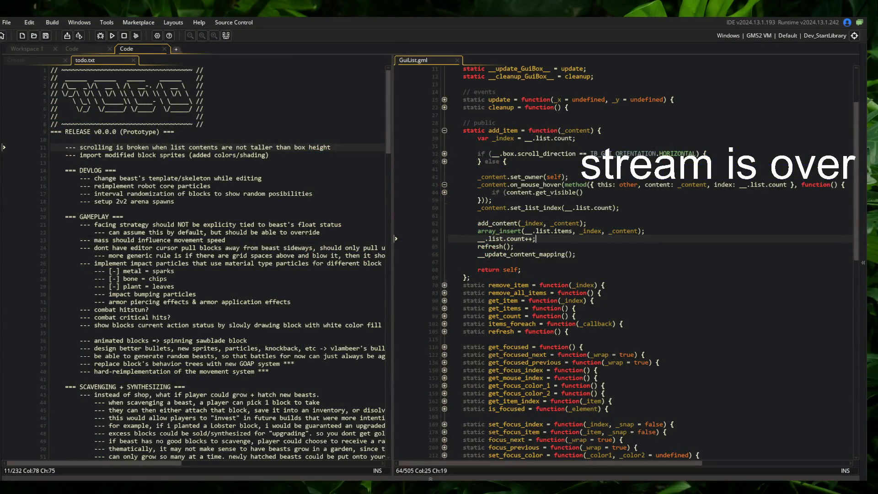
click(155, 467)
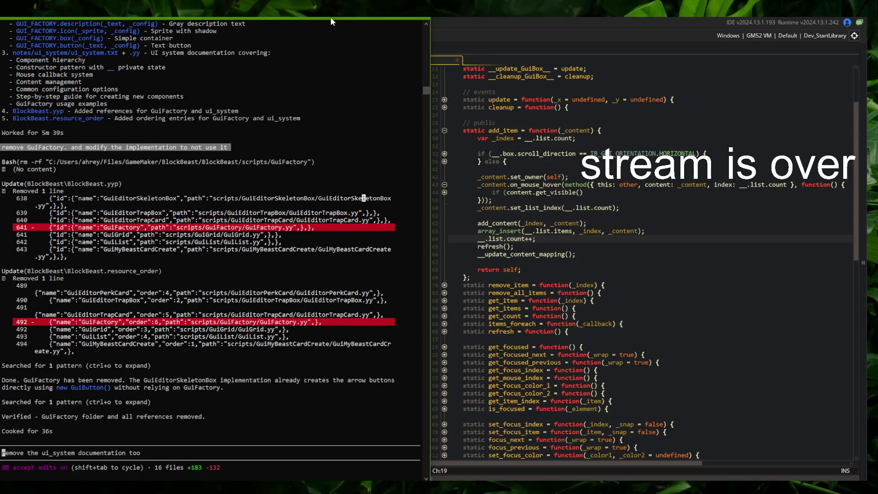
key(alt+Tab)
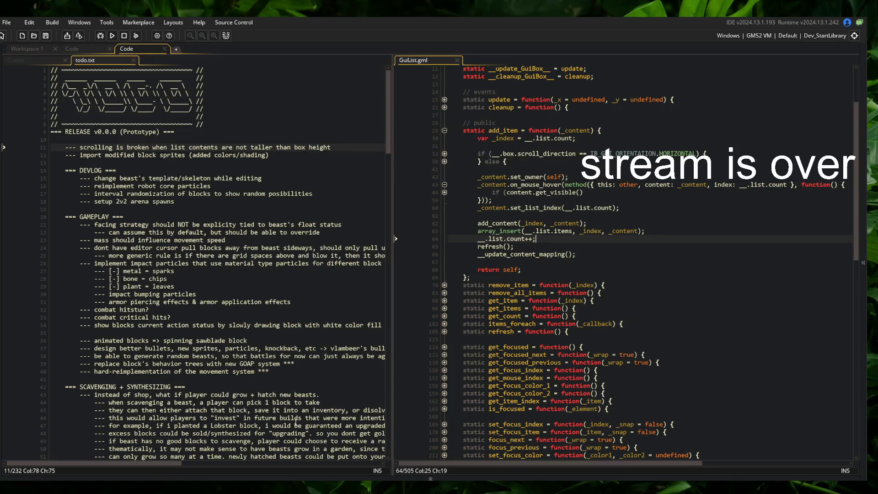
click(198, 474)
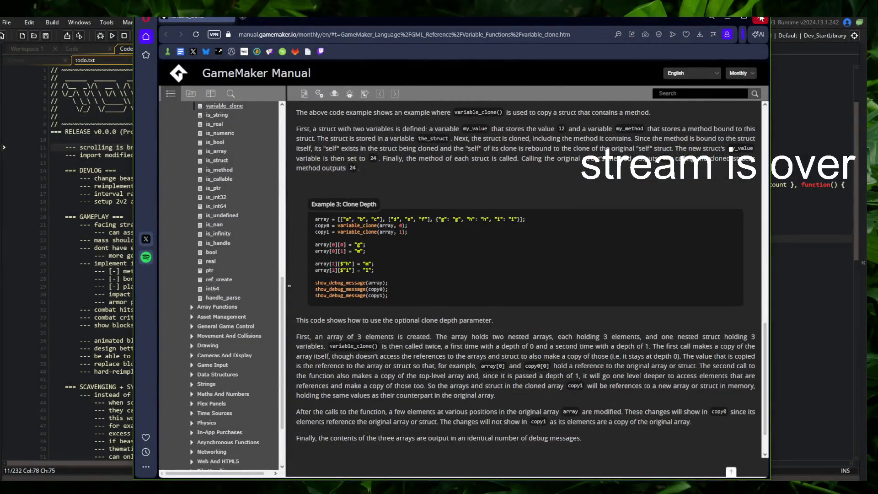
click(760, 18)
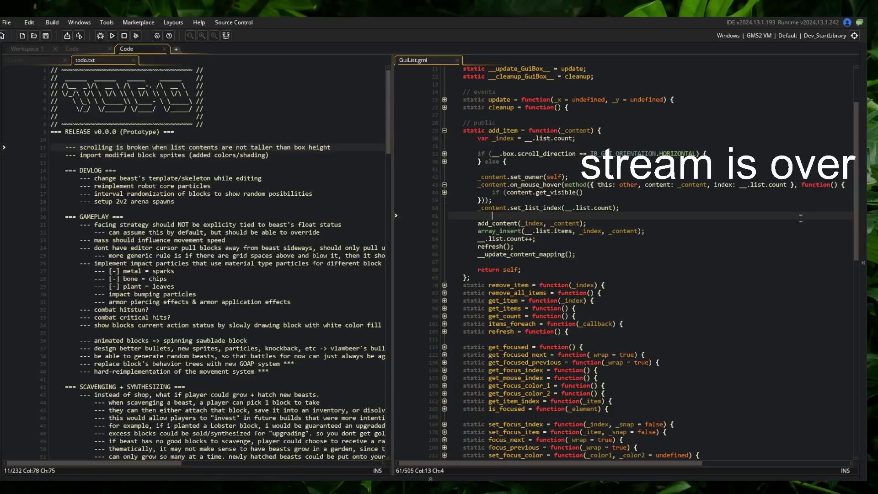